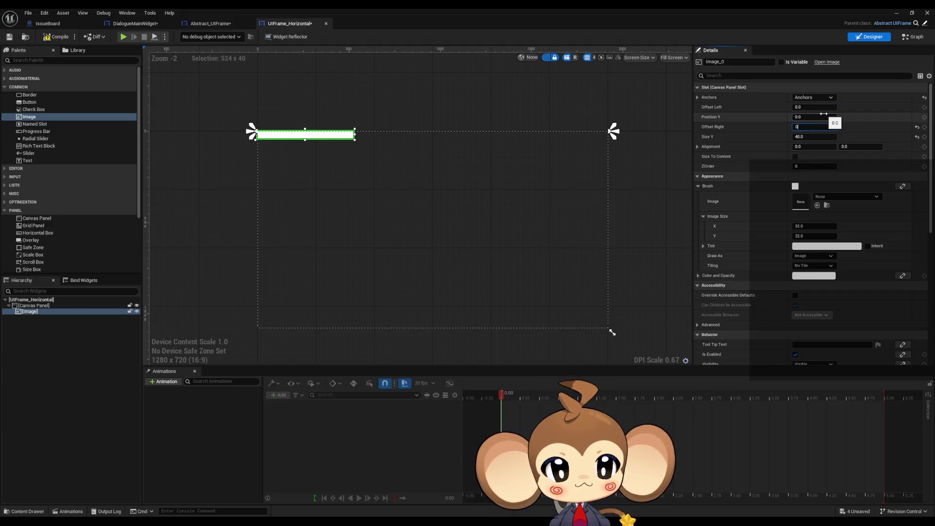
# Step: Set the frame image's Offset Right to 0 so it spans UIFrame_Horizontal's full width
pyautogui.press('Return')
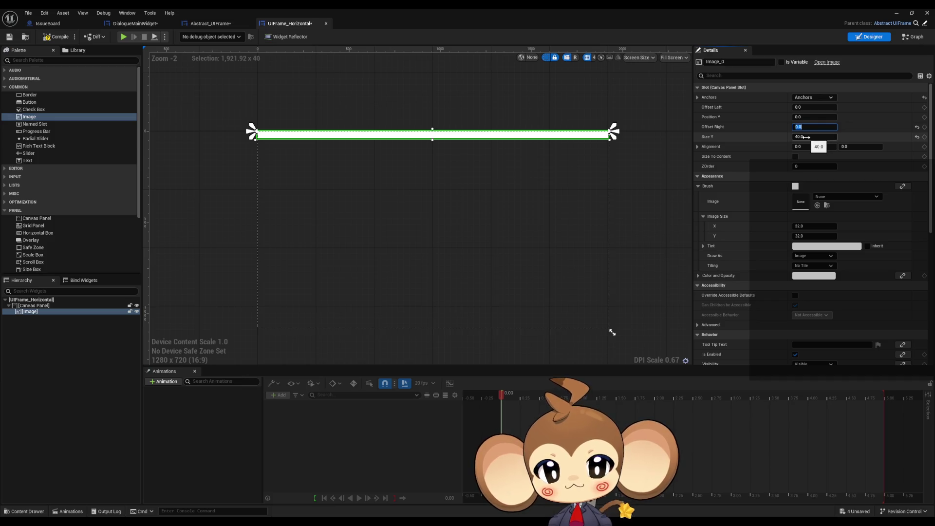
pyautogui.click(130, 26)
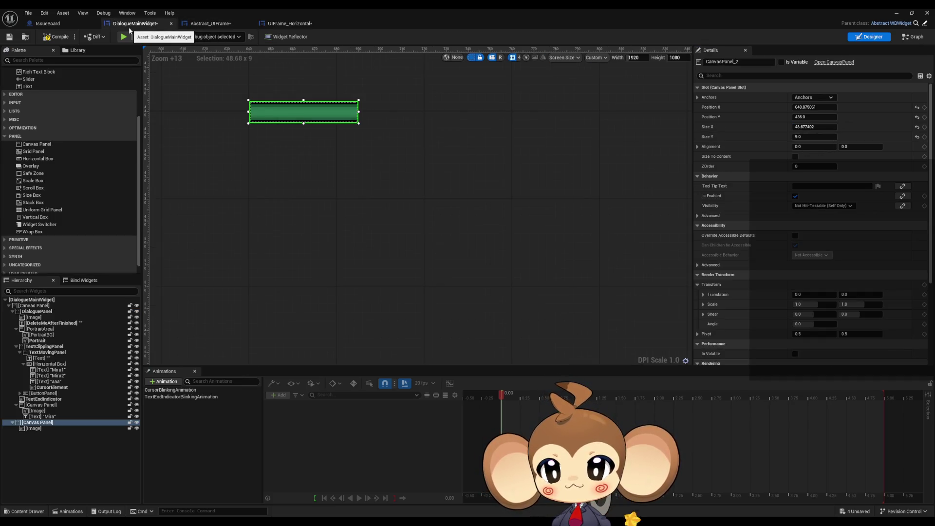
# Step: Inspect DialogueMainWidget's existing frame image and its parent Canvas Panel, then go back to UIFrame_Horizontal
pyautogui.scroll(-1, 422, 213)
pyautogui.scroll(5, 396, 203)
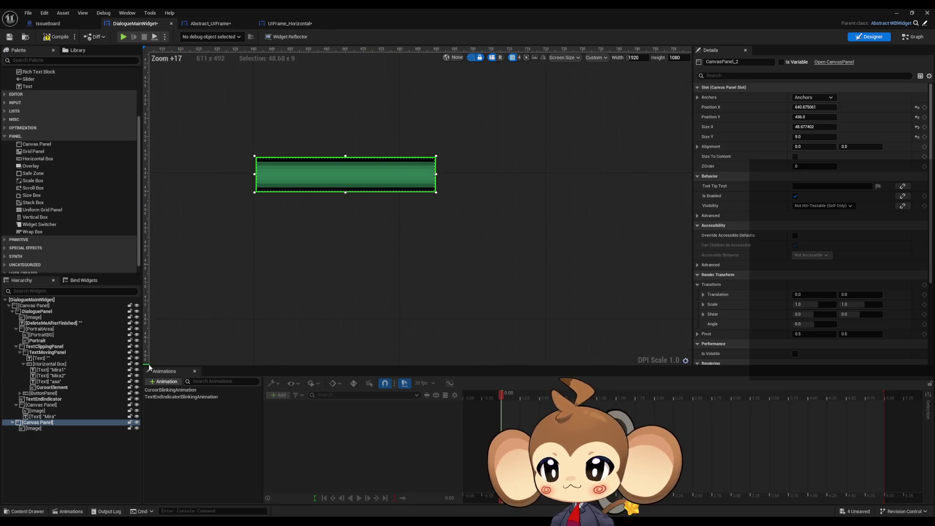
pyautogui.click(34, 429)
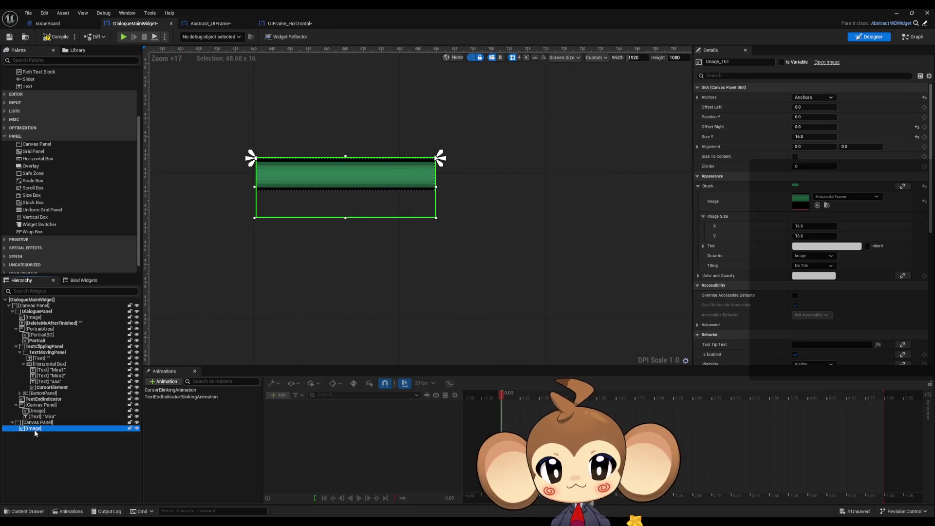
pyautogui.click(36, 423)
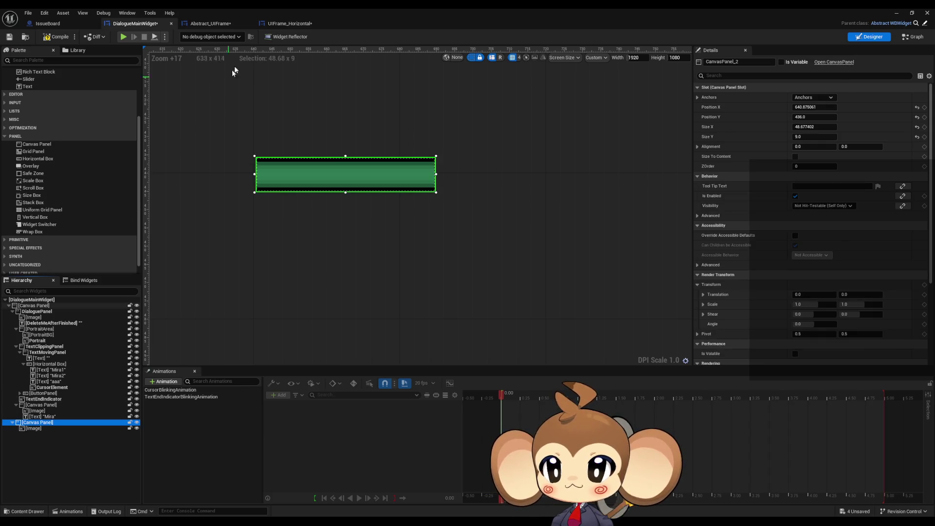
pyautogui.click(290, 23)
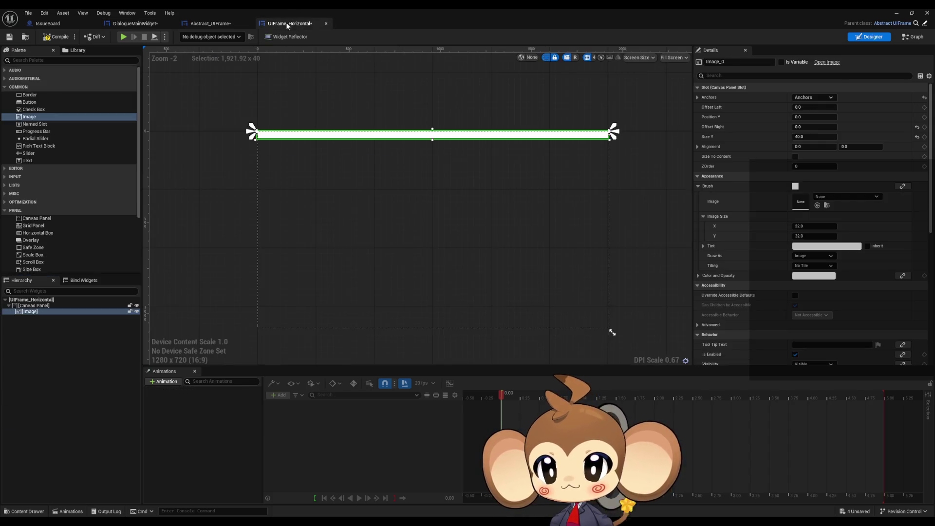
# Step: Set the image's Size Y to 16 and assign the HorizontalFrame texture as its brush
pyautogui.click(814, 137)
pyautogui.write('16')
pyautogui.press('Return')
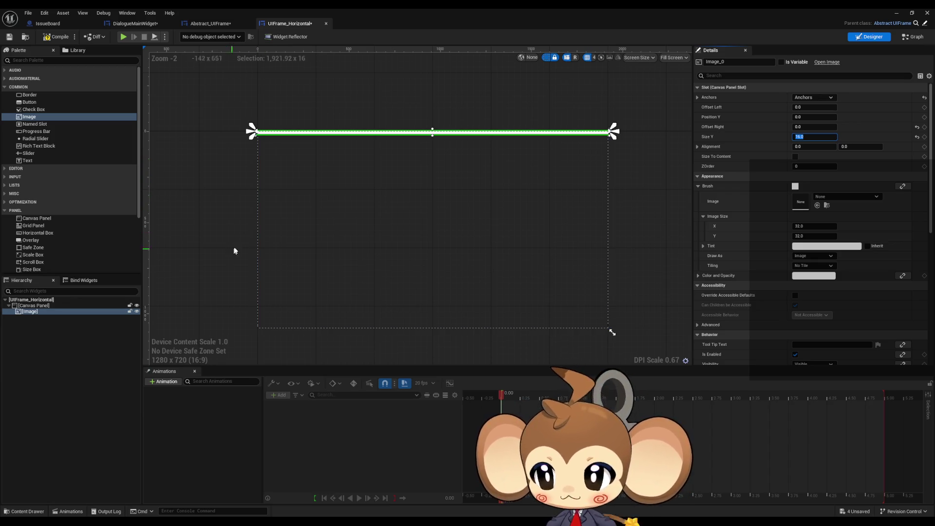
pyautogui.click(848, 197)
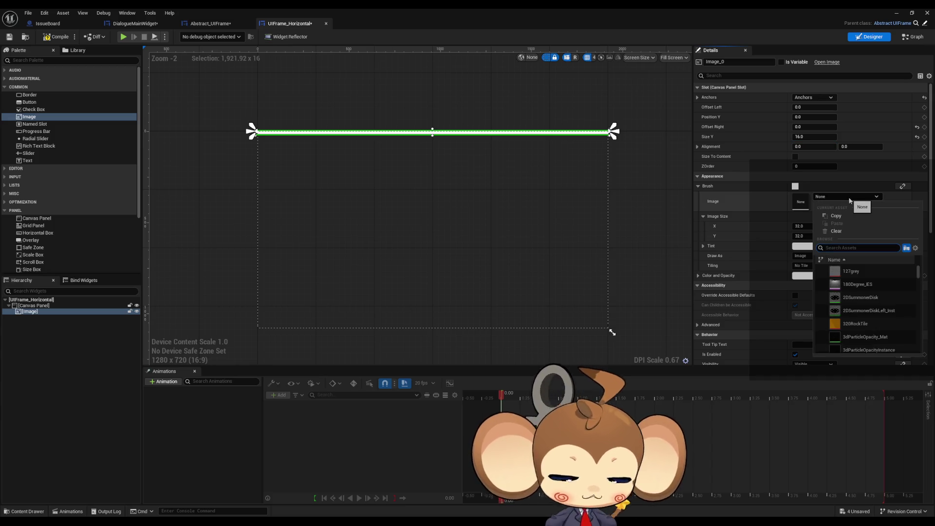
pyautogui.write('horizon')
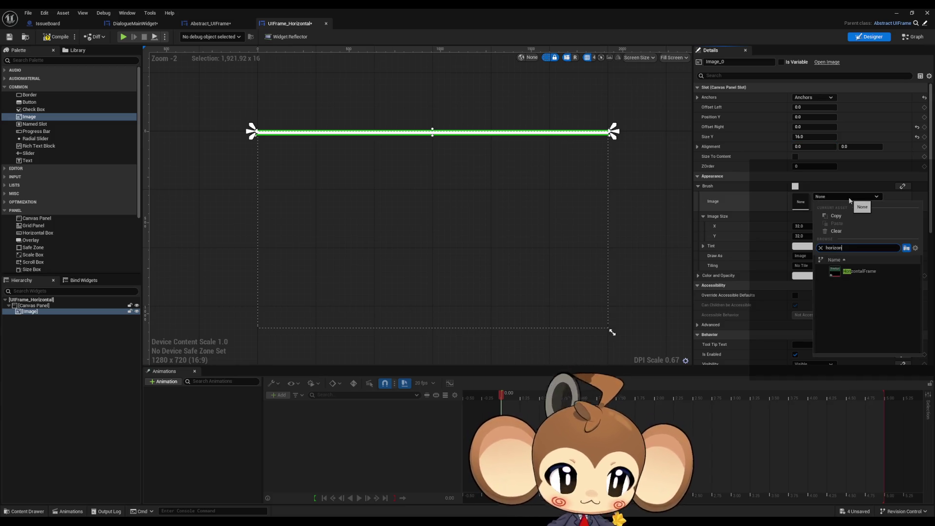
pyautogui.click(872, 271)
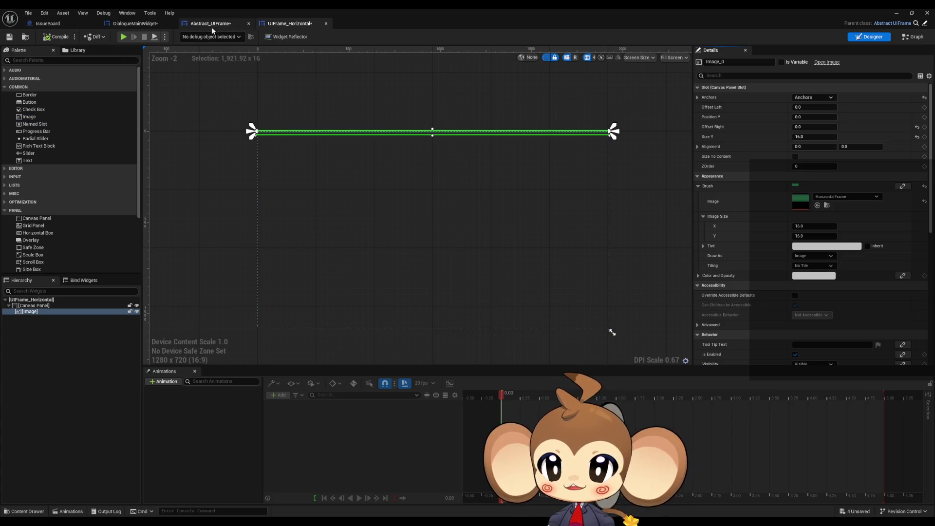
# Step: Drag a UIFrame Horizontal widget from User Created onto DialogueMainWidget's canvas below the existing bar
pyautogui.click(141, 28)
pyautogui.click(372, 242)
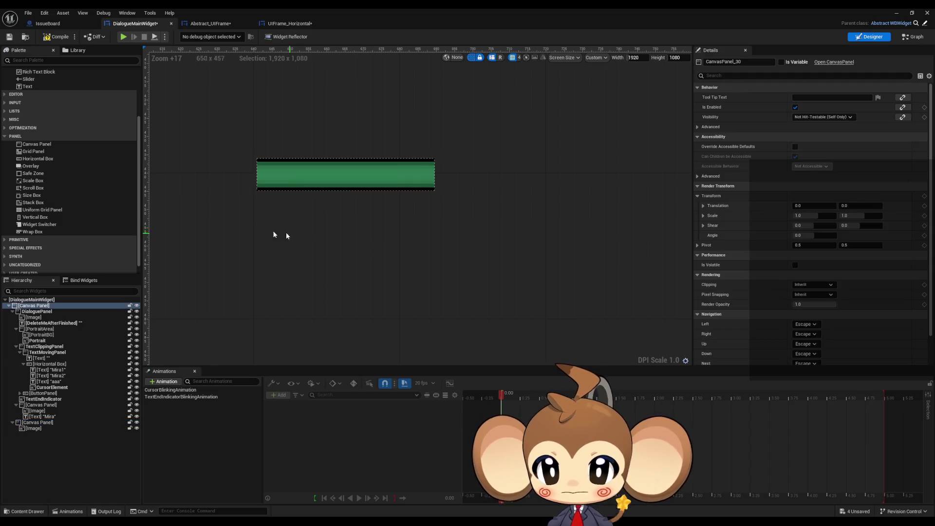
pyautogui.scroll(-1, 57, 267)
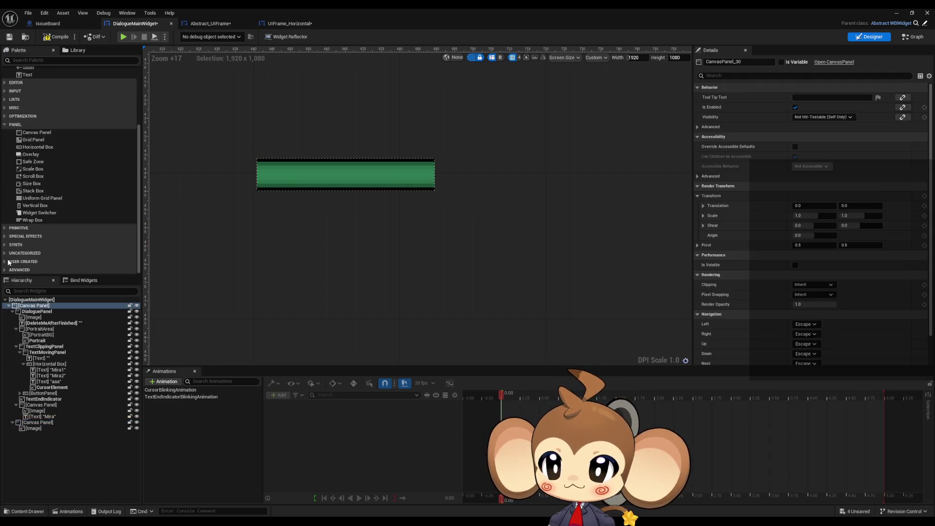
pyautogui.rightClick(234, 264)
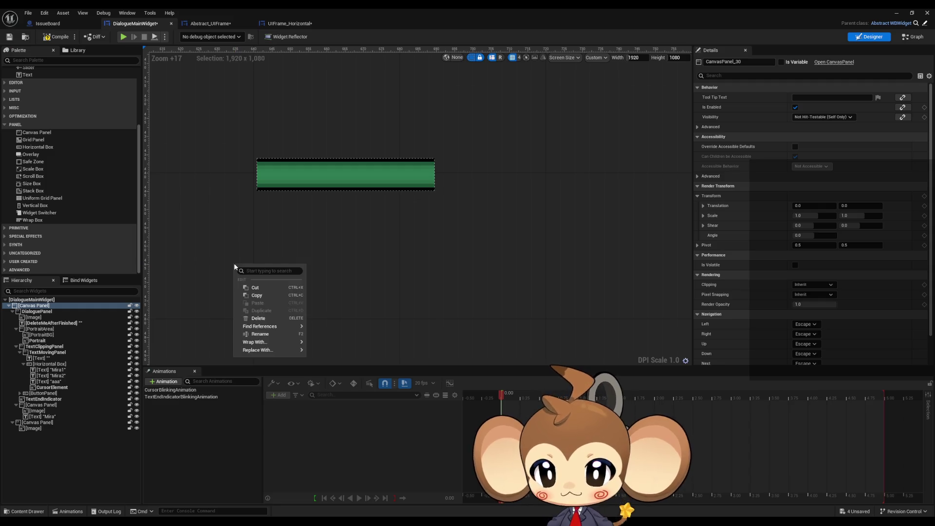
pyautogui.click(125, 268)
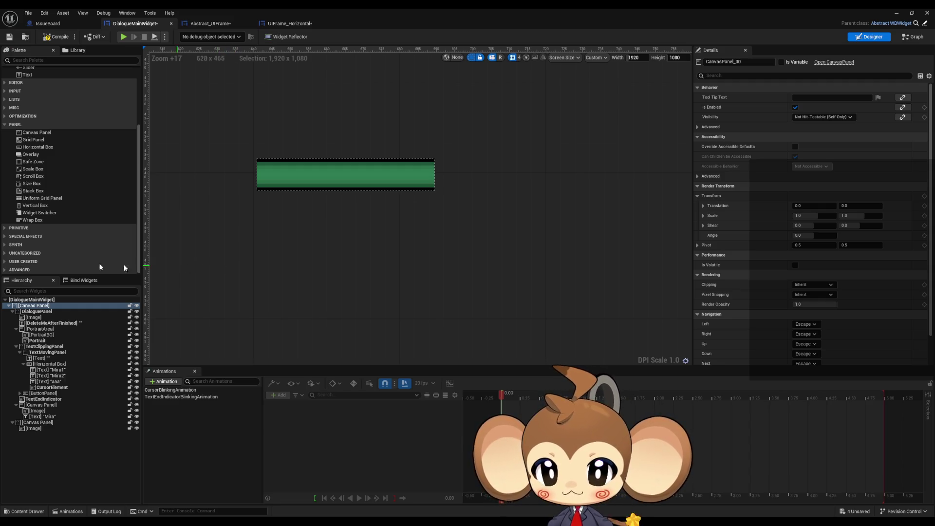
pyautogui.click(43, 262)
pyautogui.scroll(-5, 62, 254)
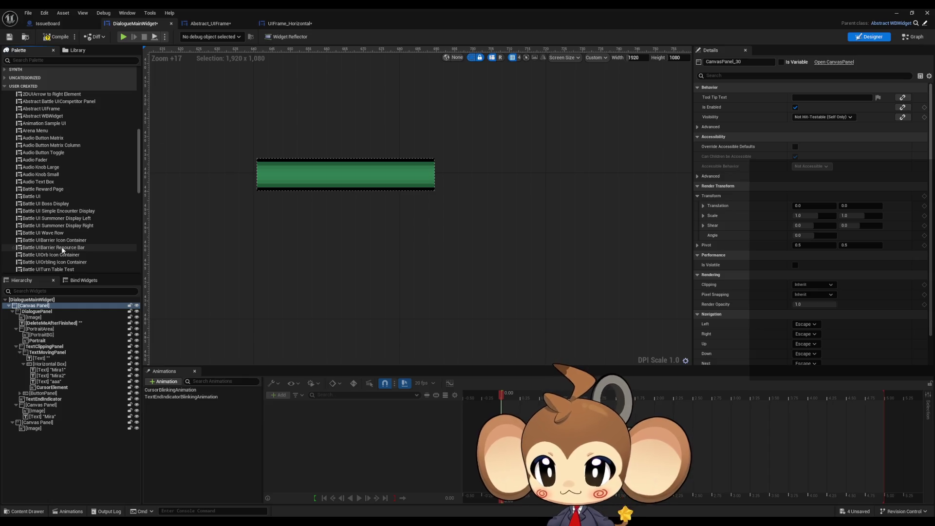
pyautogui.scroll(-15, 68, 215)
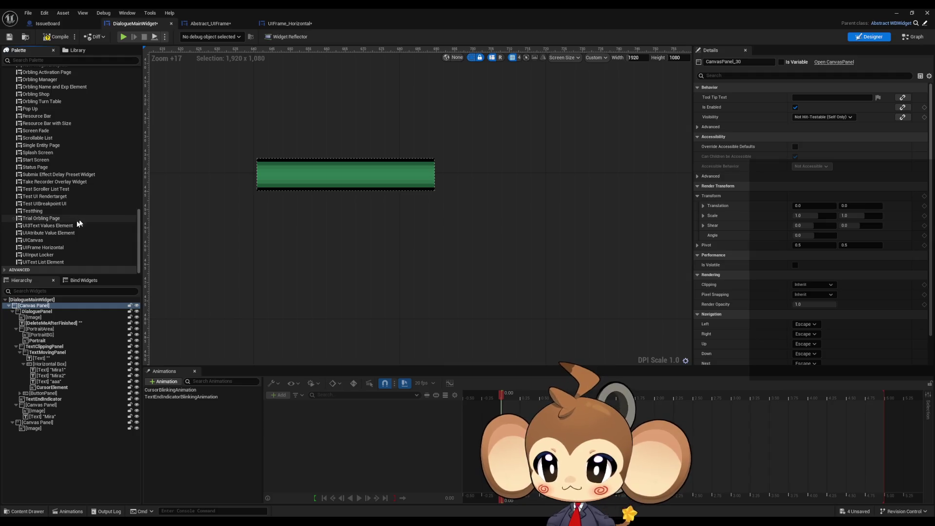
pyautogui.moveTo(58, 249)
pyautogui.mouseDown()
pyautogui.moveTo(278, 268)
pyautogui.moveTo(323, 244)
pyautogui.moveTo(273, 236)
pyautogui.mouseUp()
# Step: Set the new UIFrame Horizontal widget's Size Y to 9, making it 100 × 9
pyautogui.scroll(-3, 428, 241)
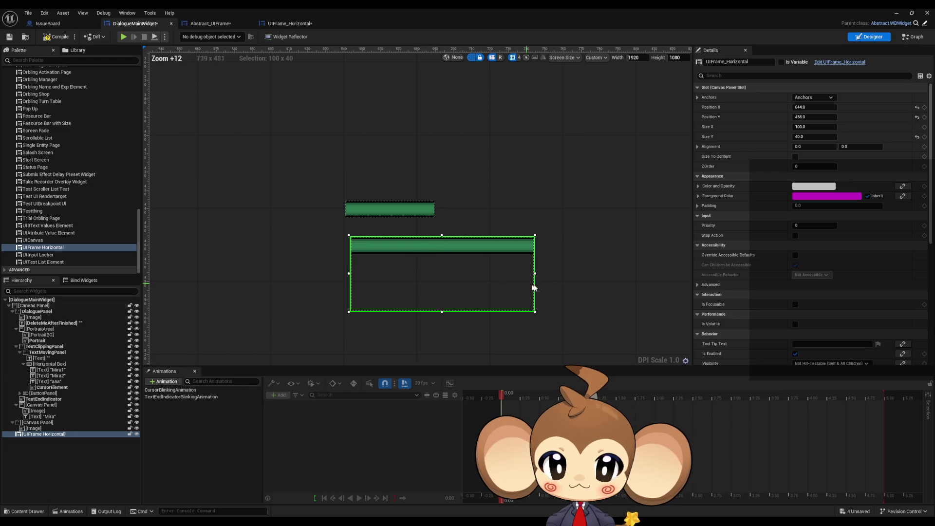
pyautogui.click(810, 127)
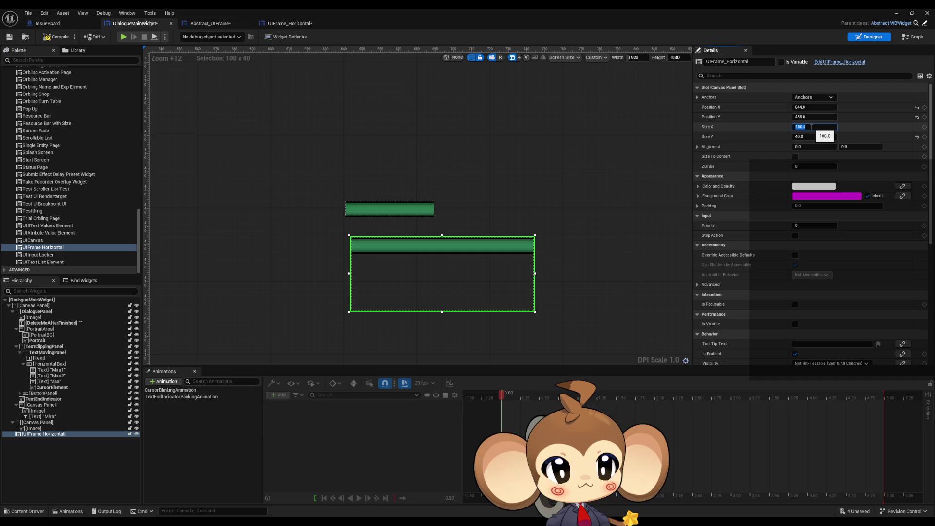
pyautogui.click(809, 137)
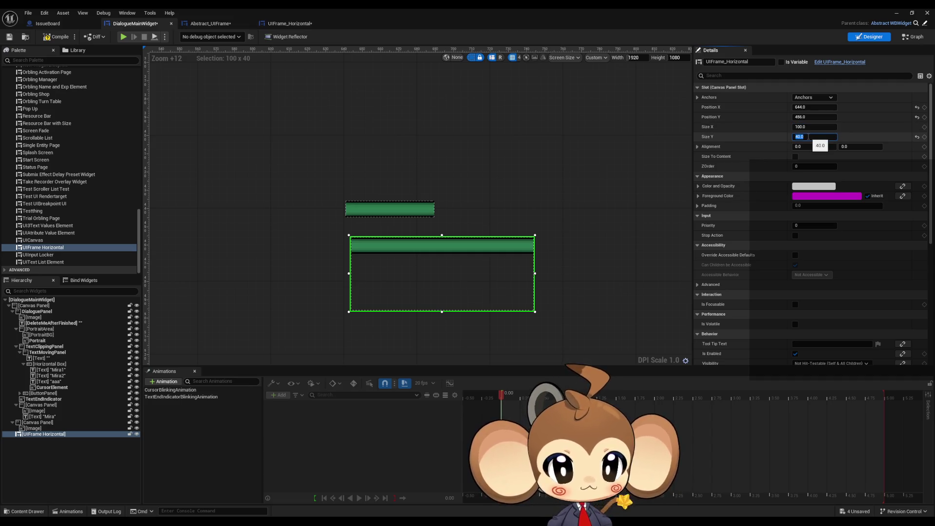
pyautogui.write('9')
pyautogui.press('Return')
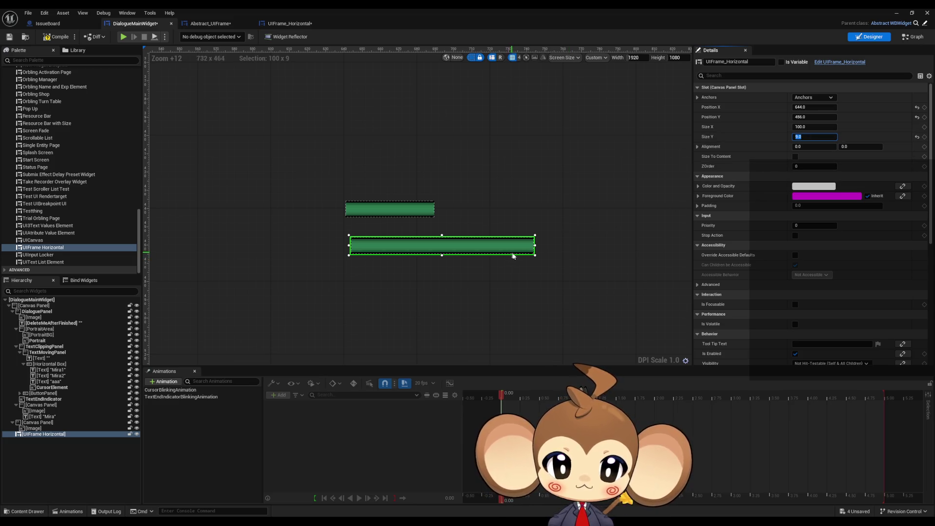
pyautogui.moveTo(494, 252); pyautogui.dragTo(471, 235)
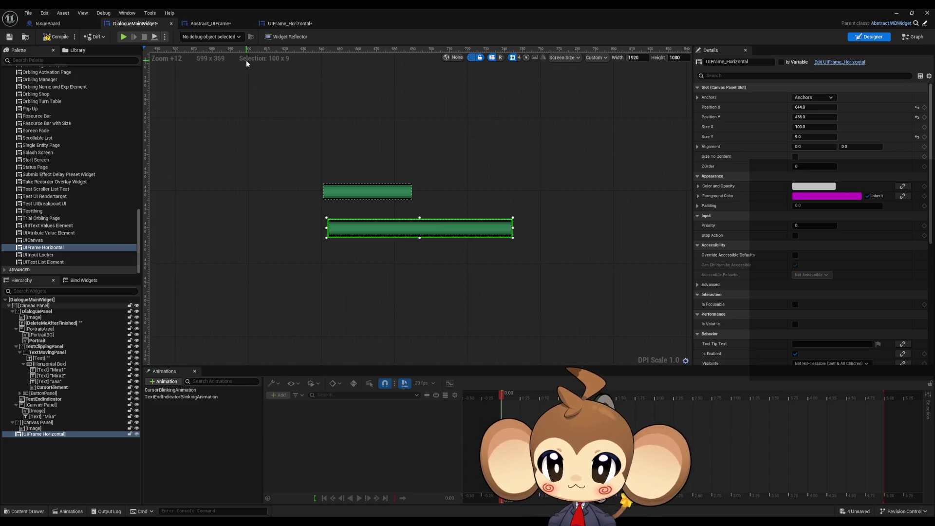
# Step: Open UIFrame_Horizontal's Event Graph and display its Class Defaults
pyautogui.click(273, 23)
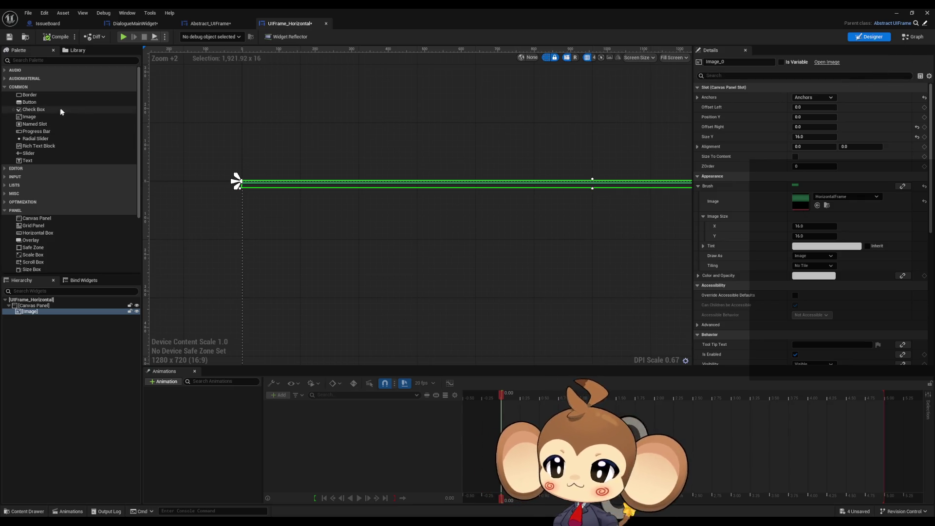
pyautogui.click(38, 307)
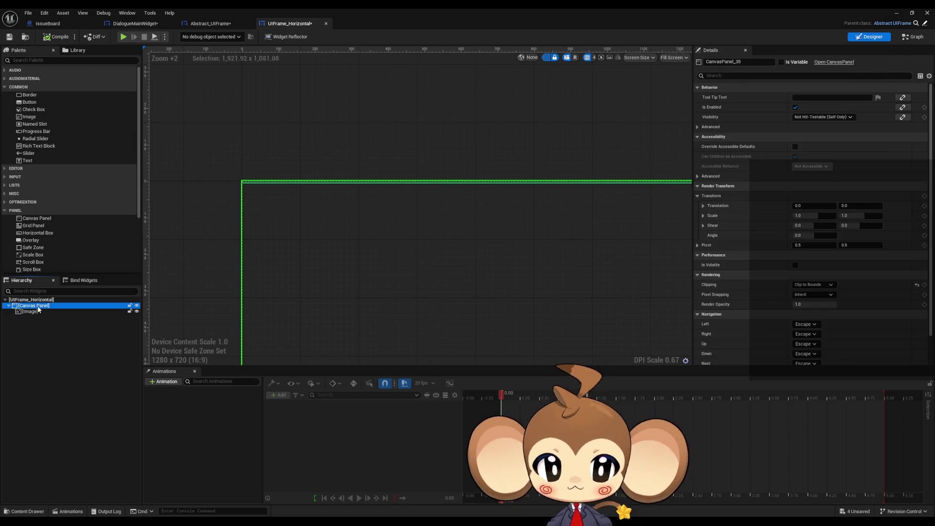
pyautogui.click(915, 36)
pyautogui.click(268, 37)
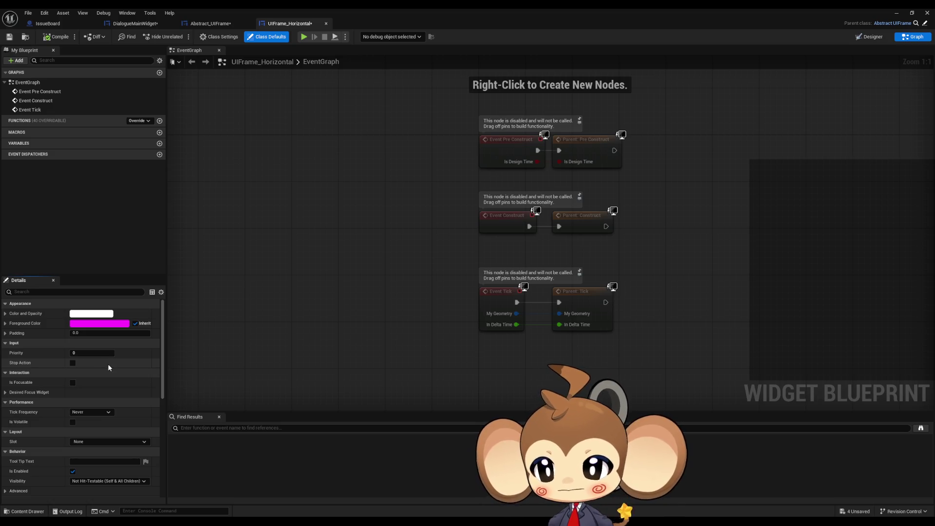
# Step: Browse the class defaults, check the Slot options without changing them, and reshow Class Defaults
pyautogui.scroll(-4, 111, 365)
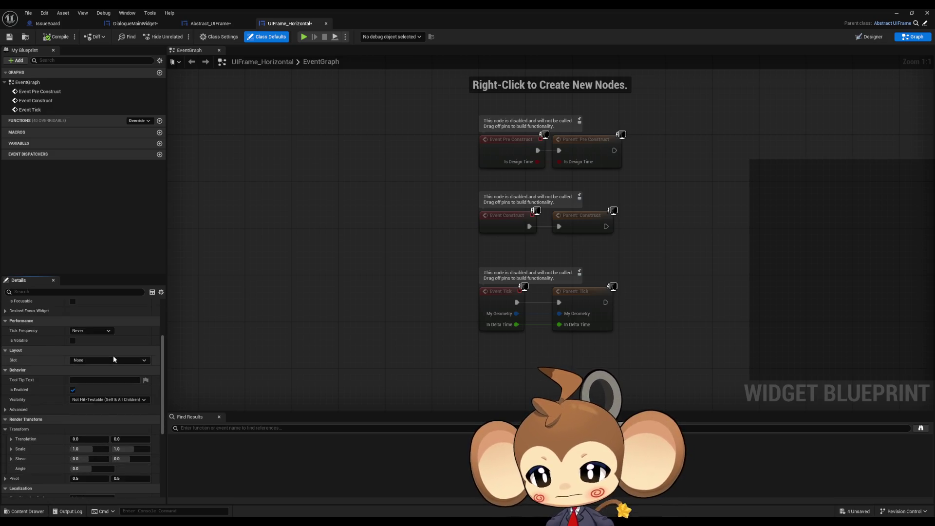
pyautogui.scroll(-7, 113, 358)
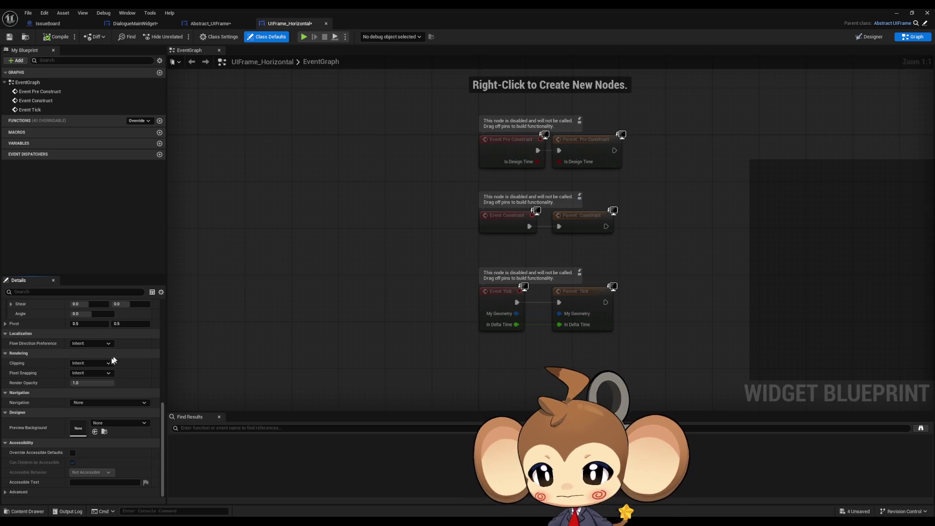
pyautogui.moveTo(162, 418); pyautogui.dragTo(158, 298)
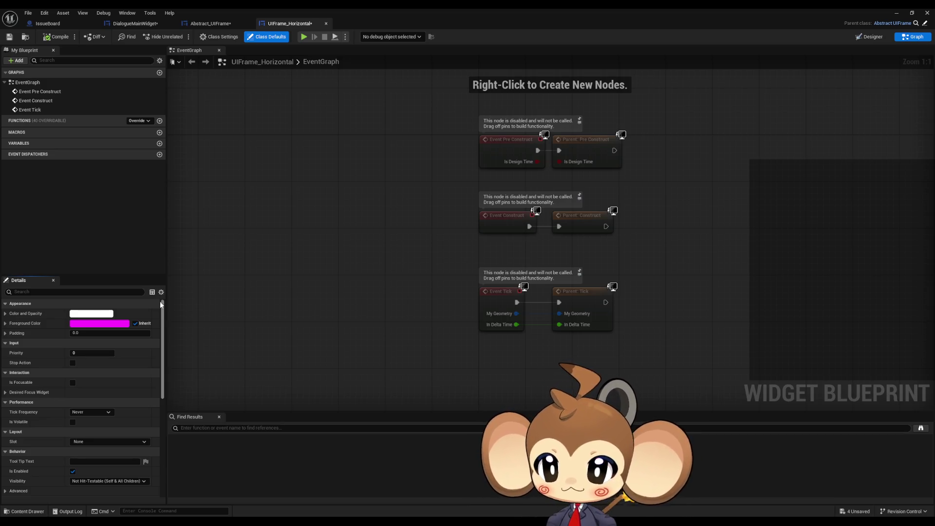
pyautogui.scroll(-2, 159, 315)
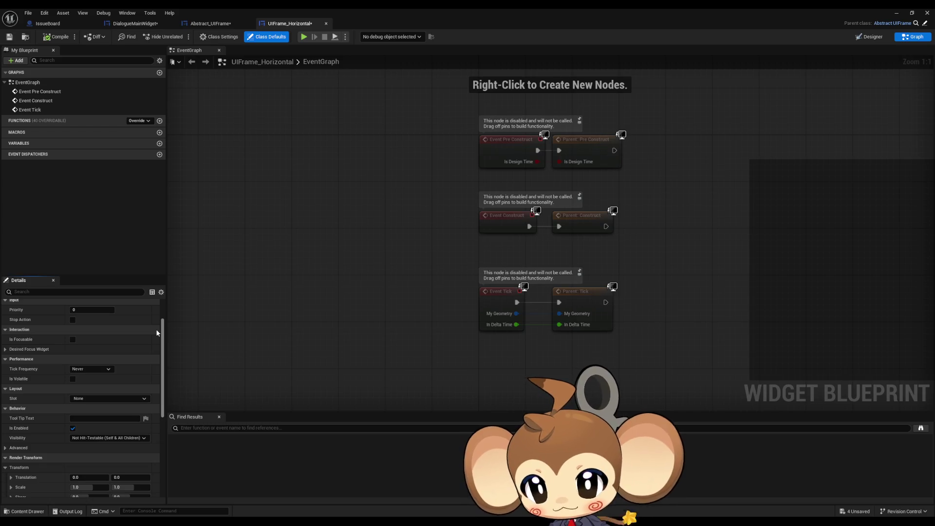
pyautogui.scroll(-1, 156, 333)
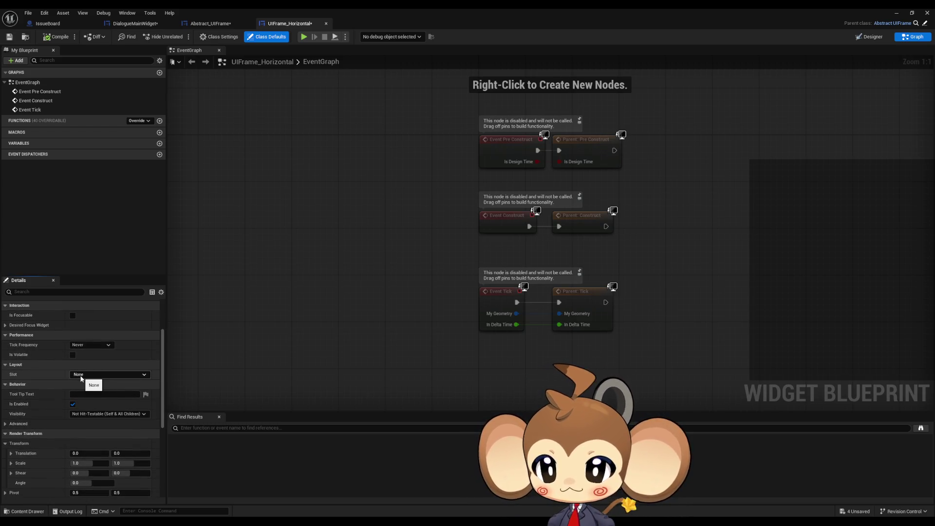
pyautogui.click(81, 376)
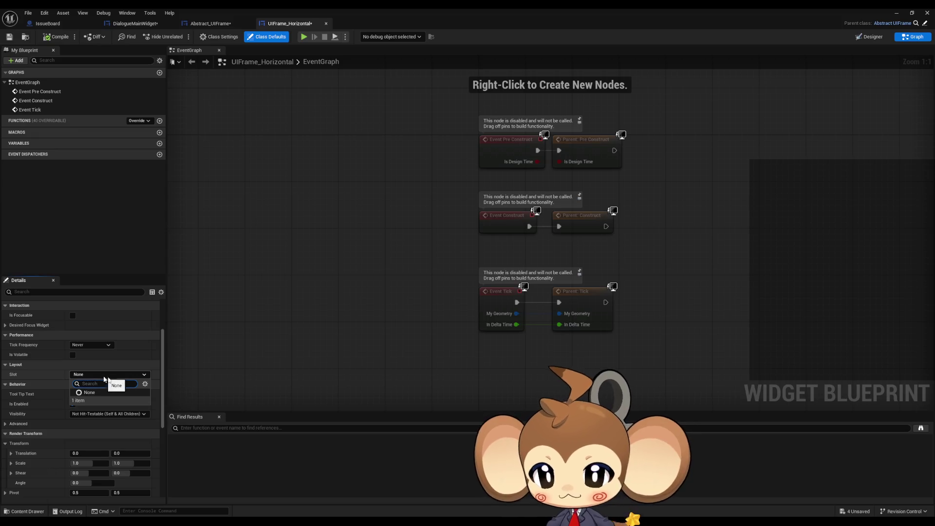
pyautogui.click(276, 323)
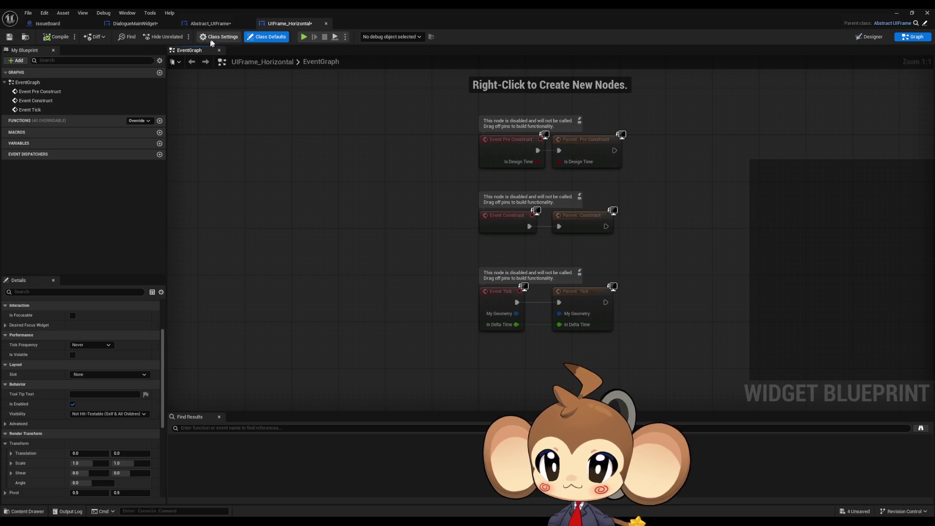
pyautogui.click(211, 40)
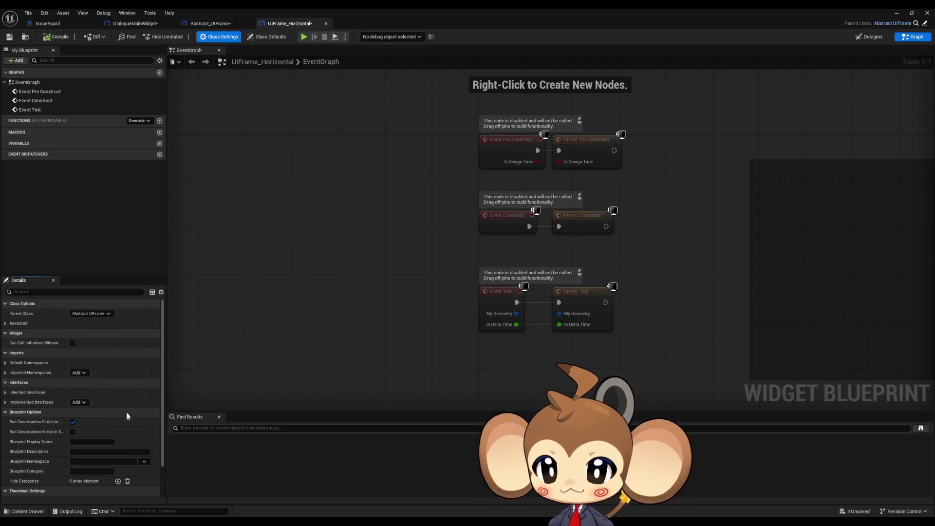
pyautogui.click(267, 37)
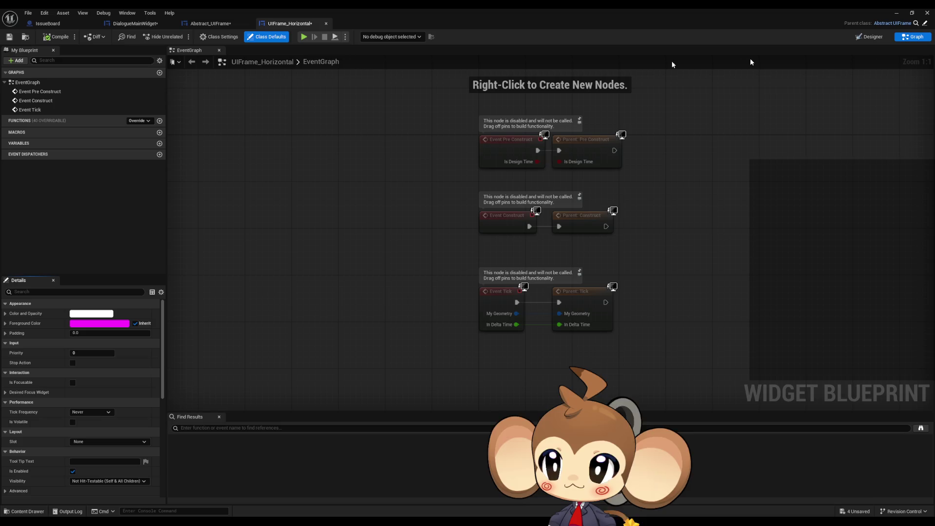
# Step: Select UIFrame_Horizontal's Canvas Panel in Designer and zoom and pan to inspect its layout
pyautogui.click(872, 37)
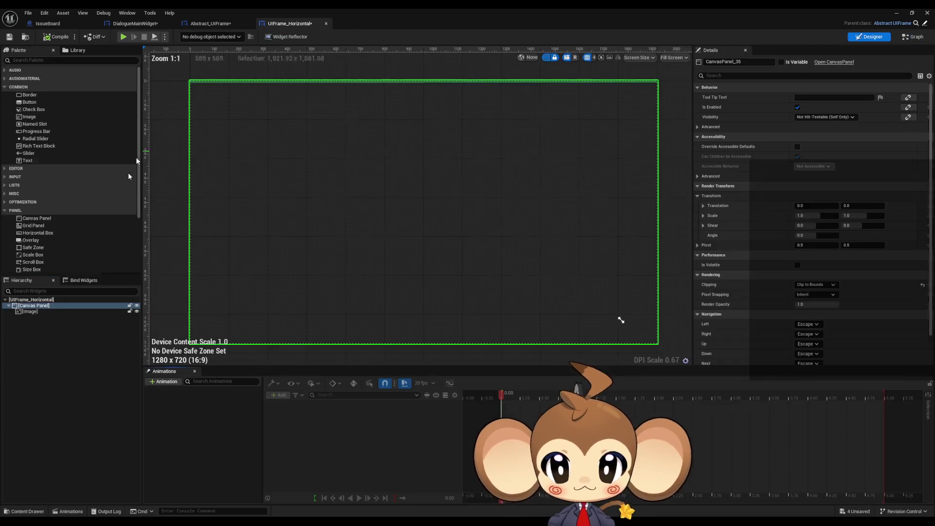
pyautogui.click(31, 311)
pyautogui.click(33, 306)
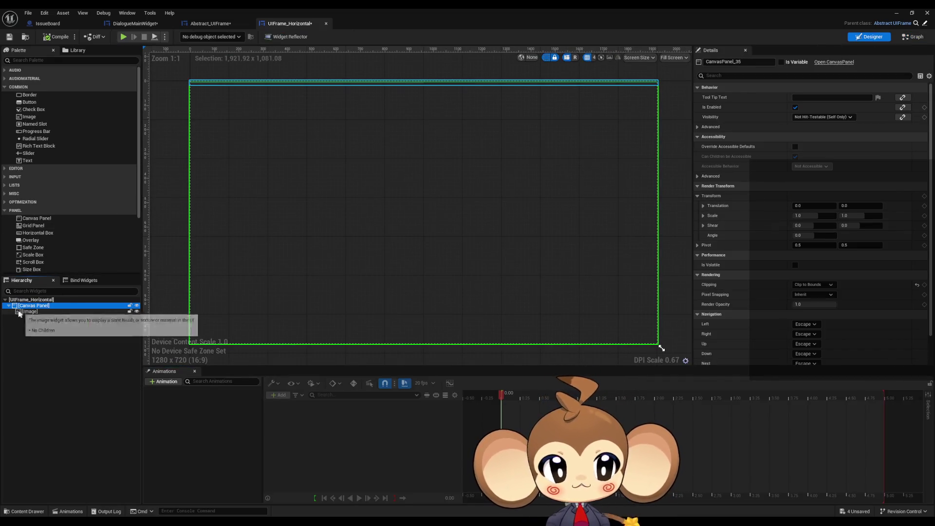
pyautogui.scroll(1, 678, 271)
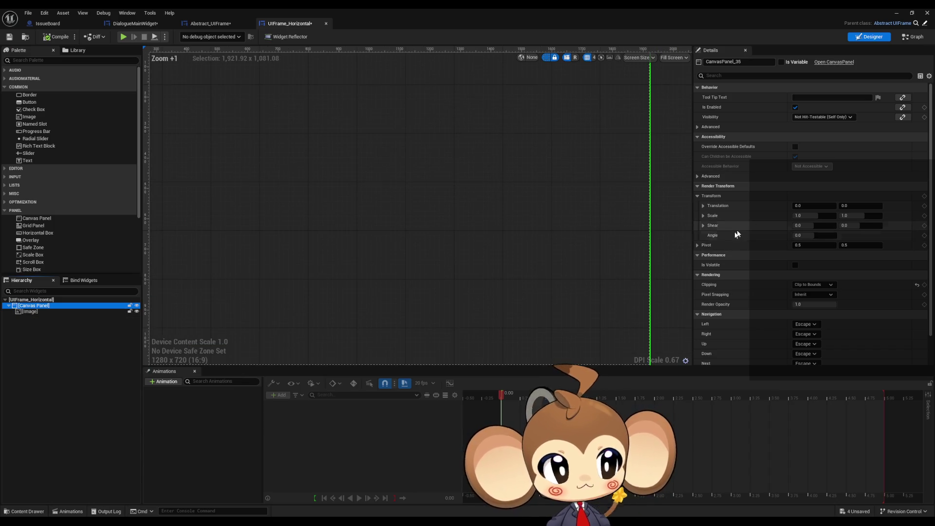
pyautogui.scroll(-3, 428, 236)
pyautogui.scroll(-2, 355, 263)
pyautogui.scroll(2, 358, 262)
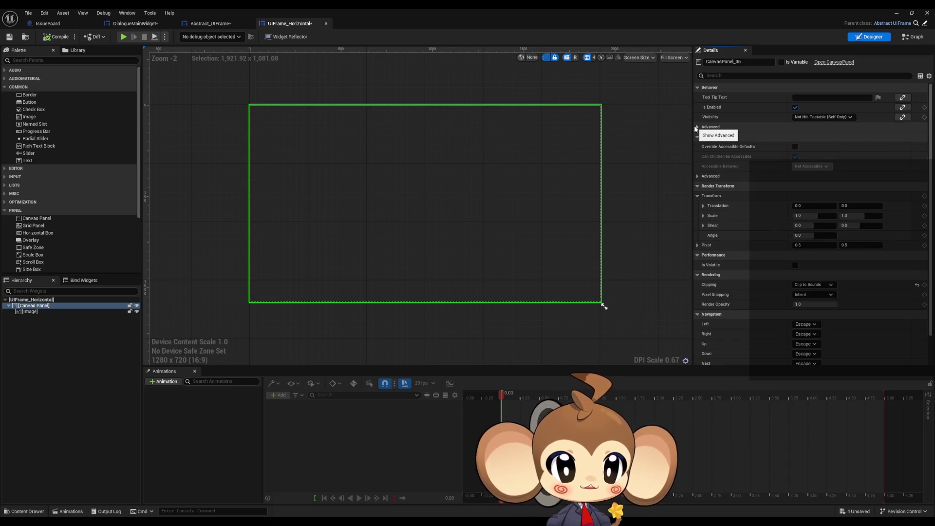
pyautogui.scroll(-2, 730, 134)
pyautogui.scroll(2, 745, 135)
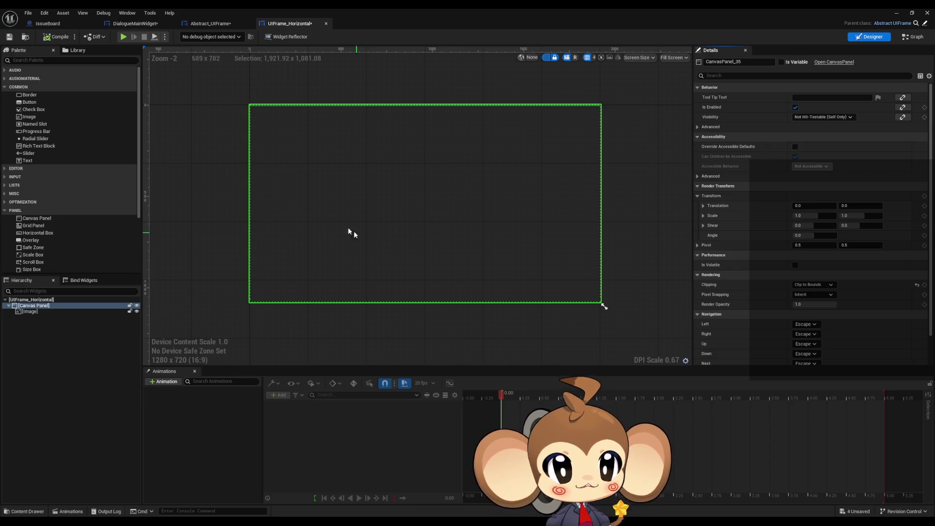
pyautogui.moveTo(437, 170)
pyautogui.mouseDown()
pyautogui.moveTo(539, 173)
pyautogui.moveTo(484, 189)
pyautogui.mouseUp()
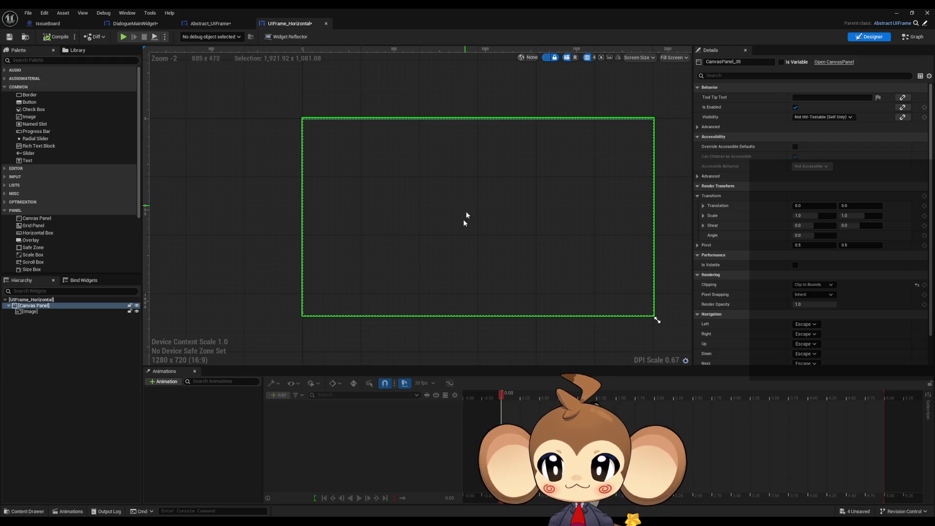
pyautogui.click(213, 25)
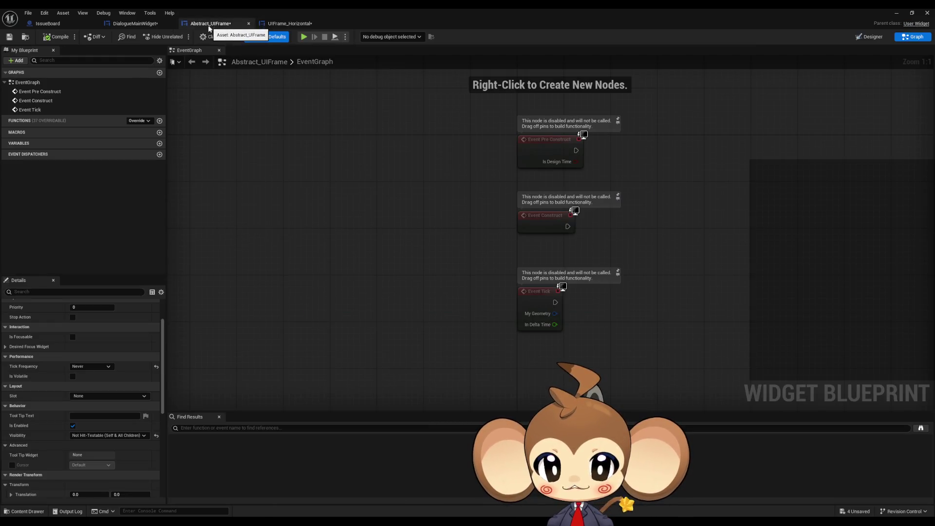
# Step: Add a Canvas Panel holding an Image widget to Abstract_UIFrame's designer canvas
pyautogui.click(868, 37)
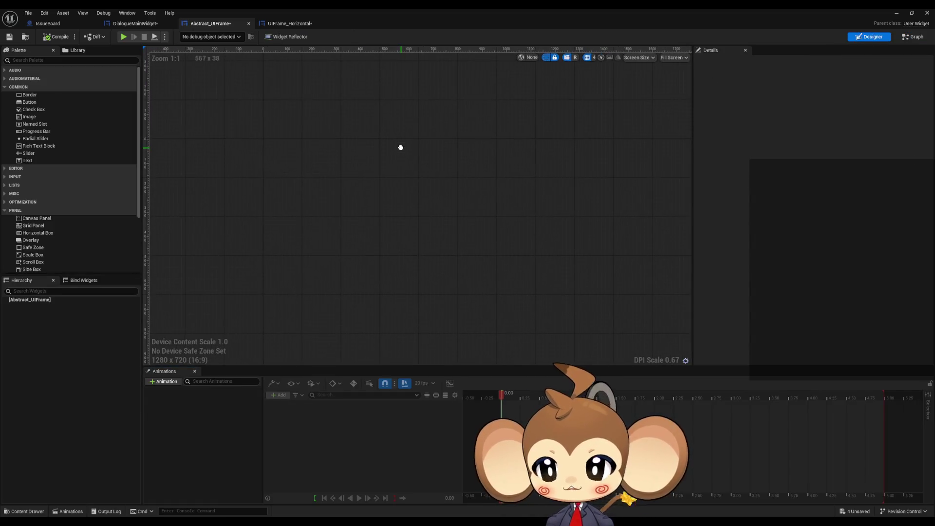
pyautogui.moveTo(507, 185); pyautogui.dragTo(346, 101)
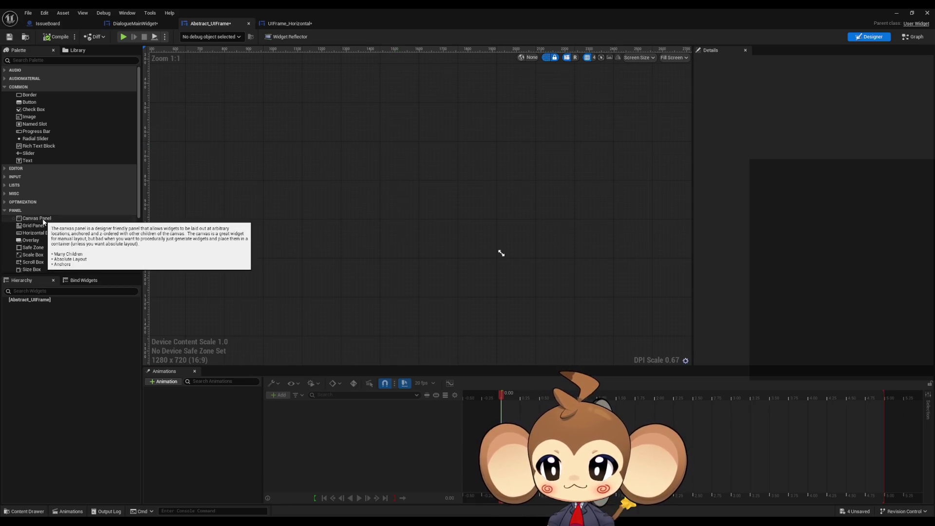
pyautogui.moveTo(43, 222)
pyautogui.mouseDown()
pyautogui.moveTo(283, 204)
pyautogui.moveTo(401, 167)
pyautogui.moveTo(500, 232)
pyautogui.moveTo(492, 253)
pyautogui.mouseUp()
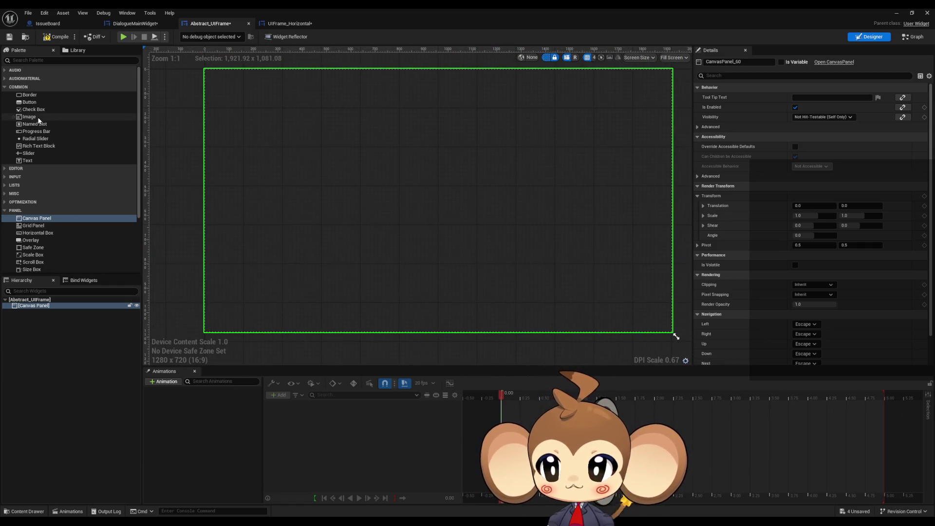
pyautogui.moveTo(39, 120); pyautogui.dragTo(297, 168)
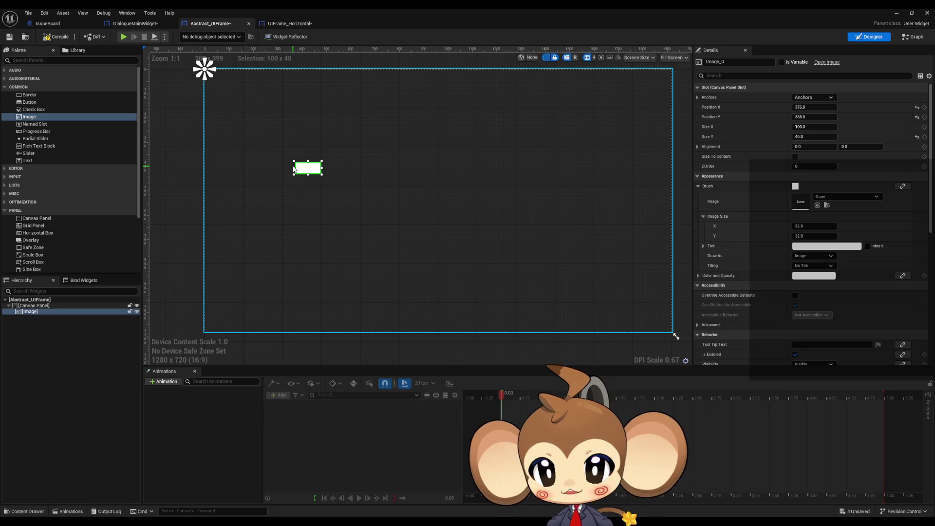
# Step: Compare UIFrame_Horizontal's canvas panel and image hierarchy against Abstract_UIFrame's
pyautogui.click(289, 23)
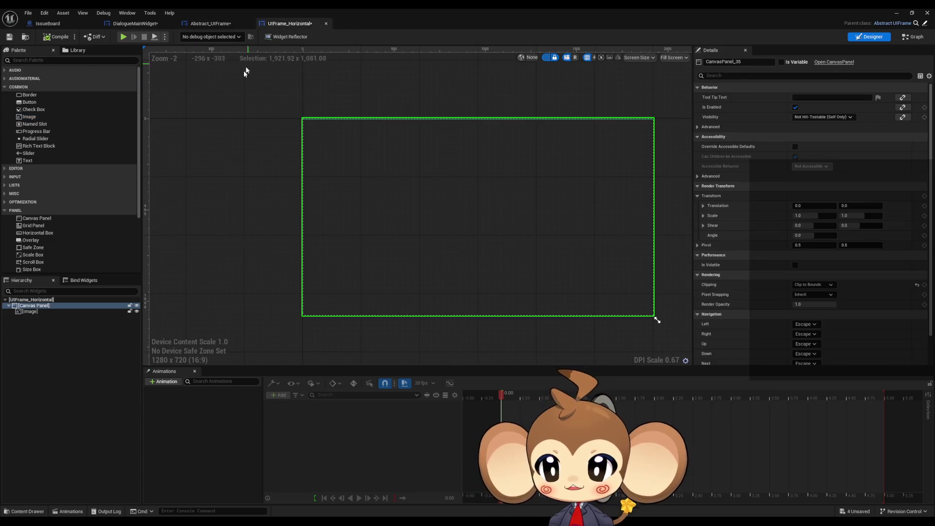
pyautogui.click(215, 23)
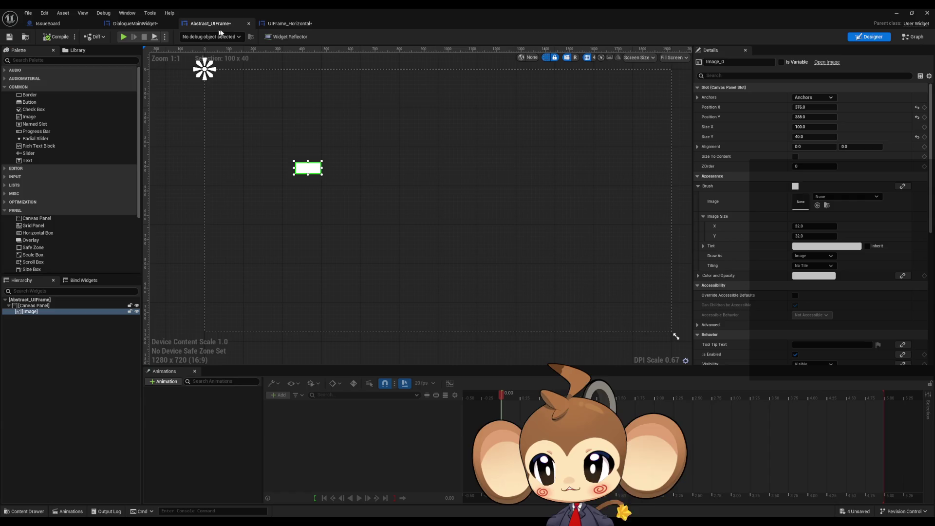
pyautogui.click(287, 24)
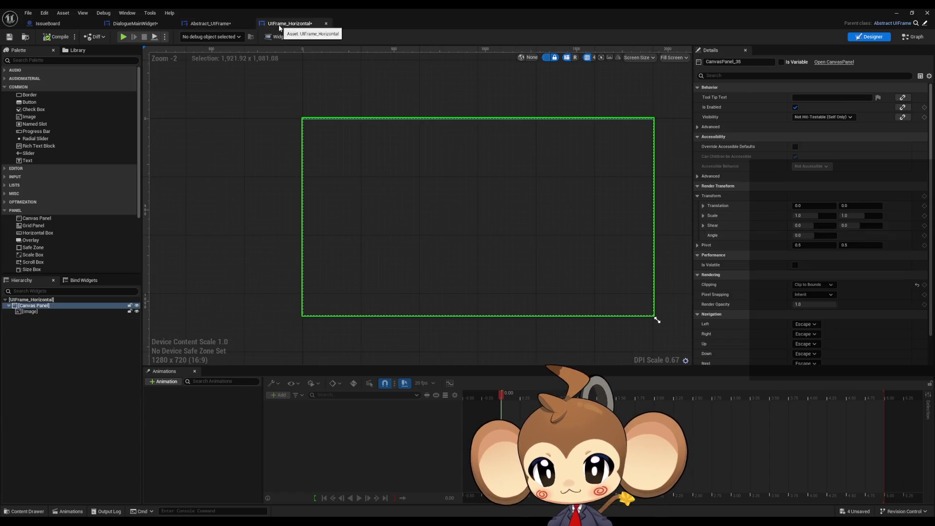
pyautogui.click(40, 312)
pyautogui.click(34, 306)
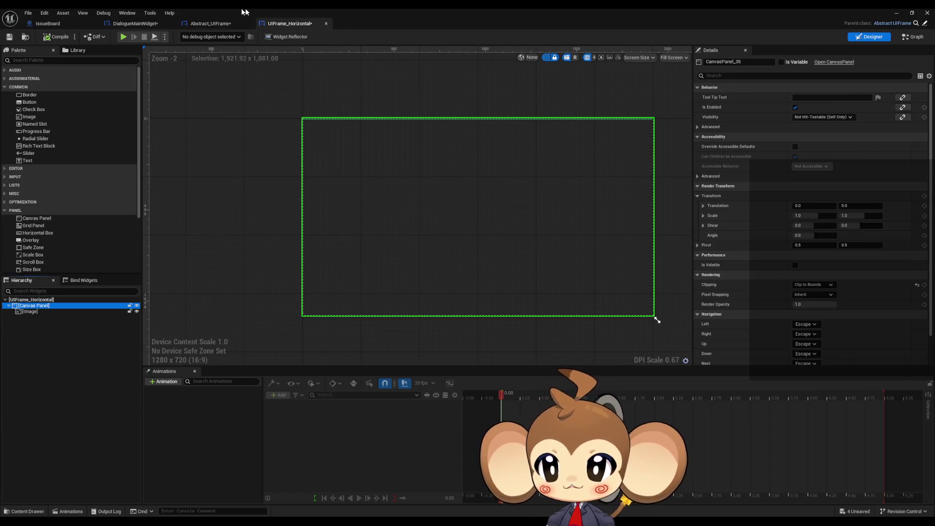
pyautogui.click(212, 24)
# Step: Rename the image to aaaaa and the canvas panel to aaaaaaaa in the Hierarchy
pyautogui.click(34, 312)
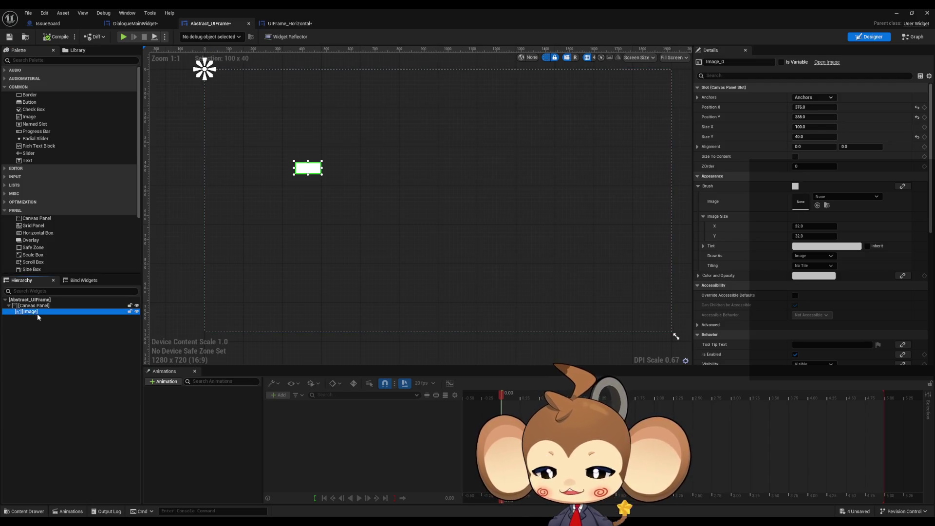
pyautogui.click(40, 314)
pyautogui.write('aaa')
pyautogui.click(48, 335)
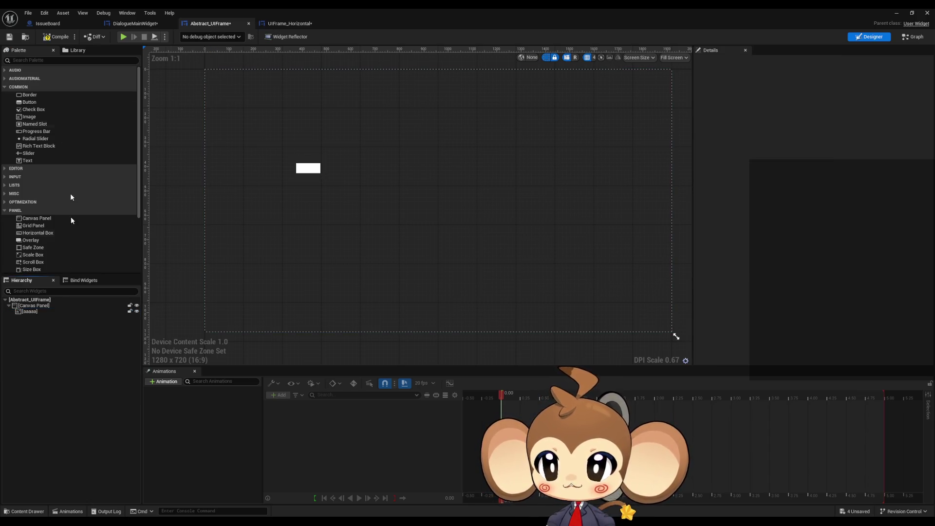
pyautogui.click(45, 307)
pyautogui.click(45, 307)
pyautogui.write('aaa')
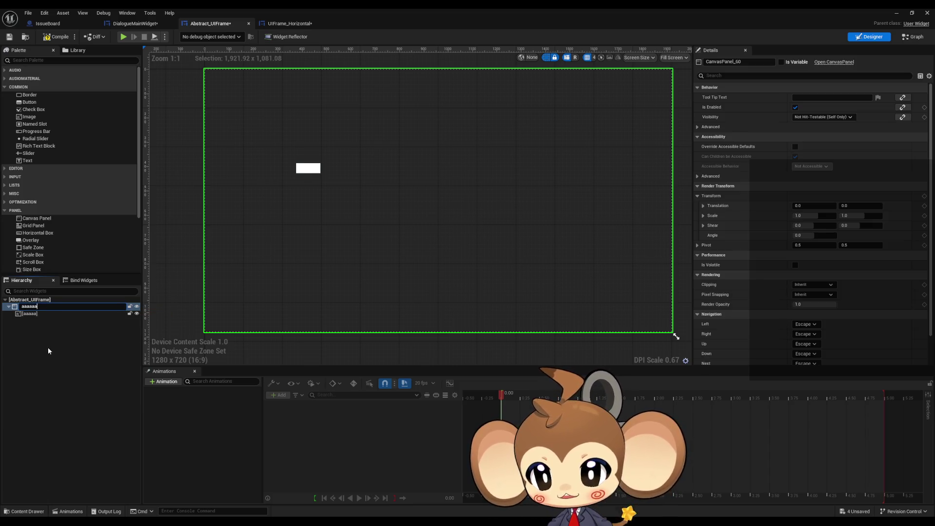
pyautogui.write('aa')
pyautogui.click(48, 351)
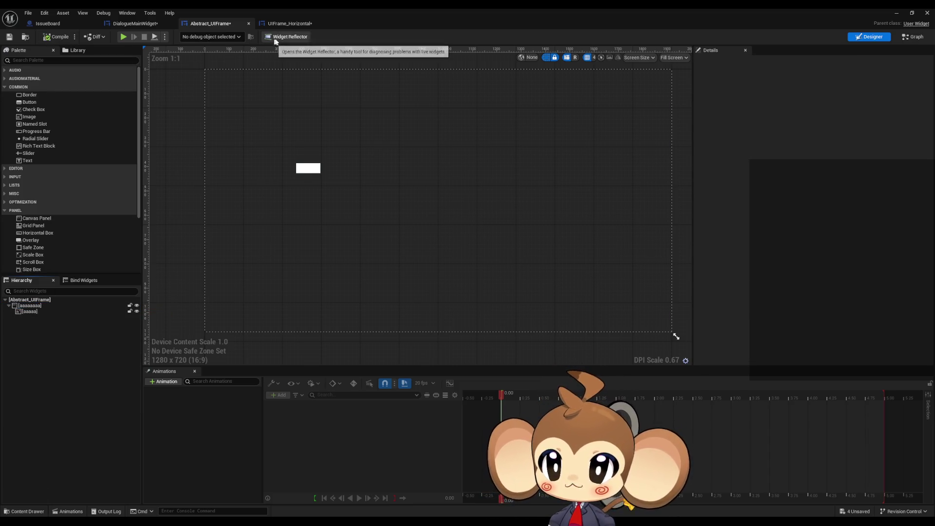
# Step: Compile UIFrame_Horizontal and reselect its canvas panel
pyautogui.click(280, 24)
pyautogui.click(55, 37)
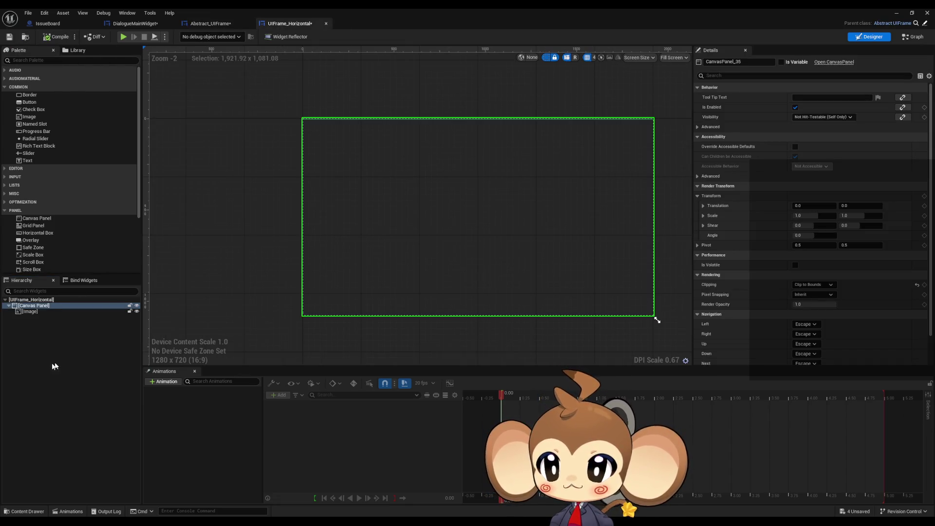
pyautogui.scroll(2, 294, 160)
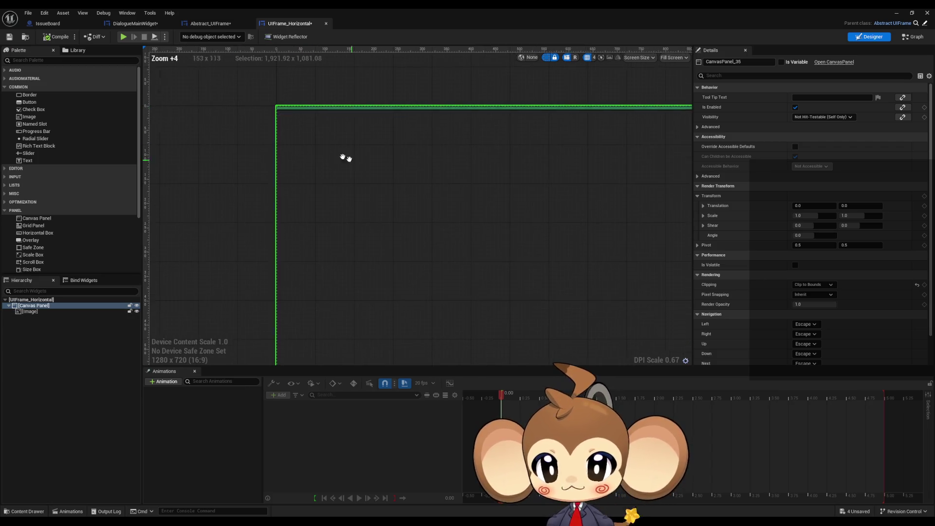
pyautogui.scroll(-2, 345, 156)
pyautogui.scroll(5, 384, 229)
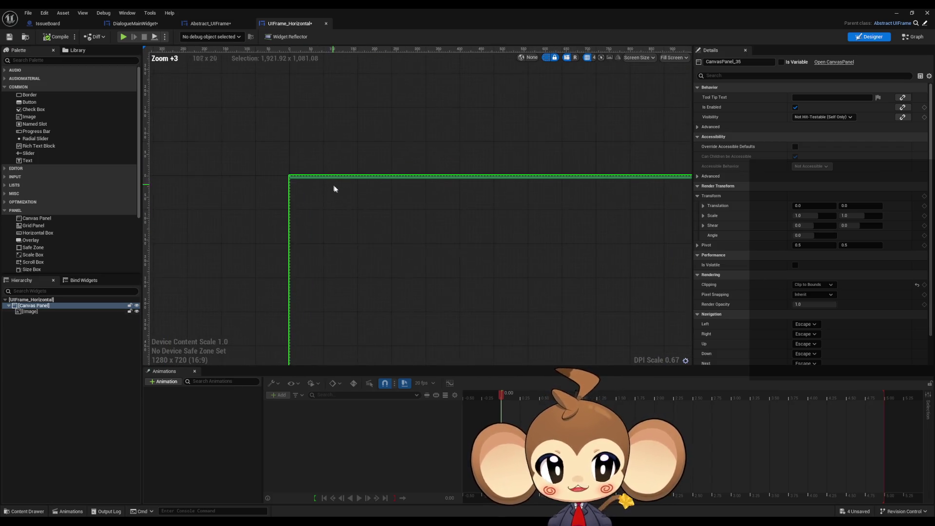
pyautogui.click(32, 306)
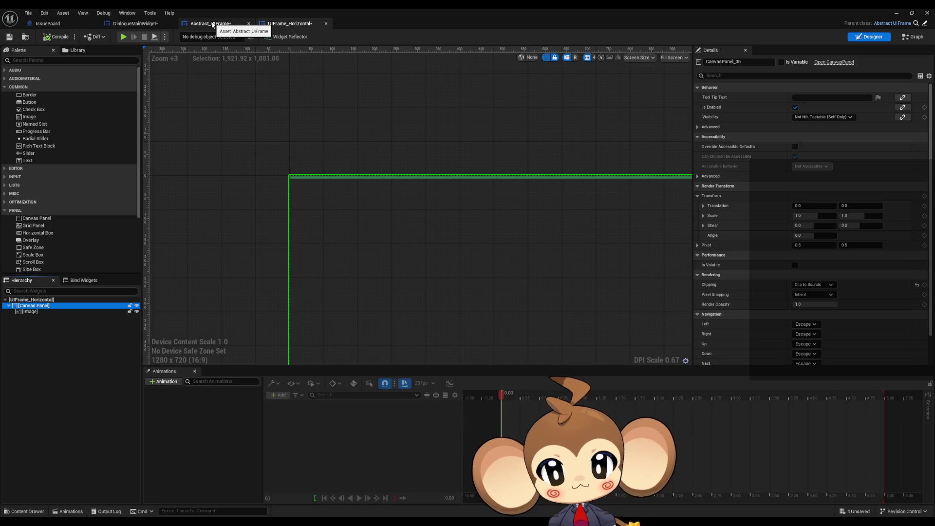
pyautogui.click(212, 24)
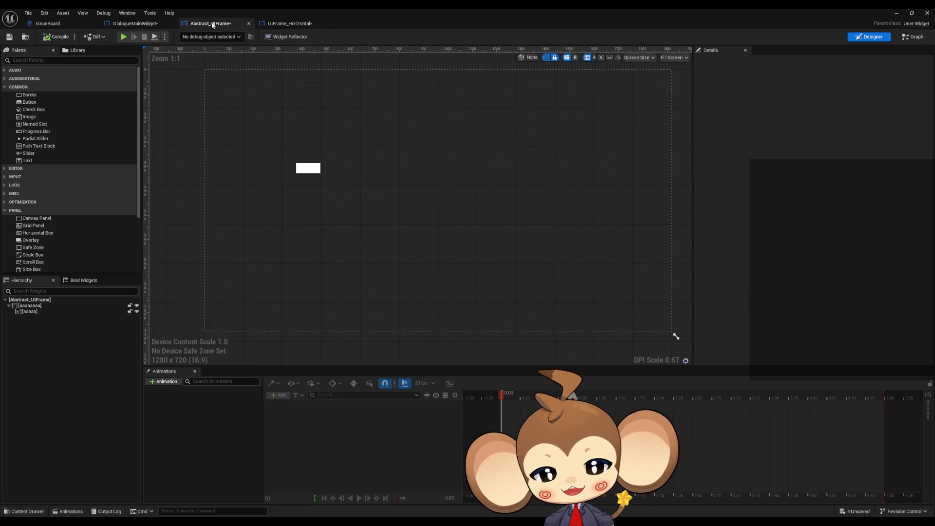
# Step: Delete the aaaaaaaa panel and its image, recompile Abstract_UIFrame, and return to UIFrame_Horizontal
pyautogui.click(30, 305)
pyautogui.press('Delete')
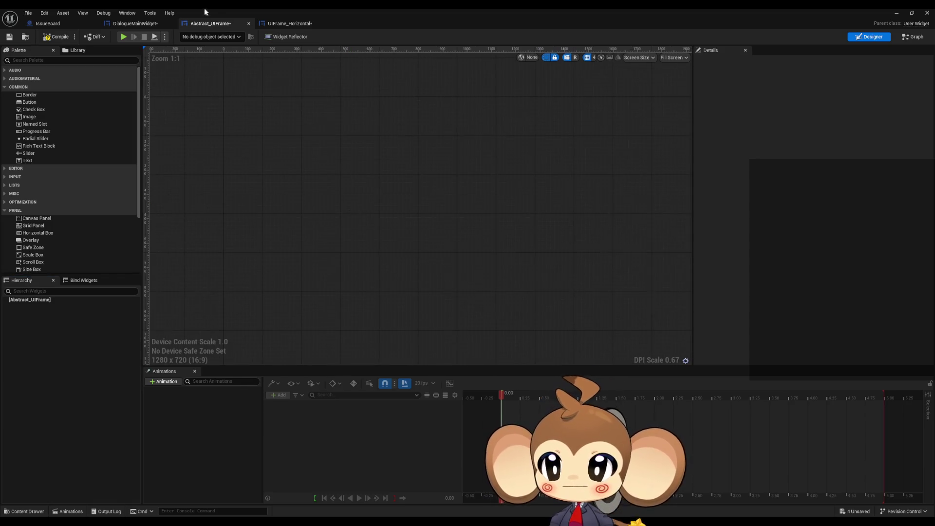
pyautogui.click(46, 38)
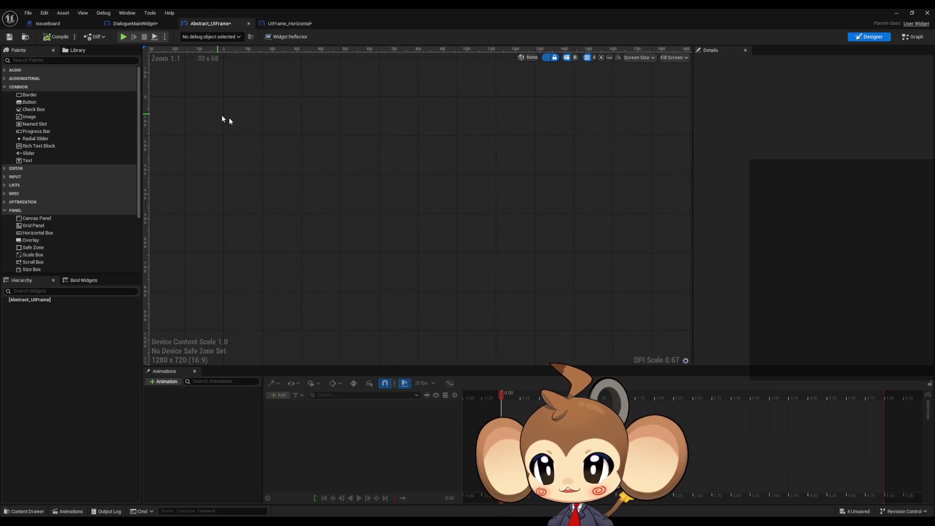
pyautogui.click(290, 24)
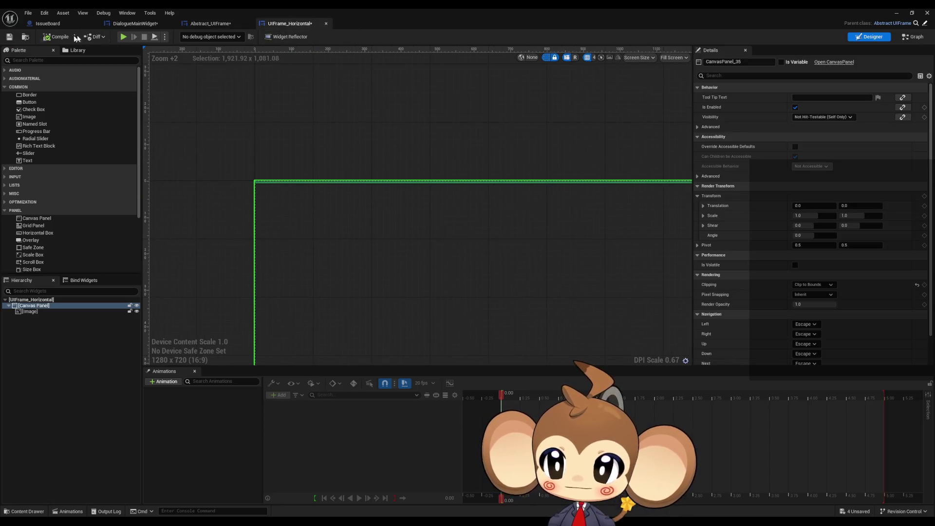
pyautogui.scroll(-2, 391, 232)
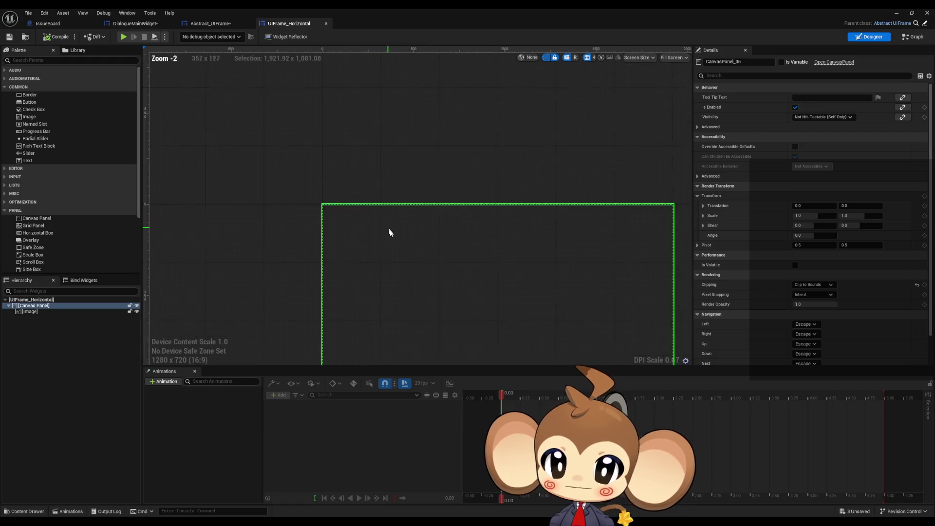
pyautogui.scroll(-1, 330, 205)
pyautogui.scroll(2, 274, 181)
pyautogui.scroll(7, 292, 190)
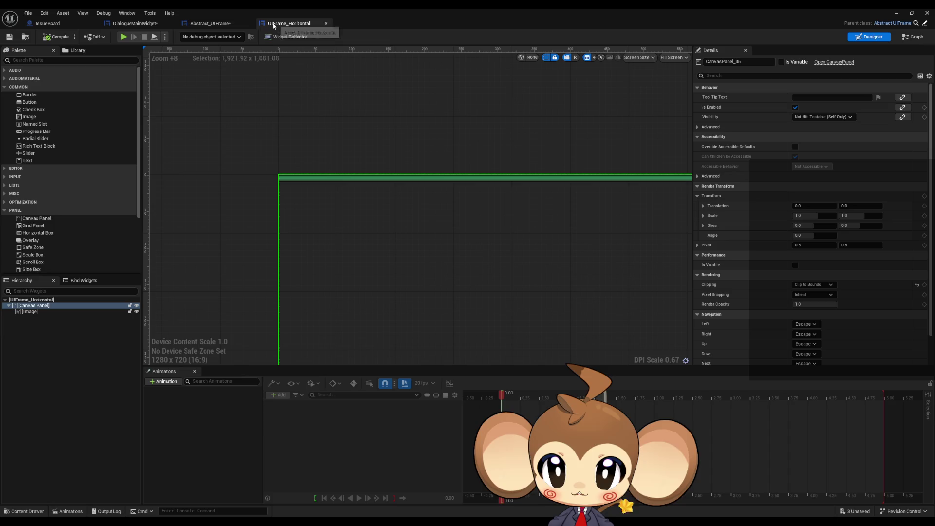
# Step: Select the upper green image bar in DialogueMainWidget and bring both bars into view
pyautogui.click(129, 24)
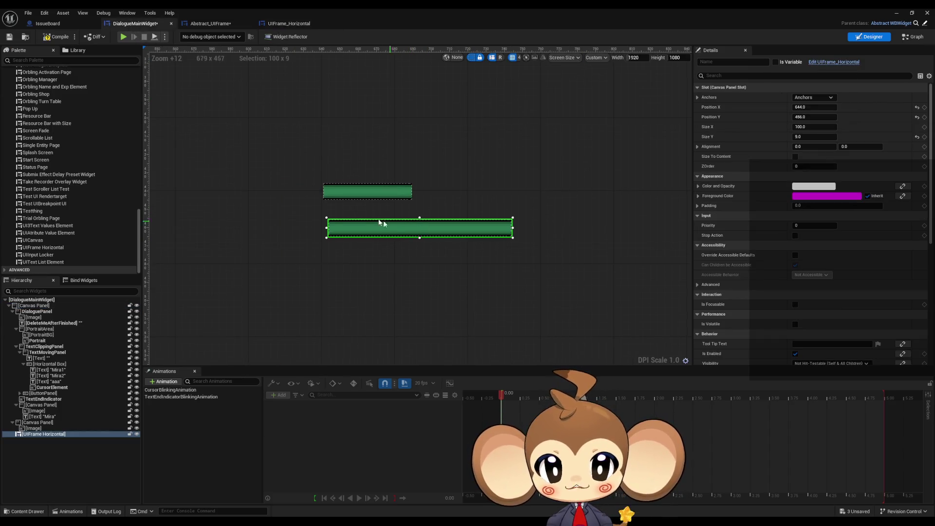
pyautogui.click(373, 197)
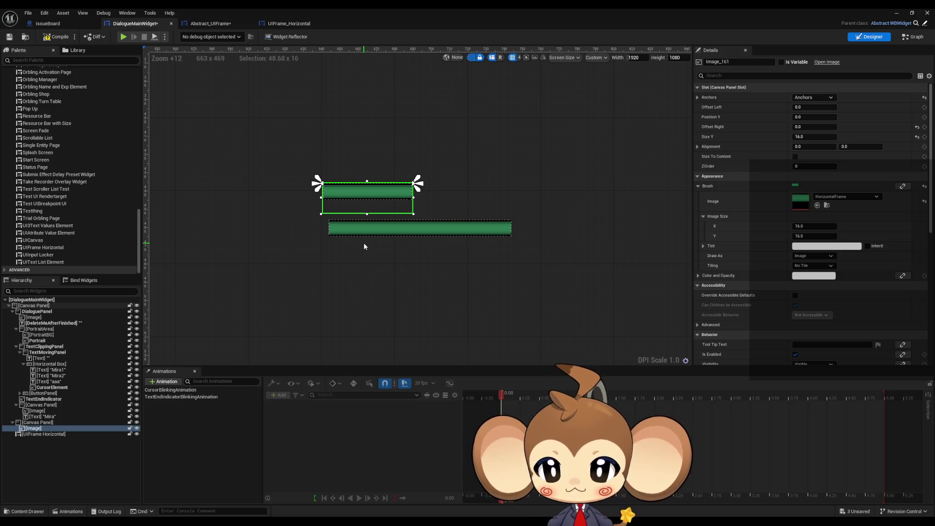
pyautogui.scroll(-10, 390, 258)
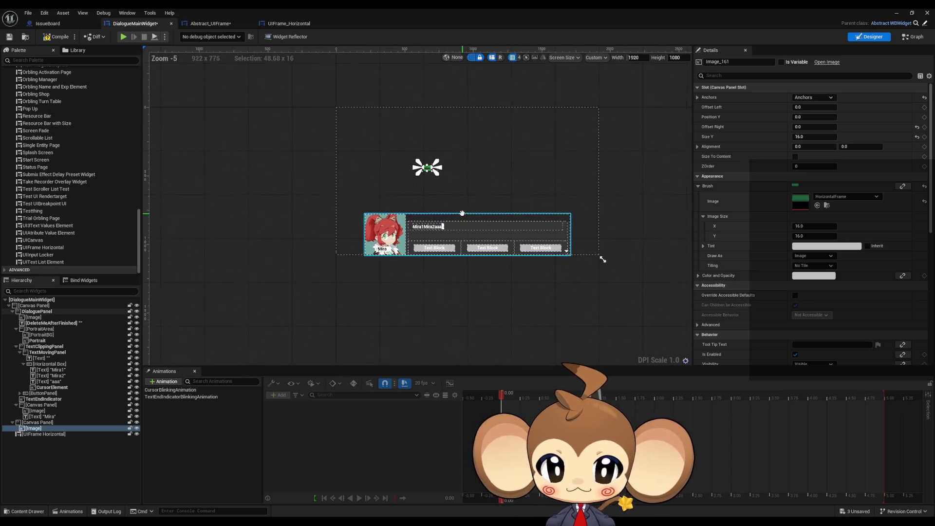
pyautogui.moveTo(390, 273); pyautogui.dragTo(231, 331)
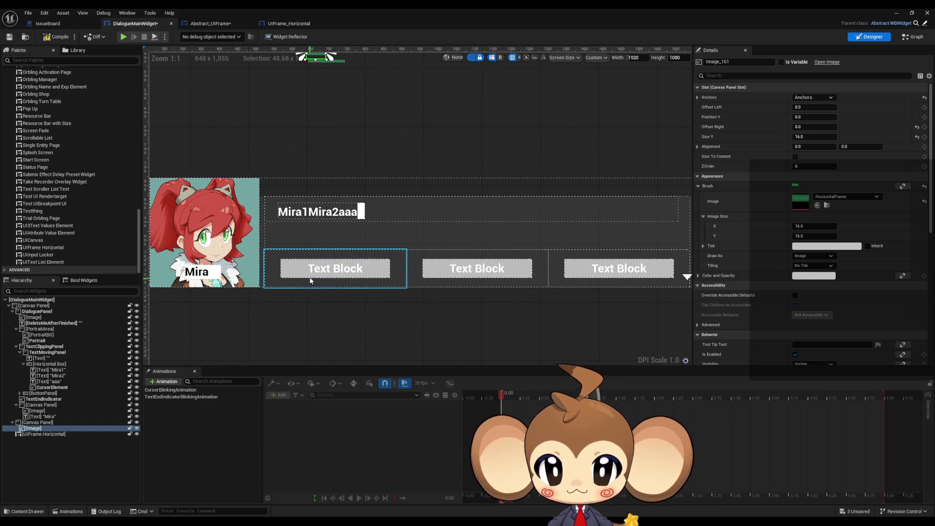
pyautogui.moveTo(312, 273)
pyautogui.mouseDown()
pyautogui.moveTo(362, 172)
pyautogui.moveTo(372, 183)
pyautogui.mouseUp()
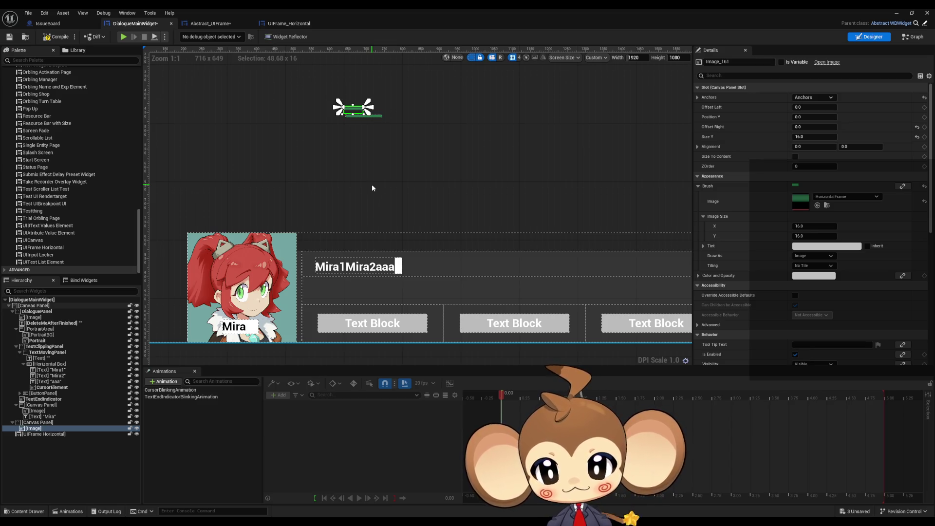
pyautogui.scroll(6, 372, 188)
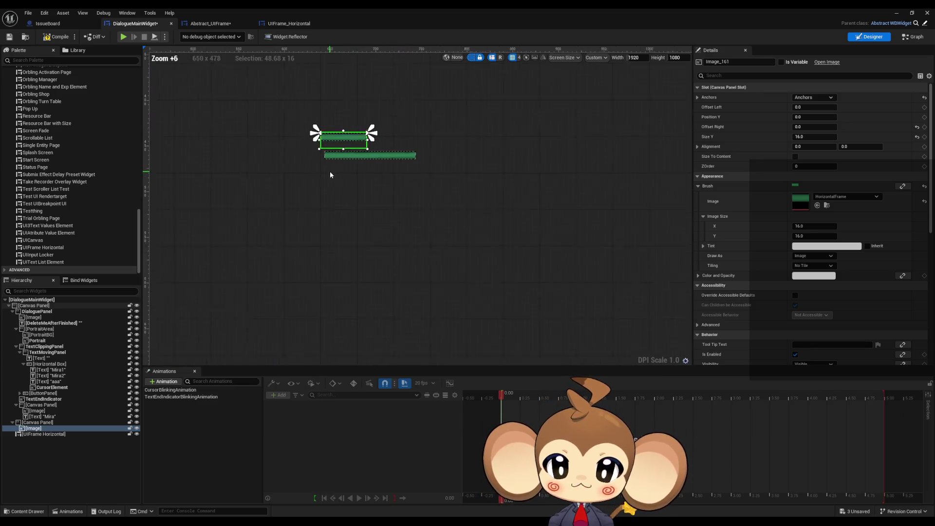
# Step: Delete the lower UIFrame_Horizontal bar and select DialoguePanel in the Hierarchy
pyautogui.click(360, 155)
pyautogui.scroll(4, 357, 187)
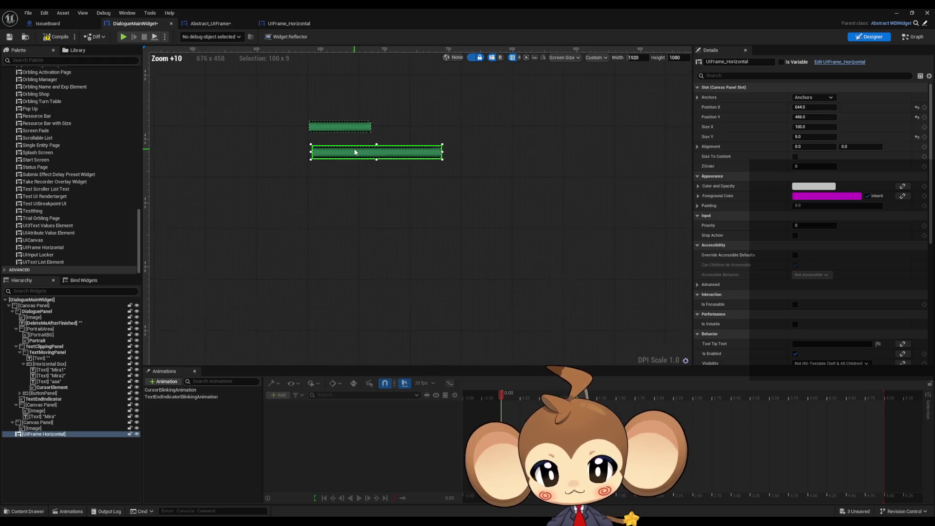
pyautogui.moveTo(356, 152); pyautogui.dragTo(489, 206)
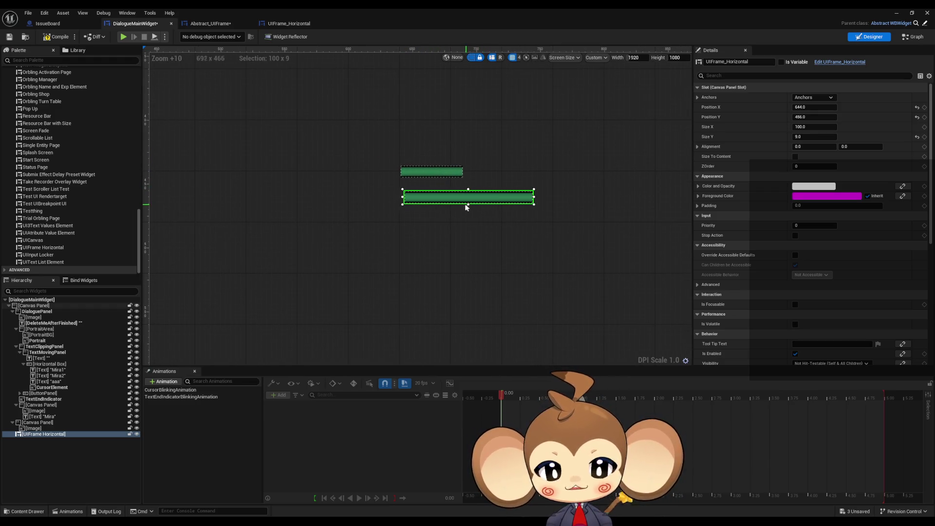
pyautogui.press('Delete')
pyautogui.scroll(-10, 421, 169)
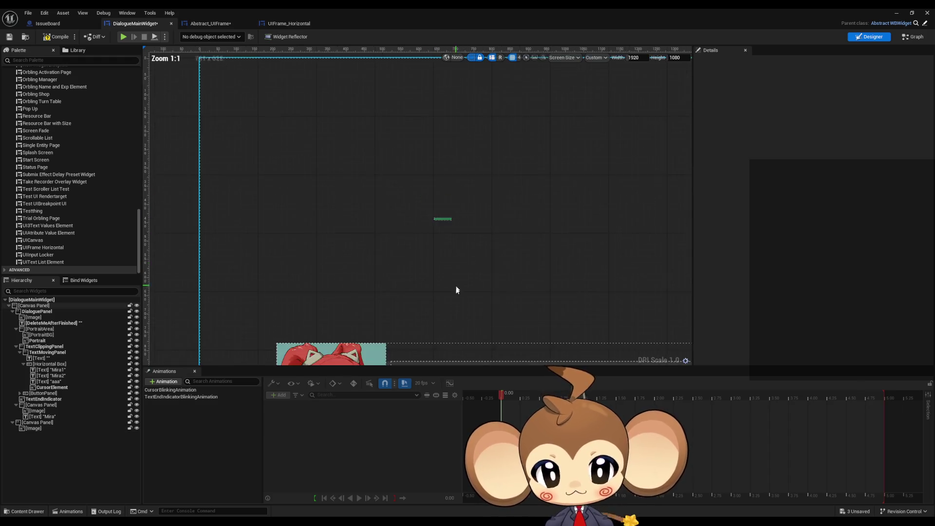
pyautogui.scroll(-3, 457, 290)
pyautogui.scroll(7, 432, 244)
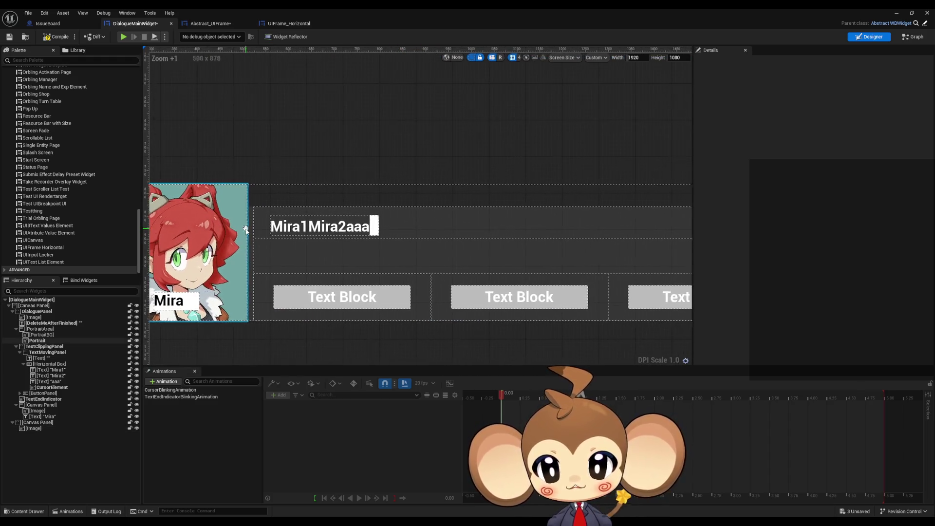
pyautogui.click(42, 311)
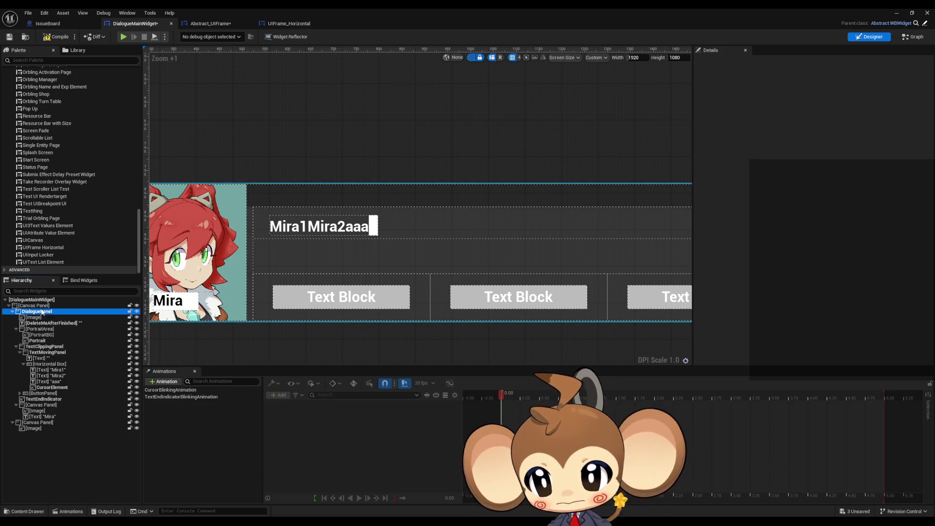
pyautogui.scroll(-5, 351, 253)
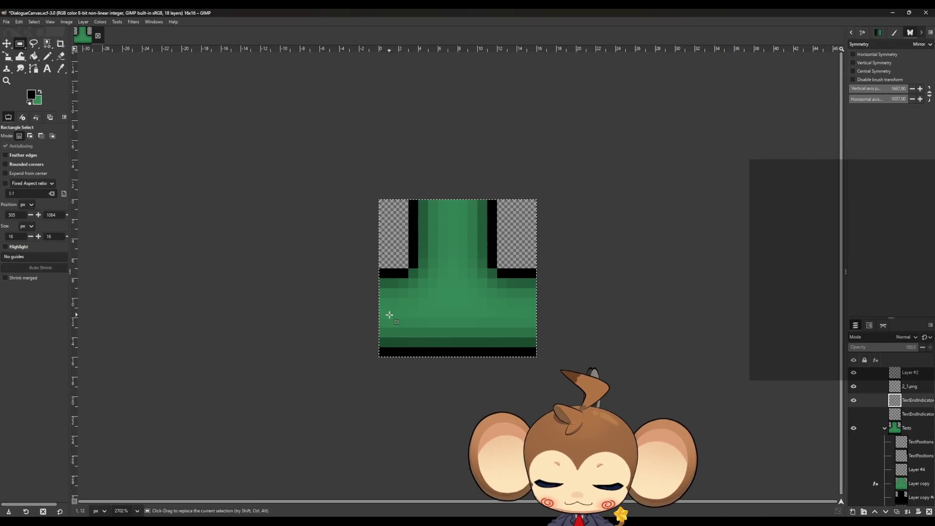
# Step: Return to the full 1920×1080 mockup, pick the Pencil tool, and zoom to the frame's bottom-right corner
pyautogui.hotkey('ctrl', 'z')
pyautogui.scroll(-5, 334, 272)
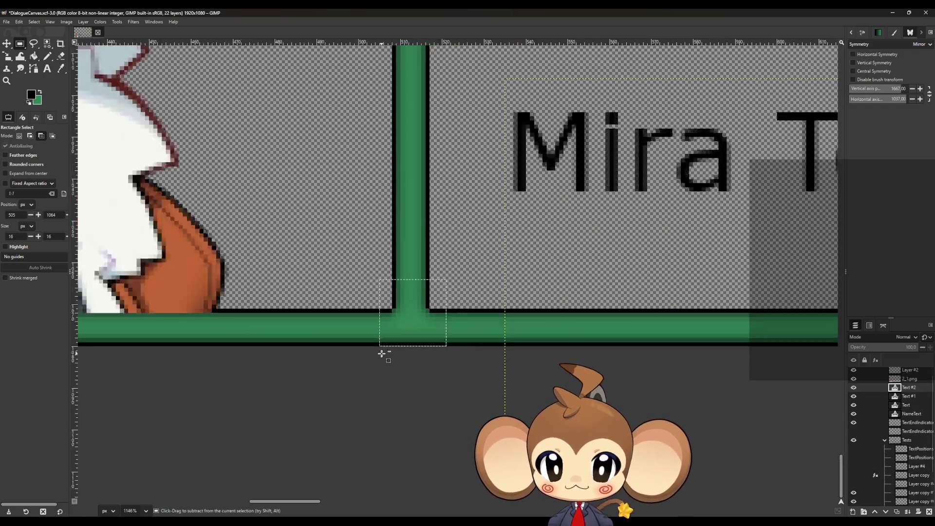
pyautogui.scroll(-4, 362, 357)
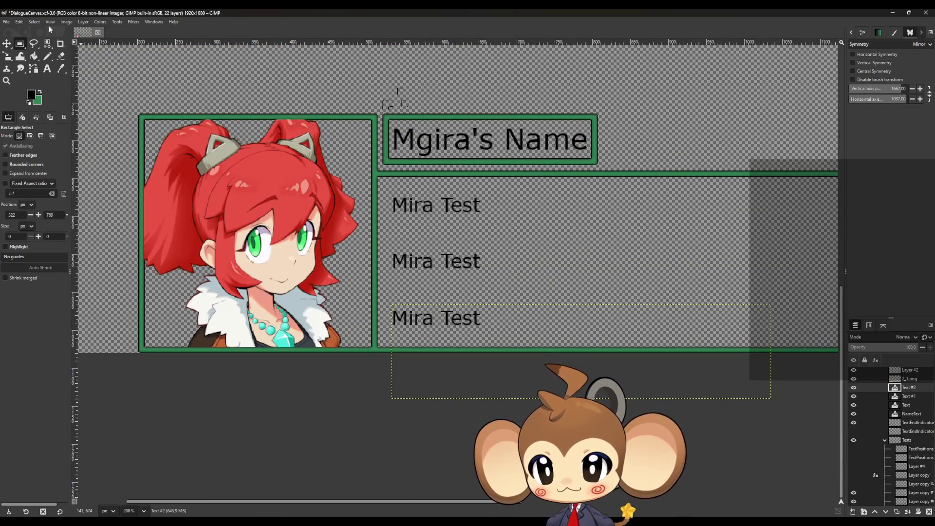
pyautogui.press('n')
pyautogui.scroll(3, 267, 208)
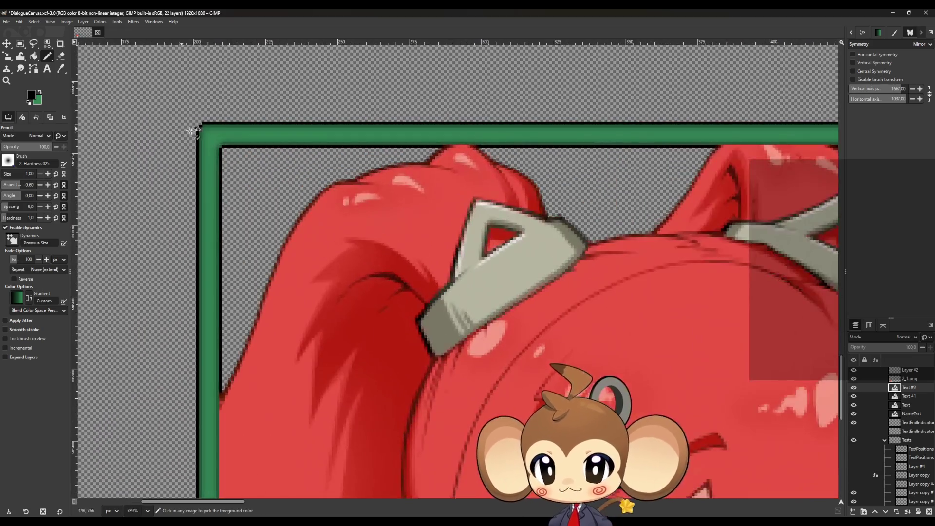
pyautogui.scroll(-3, 267, 208)
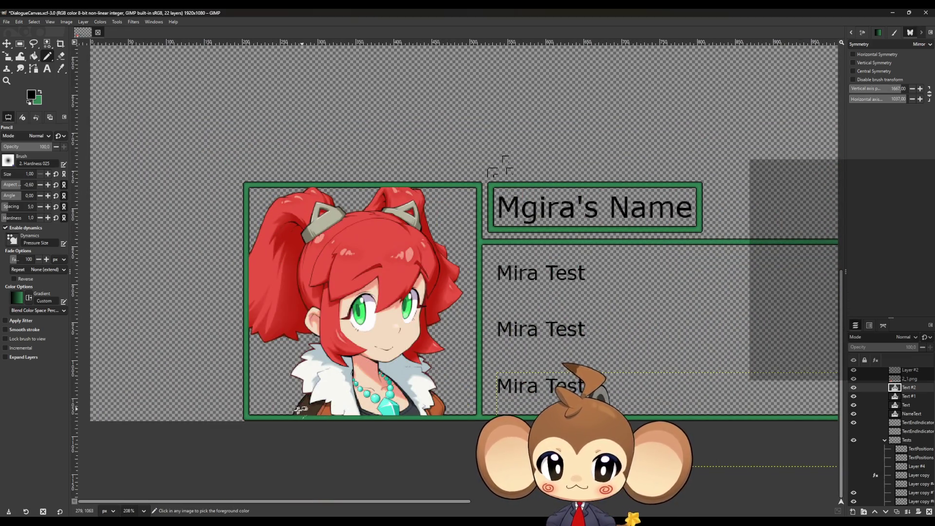
pyautogui.scroll(13, 246, 419)
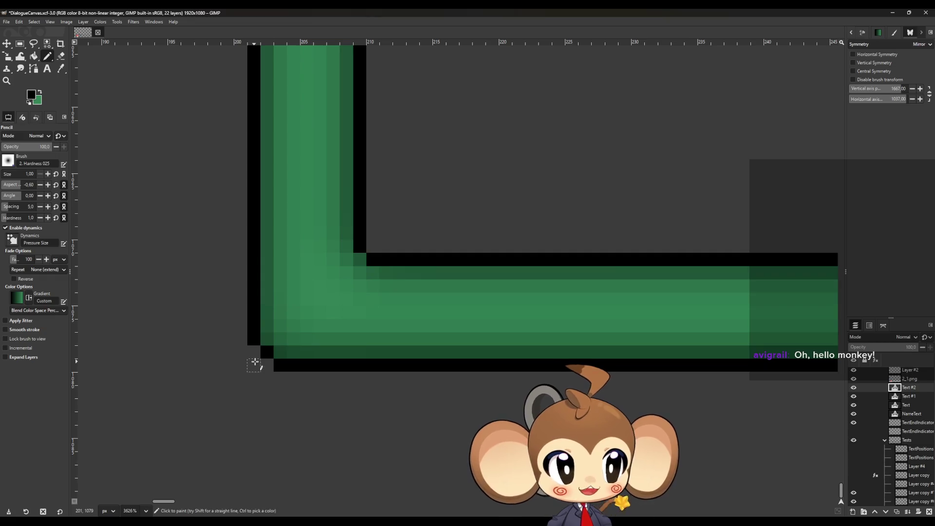
pyautogui.scroll(-7, 255, 362)
pyautogui.scroll(-13, 255, 365)
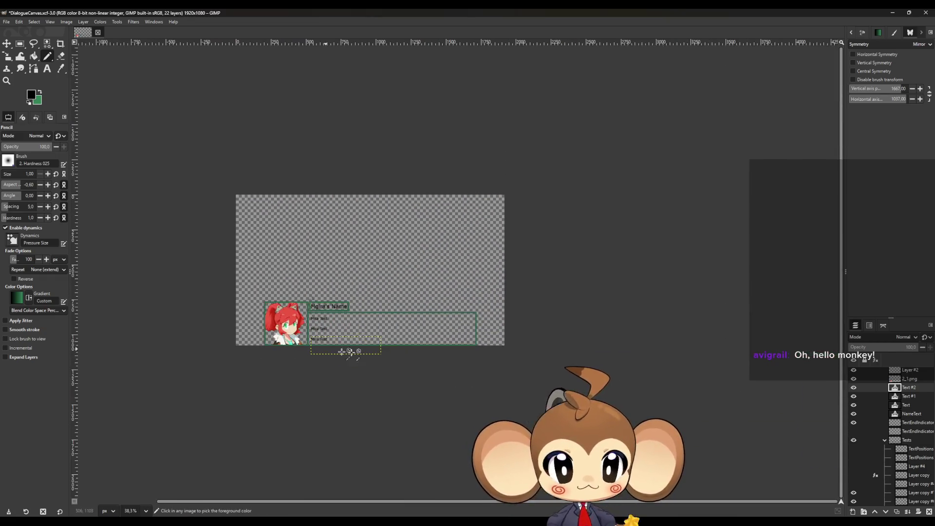
pyautogui.scroll(3, 470, 365)
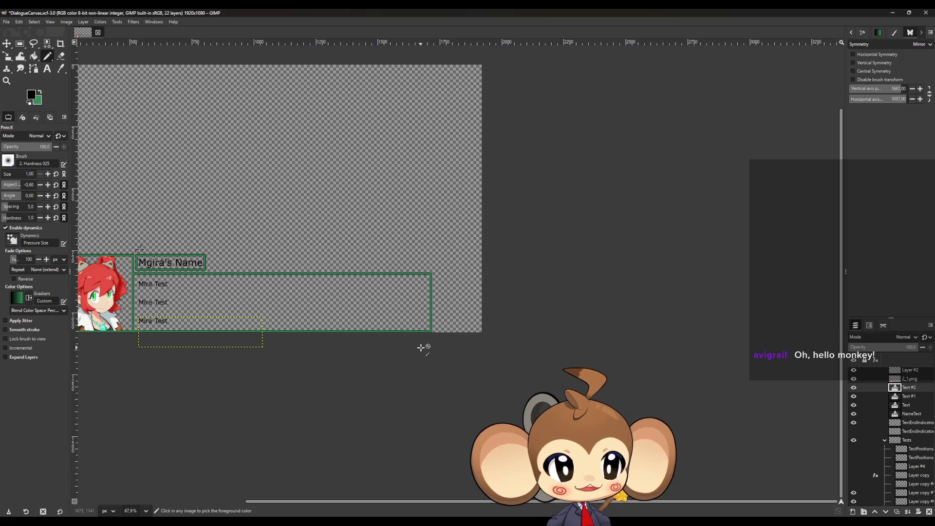
pyautogui.scroll(3, 422, 348)
pyautogui.scroll(8, 438, 320)
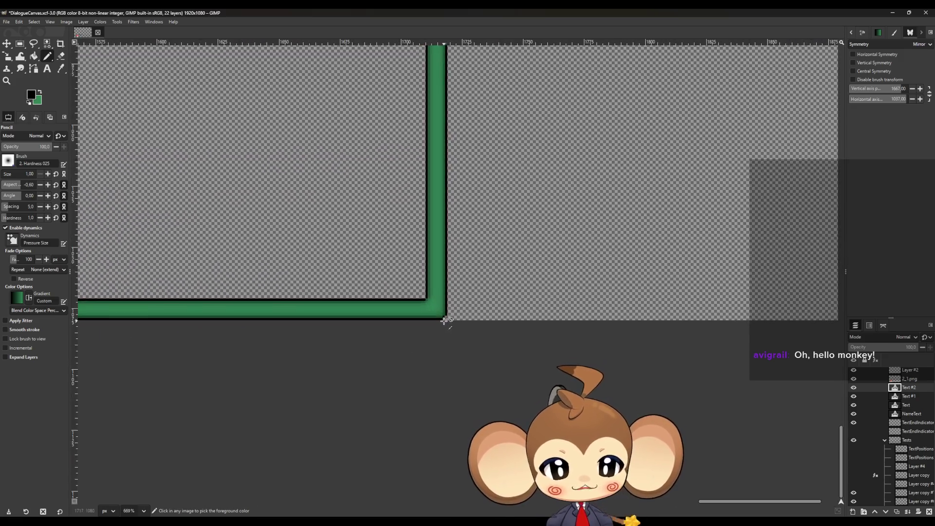
pyautogui.scroll(6, 444, 320)
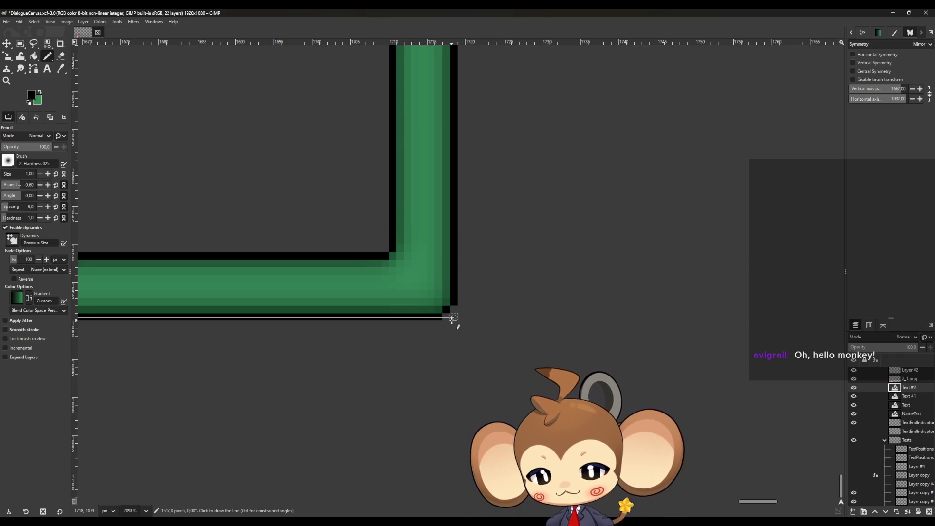
# Step: Draw a straight black line along the frame's bottom edge to its bottom-right corner
pyautogui.keyDown('shift'); pyautogui.click(452, 319); pyautogui.keyUp('shift')
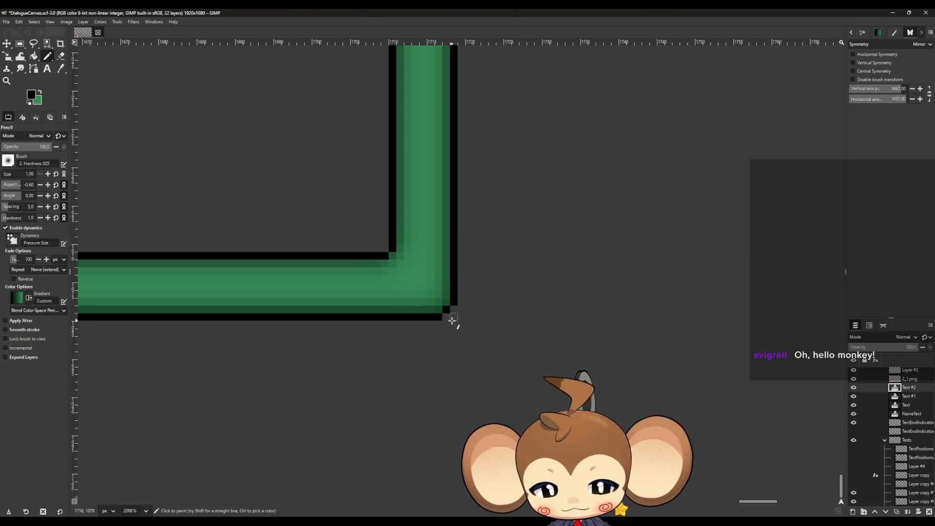
pyautogui.keyDown('ctrl'); pyautogui.scroll(-7, 475, 302); pyautogui.keyUp('ctrl')
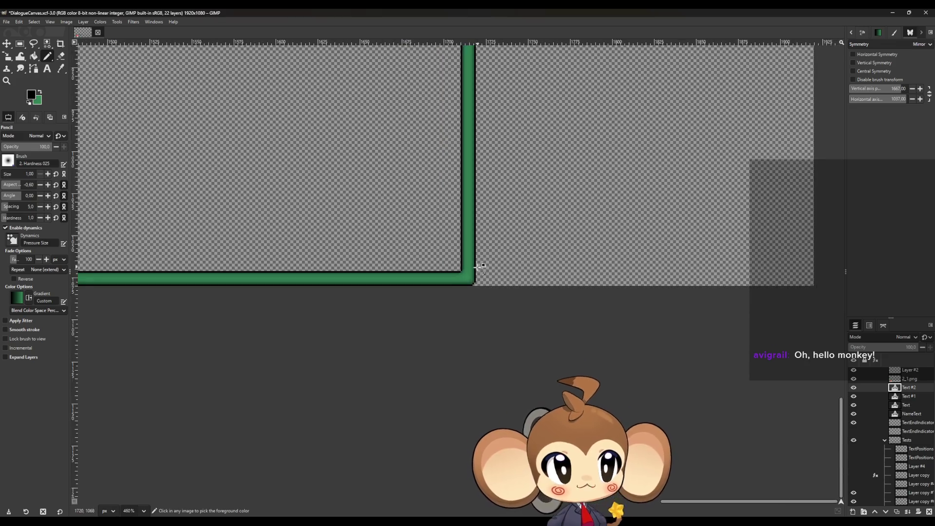
pyautogui.keyDown('ctrl'); pyautogui.scroll(-2, 336, 274); pyautogui.keyUp('ctrl')
pyautogui.keyDown('ctrl'); pyautogui.scroll(5, 126, 281); pyautogui.keyUp('ctrl')
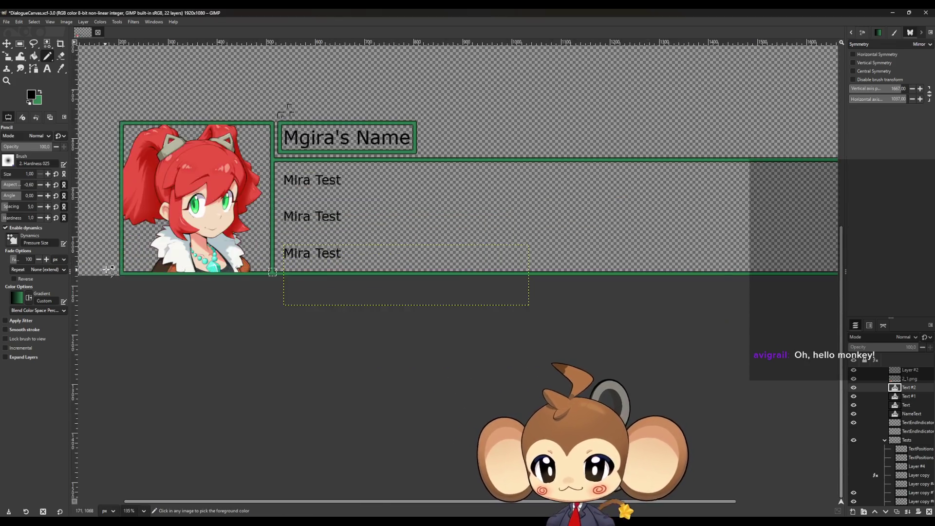
pyautogui.keyDown('ctrl'); pyautogui.scroll(1, 131, 271); pyautogui.keyUp('ctrl')
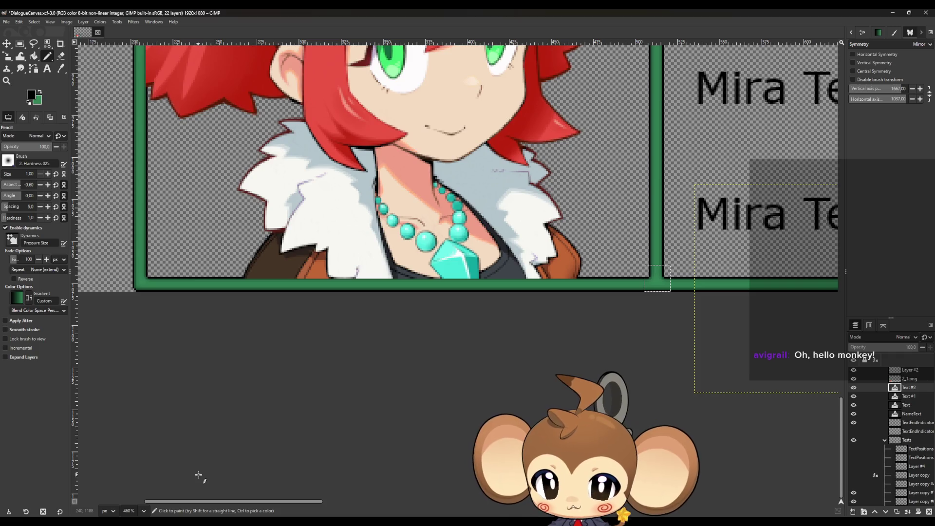
# Step: Widen DialoguePanel's Size X from 1500 to 1518, then go back to the GIMP mockup
pyautogui.moveTo(336, 522)
pyautogui.click(396, 504)
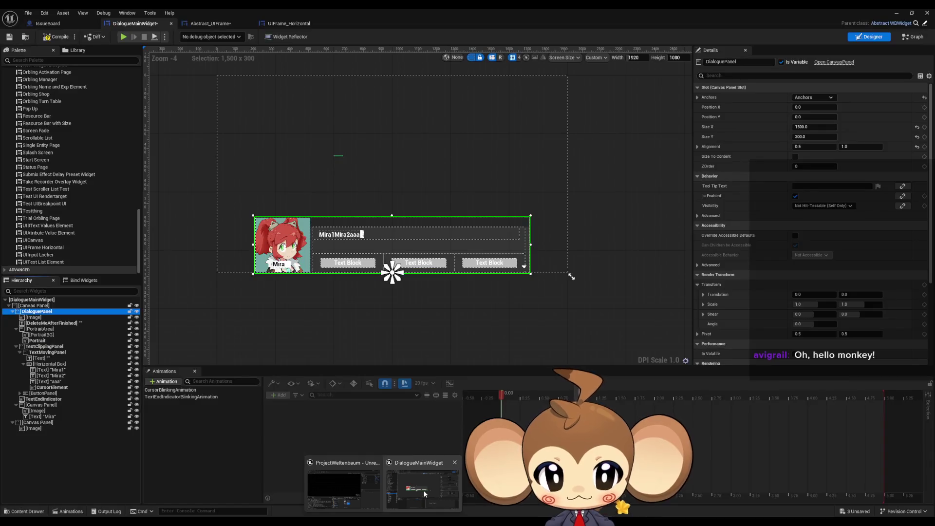
pyautogui.scroll(4, 214, 273)
pyautogui.click(809, 126)
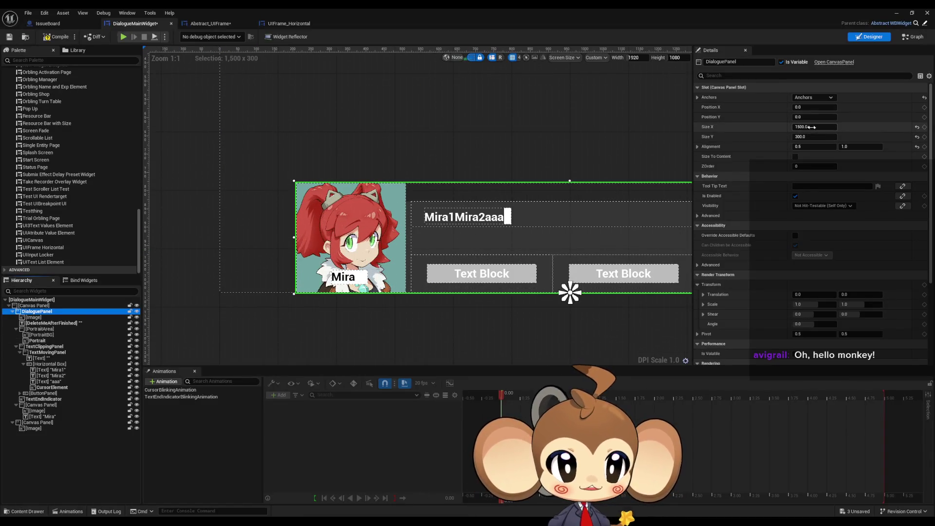
pyautogui.press('Right')
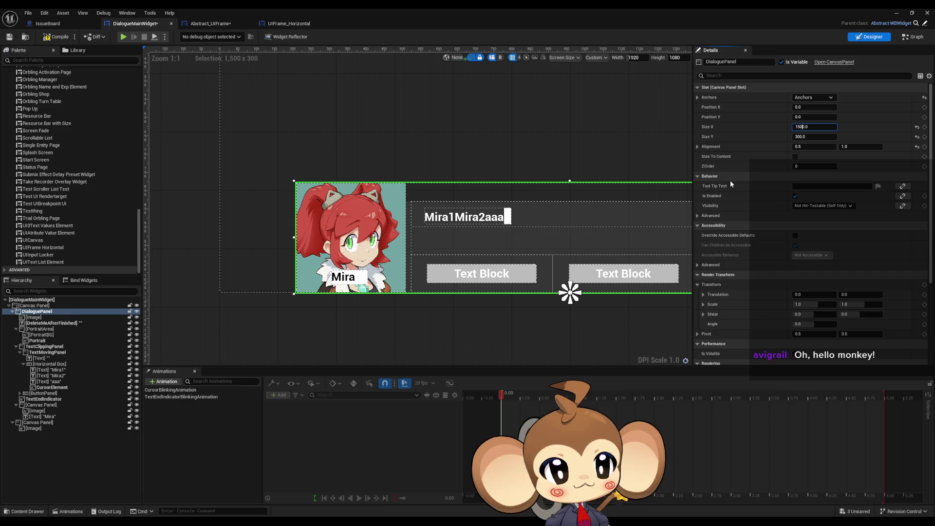
pyautogui.press('BackSpace')
pyautogui.press('Delete')
pyautogui.write('1')
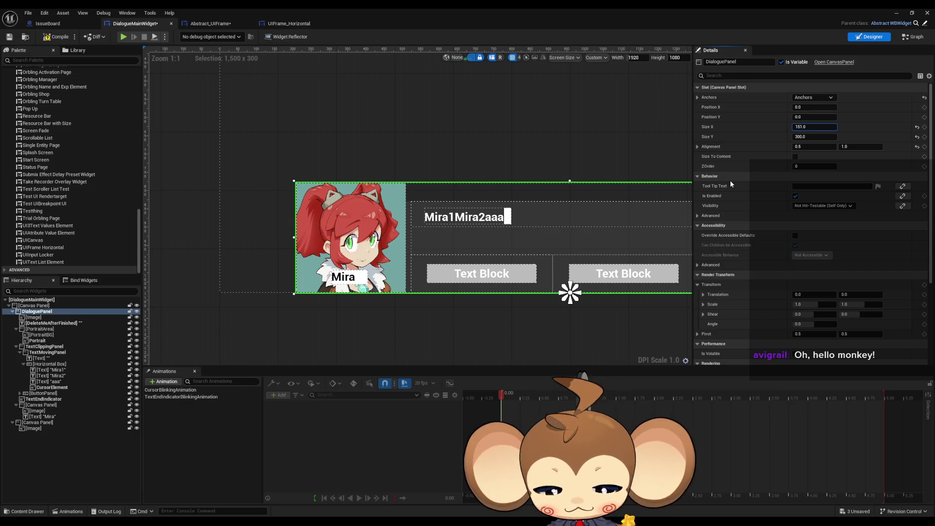
pyautogui.write('8')
pyautogui.press('Return')
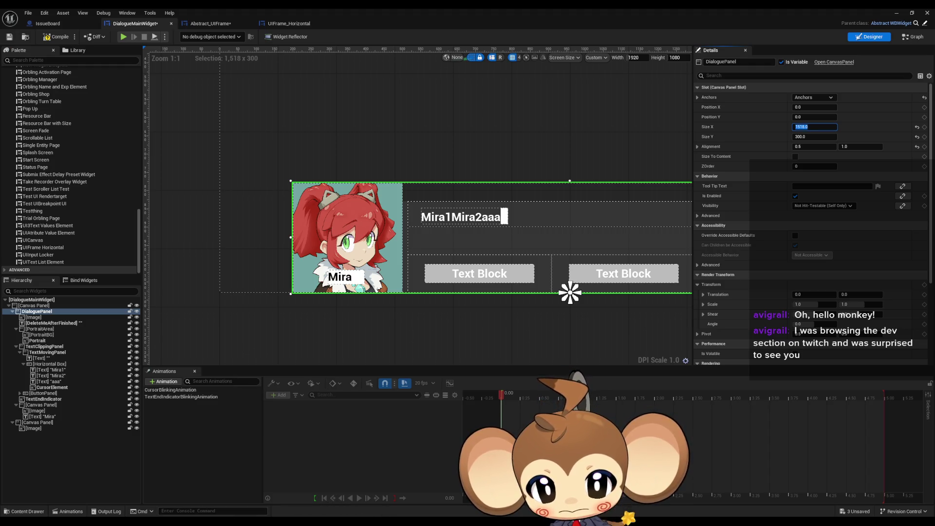
pyautogui.hotkey('alt', 'Tab')
pyautogui.scroll(6, 168, 306)
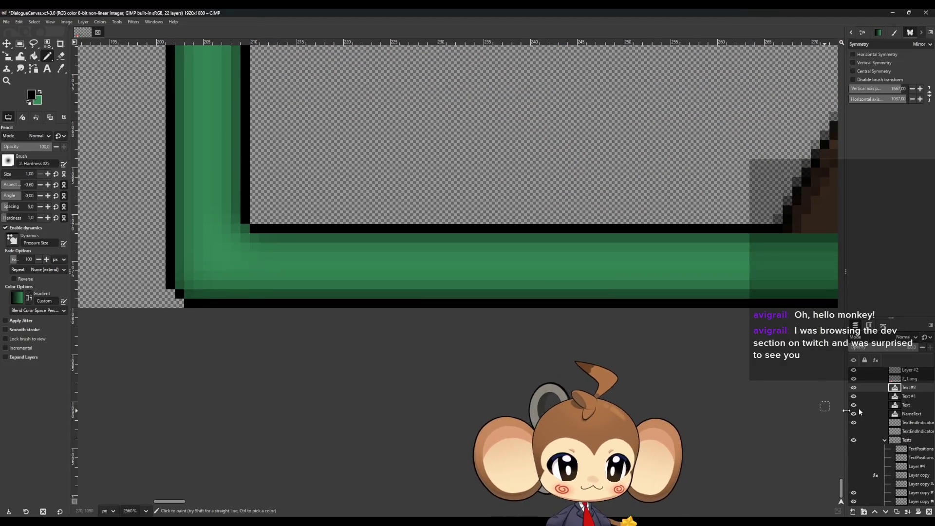
pyautogui.click(906, 371)
pyautogui.scroll(3, 167, 299)
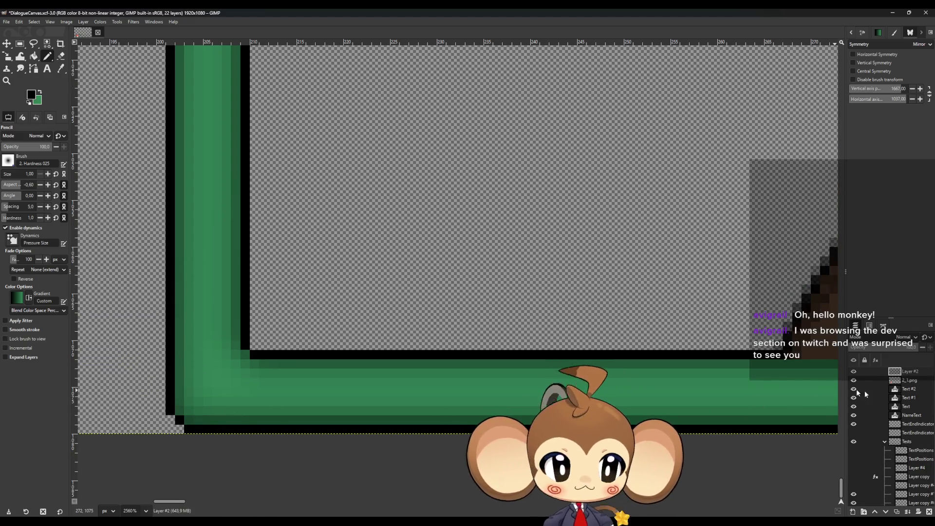
pyautogui.scroll(1, 856, 389)
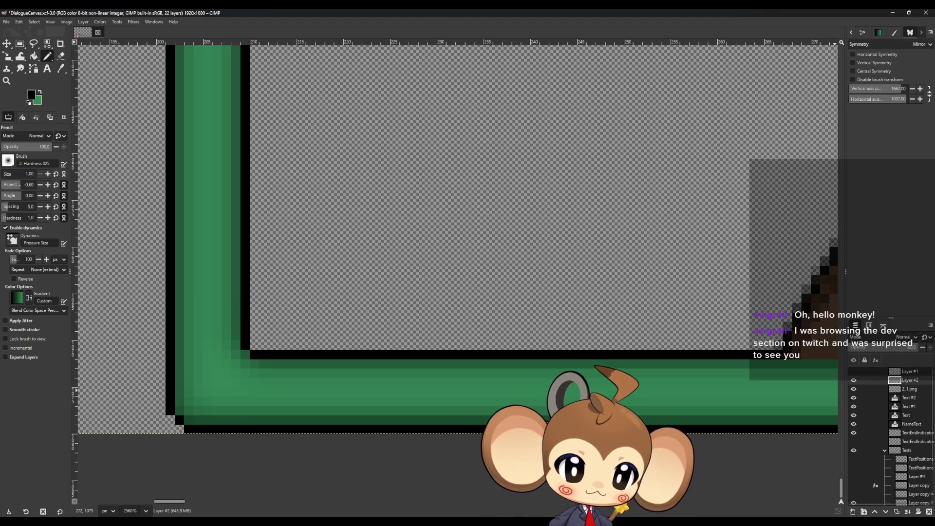
pyautogui.click(853, 512)
pyautogui.press('Return')
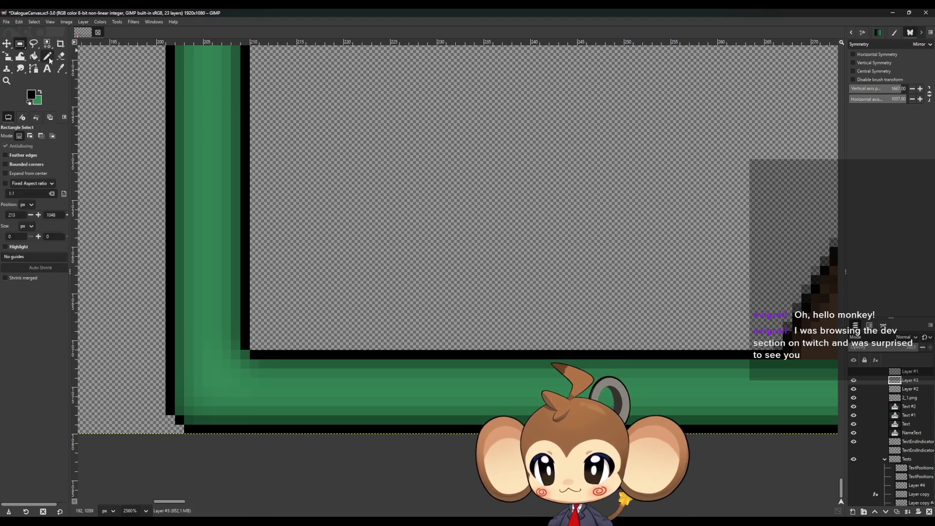
pyautogui.keyDown('ctrl'); pyautogui.scroll(-10, 182, 418); pyautogui.keyUp('ctrl')
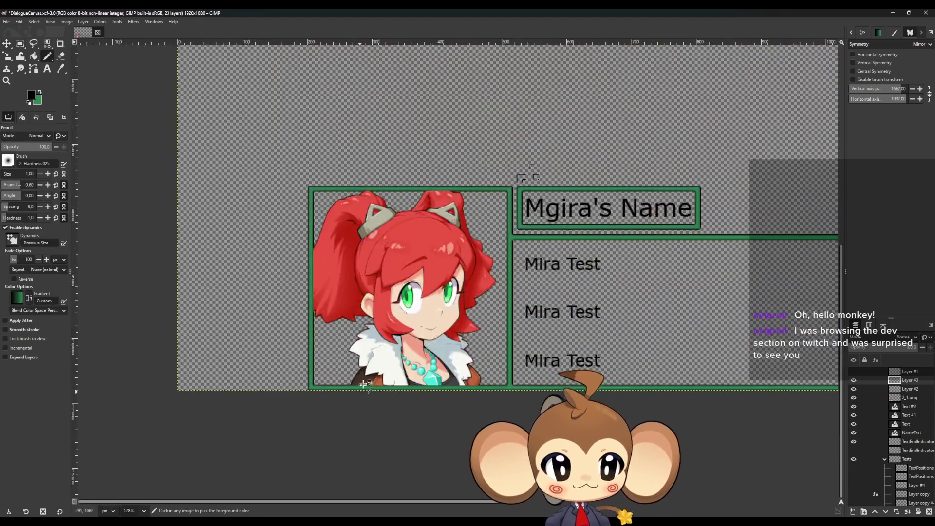
pyautogui.scroll(9, 625, 406)
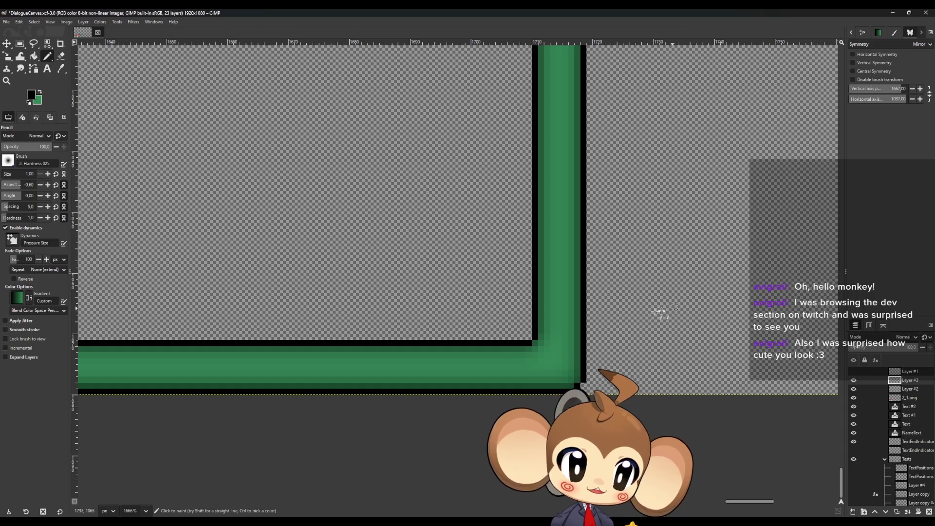
# Step: Zoom around the mockup's frame corners in GIMP, then return to the Unreal widget designer
pyautogui.rightClick(647, 250)
pyautogui.press('Escape')
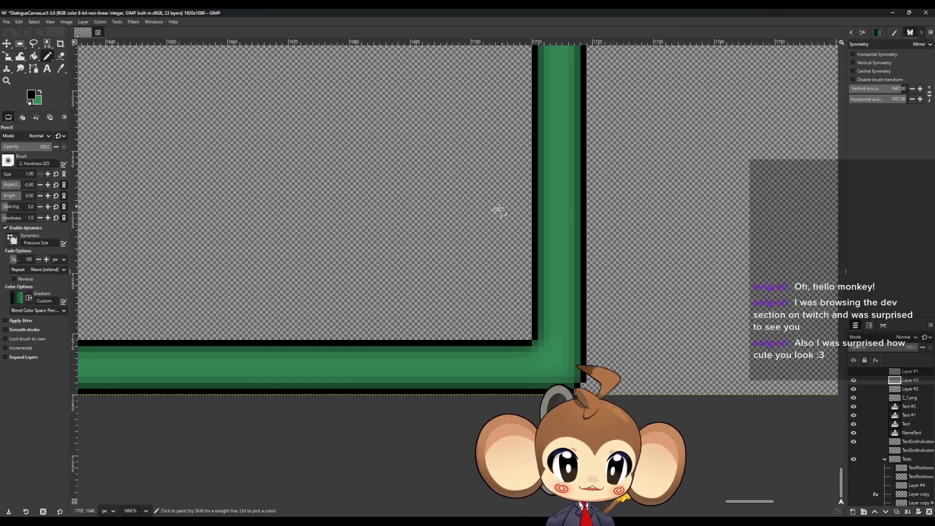
pyautogui.scroll(-2, 472, 144)
pyautogui.scroll(-15, 430, 246)
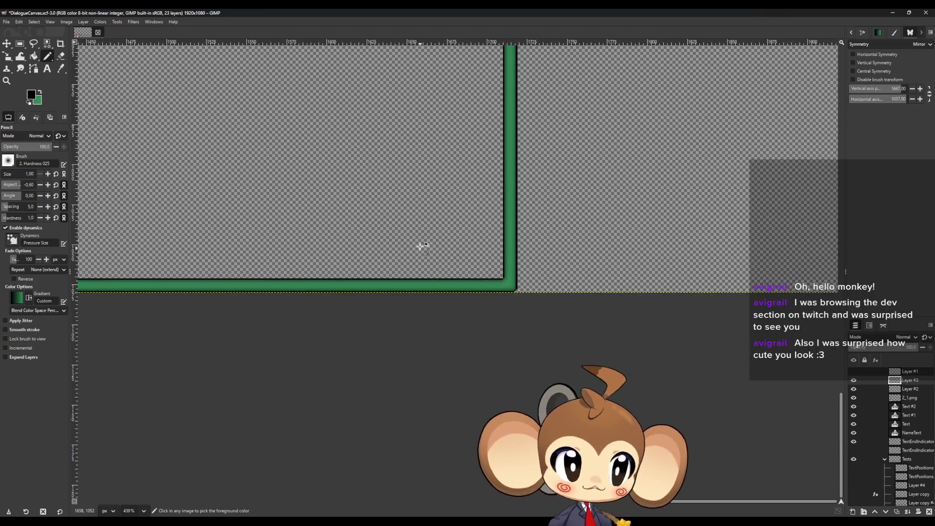
pyautogui.scroll(7, 292, 249)
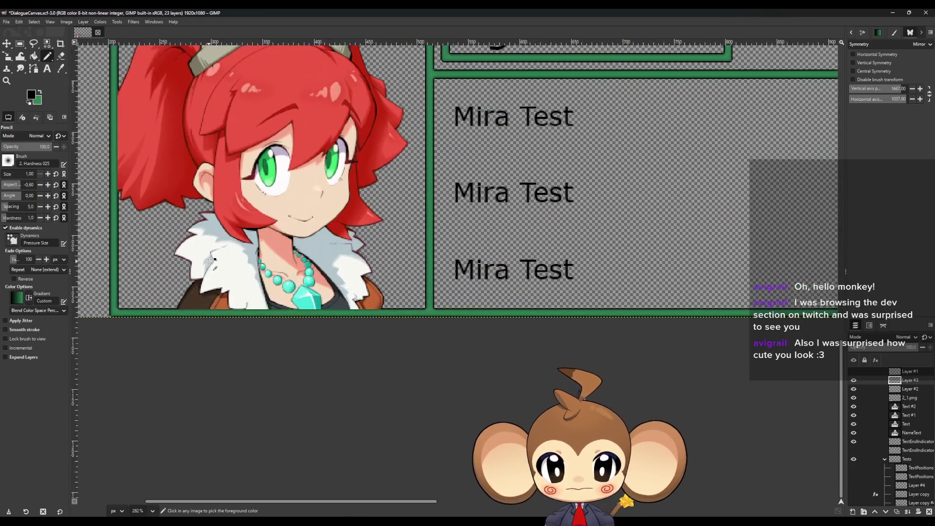
pyautogui.scroll(-2, 341, 272)
pyautogui.scroll(4, 384, 304)
pyautogui.scroll(3, 319, 312)
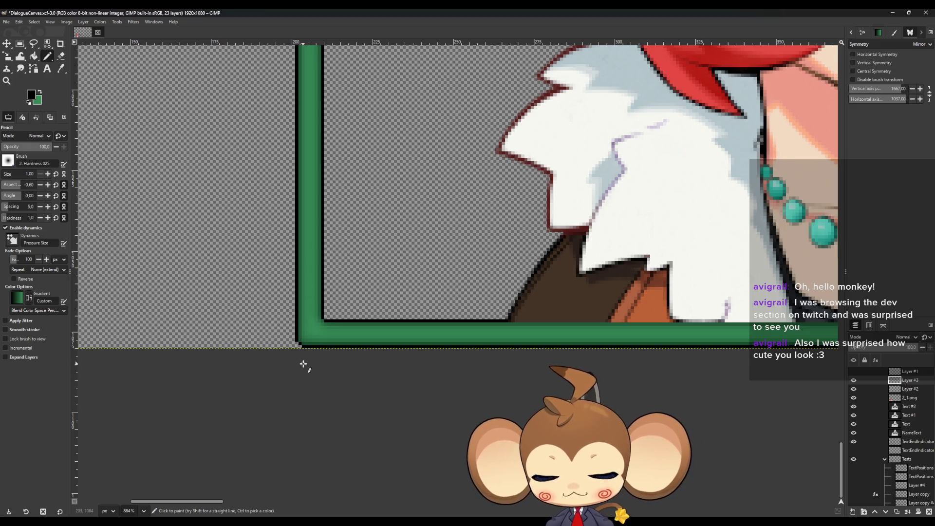
pyautogui.scroll(3, 303, 365)
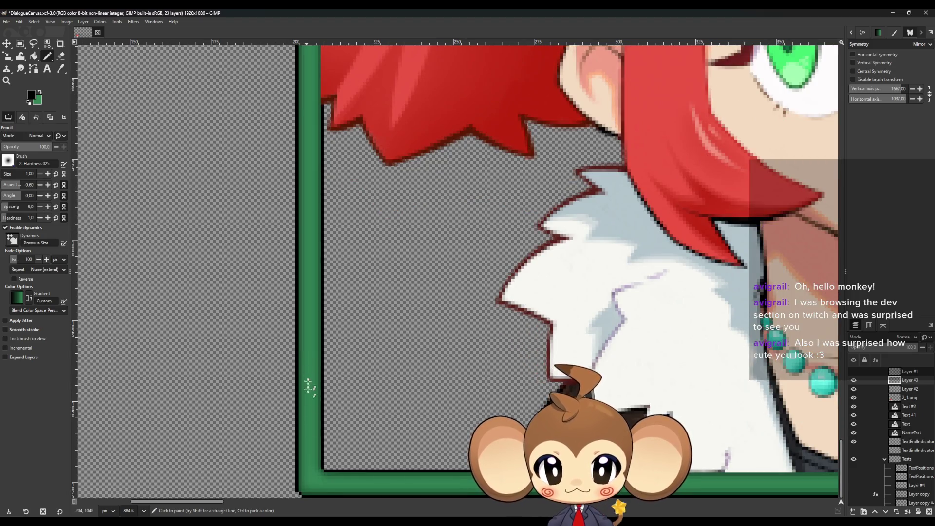
pyautogui.scroll(4, 421, 458)
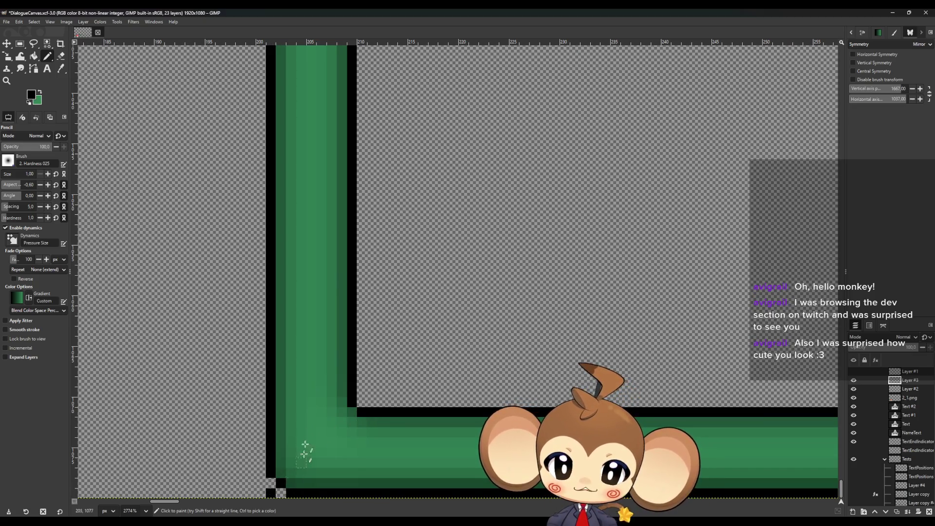
pyautogui.scroll(8, 299, 374)
pyautogui.scroll(10, 299, 375)
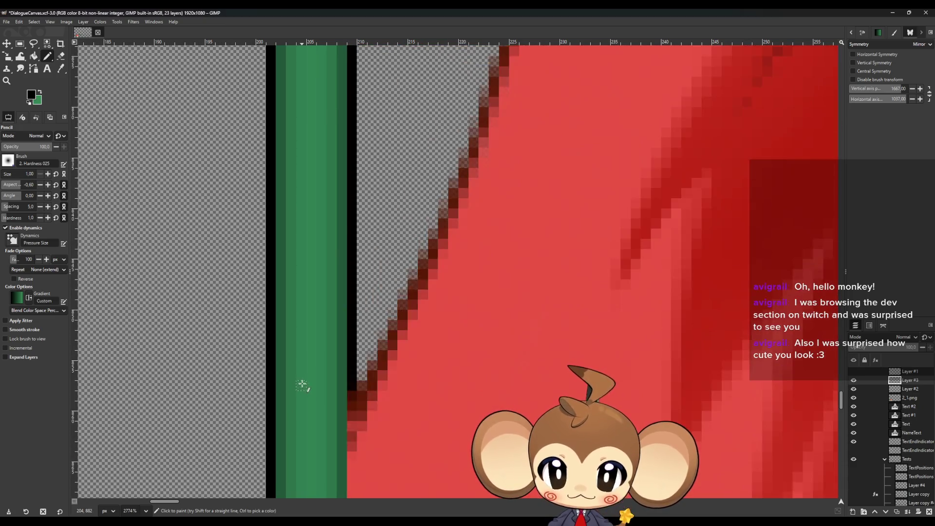
pyautogui.scroll(3, 300, 387)
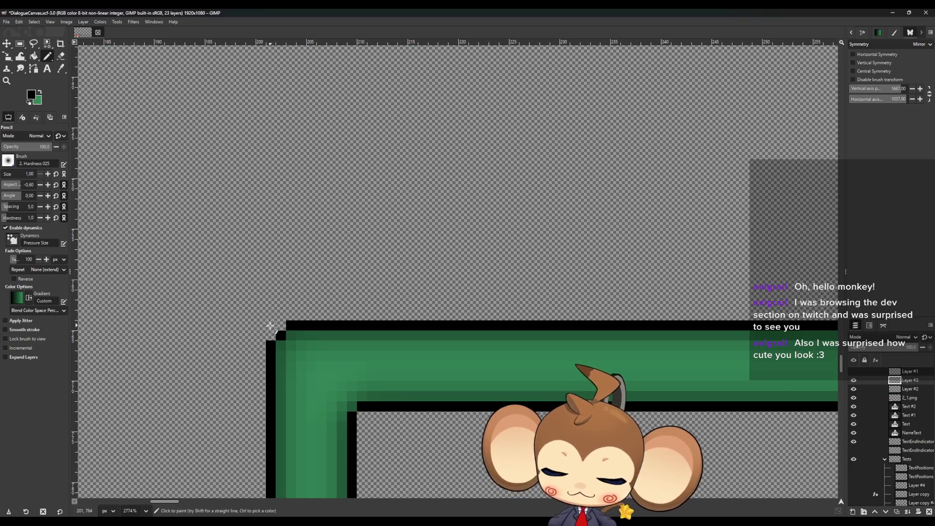
pyautogui.scroll(-5, 263, 326)
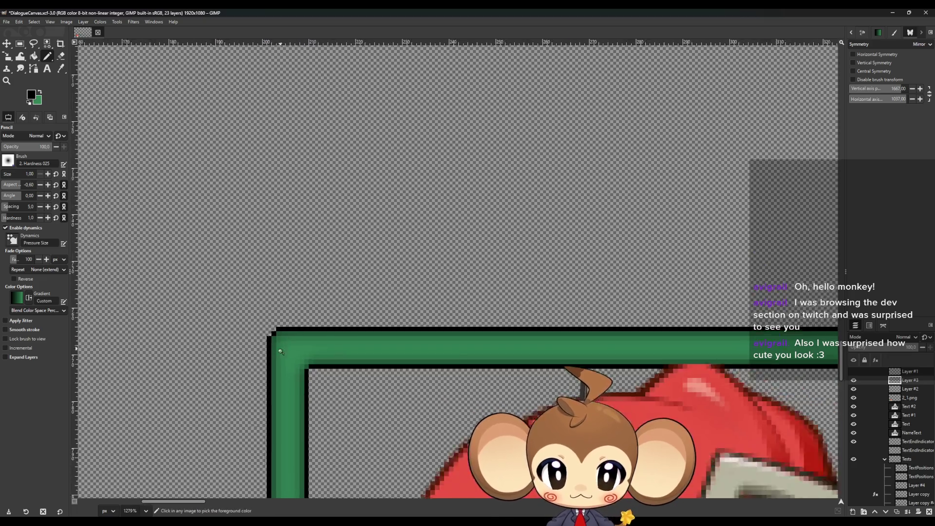
pyautogui.scroll(2, 443, 329)
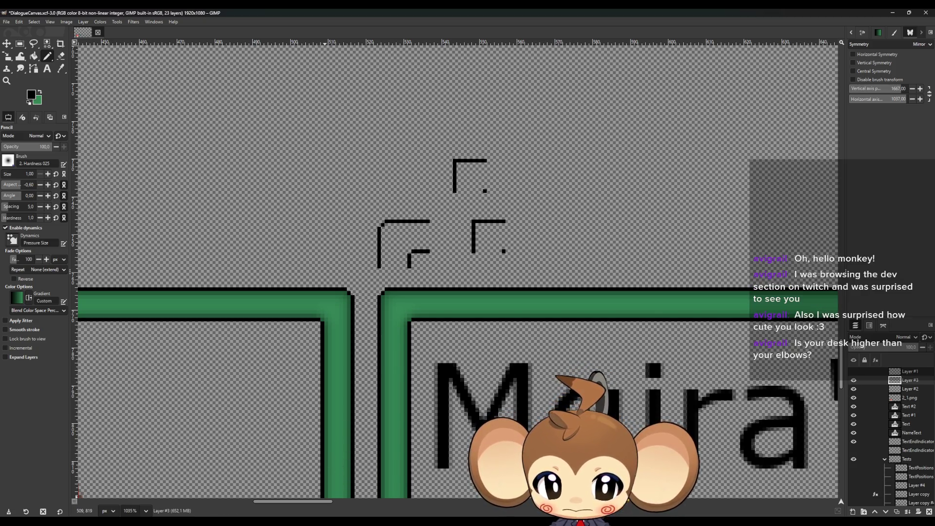
pyautogui.click(343, 485)
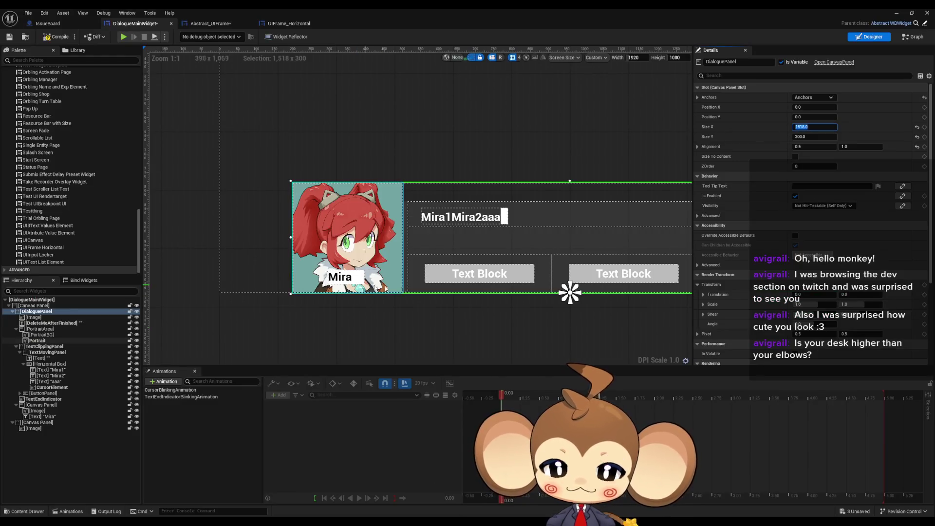
# Step: Set DialoguePanel's Size Y to 316, correcting the mistyped 3160
pyautogui.press('Tab')
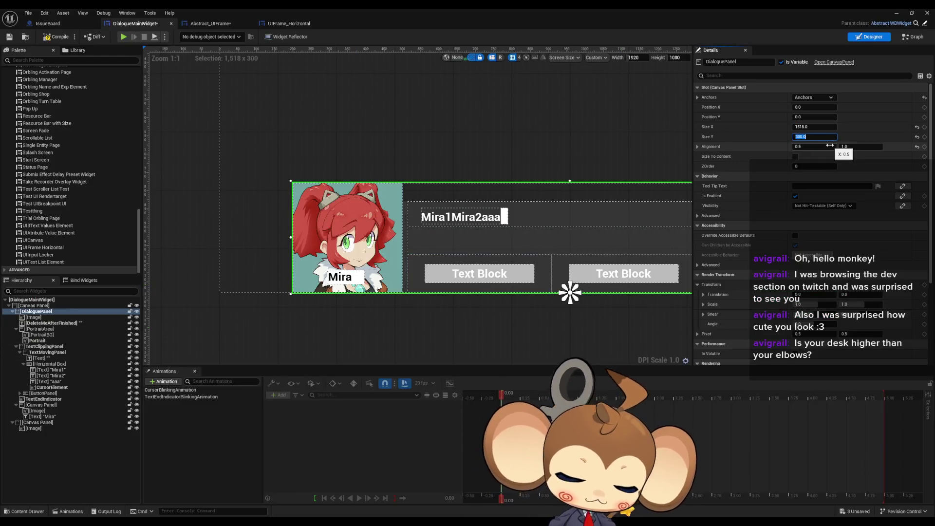
pyautogui.write('316')
pyautogui.press('Return')
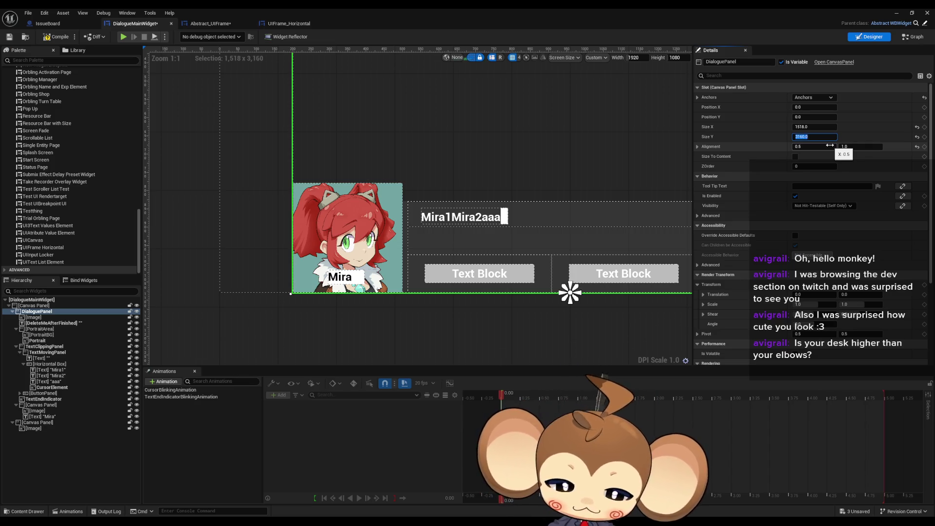
pyautogui.write('6')
pyautogui.press('Return')
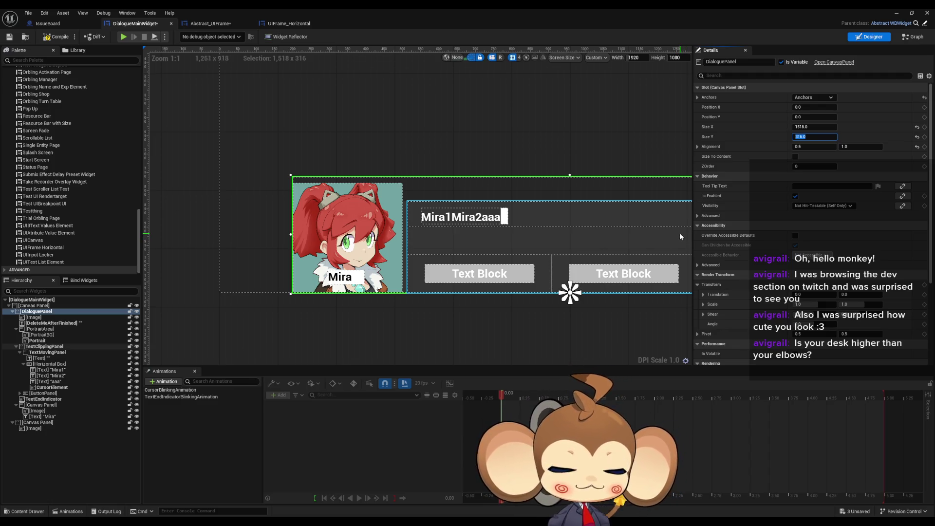
pyautogui.moveTo(468, 242); pyautogui.dragTo(442, 259)
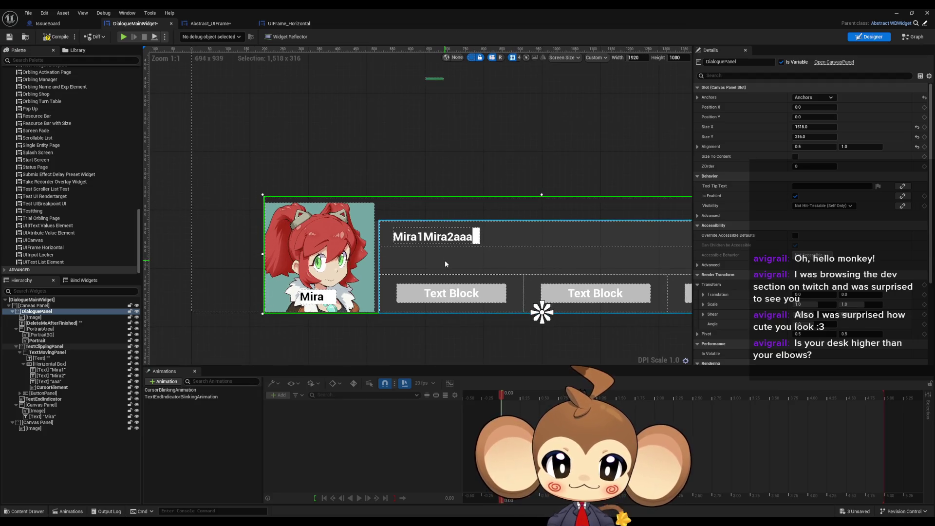
pyautogui.scroll(-5, 445, 260)
pyautogui.scroll(6, 445, 260)
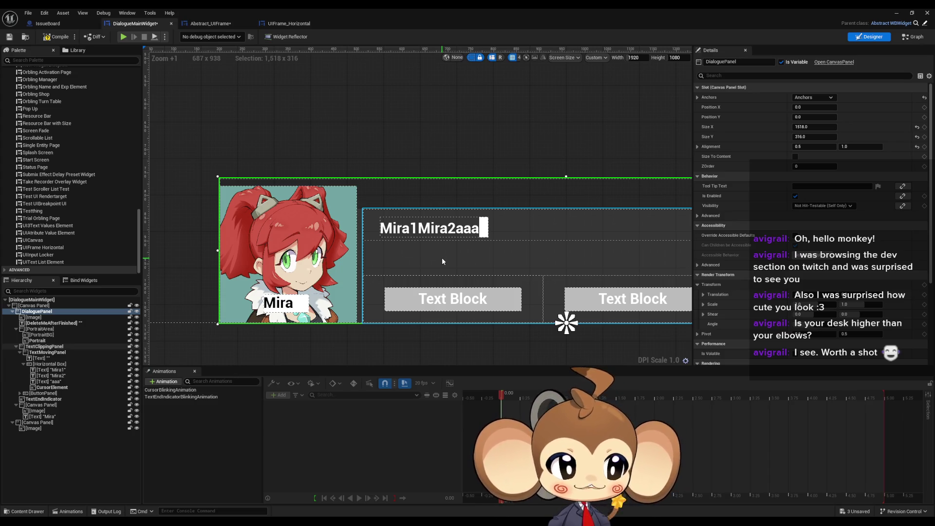
pyautogui.scroll(-3, 403, 271)
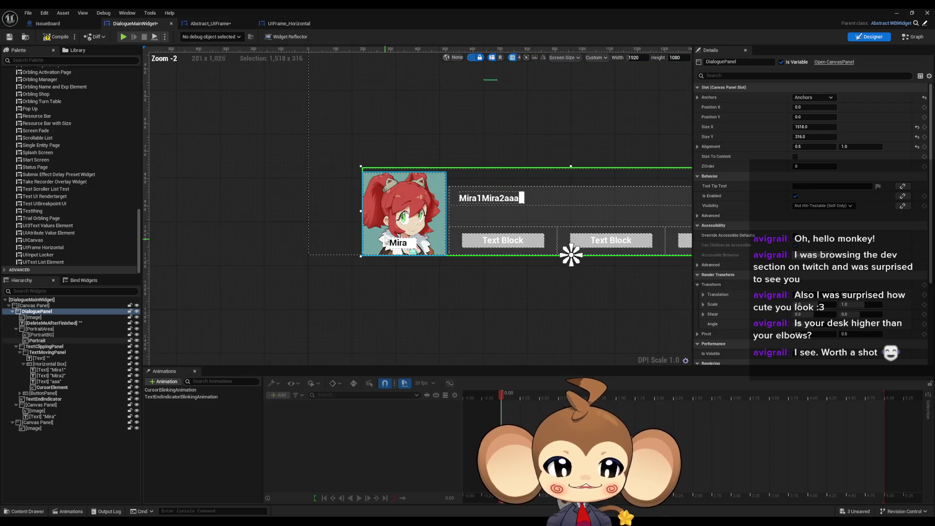
pyautogui.scroll(3, 386, 241)
pyautogui.scroll(2, 396, 229)
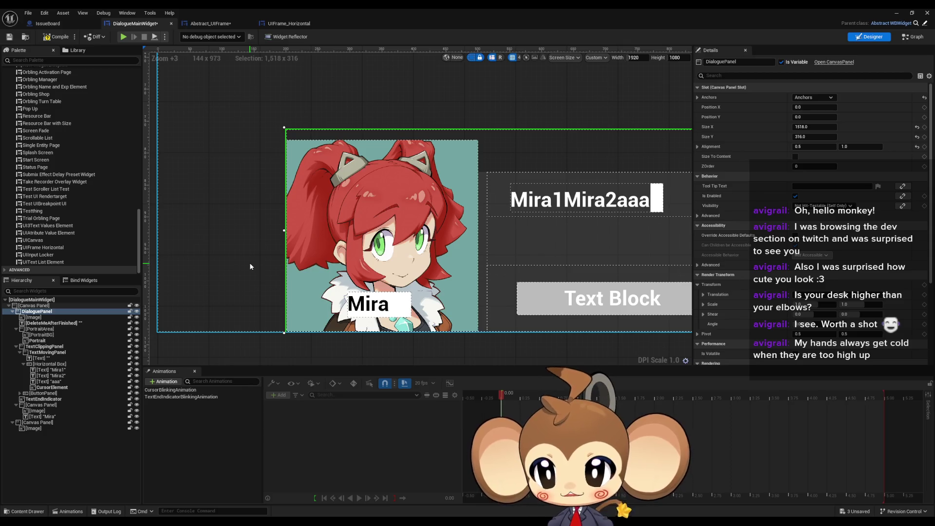
pyautogui.click(137, 312)
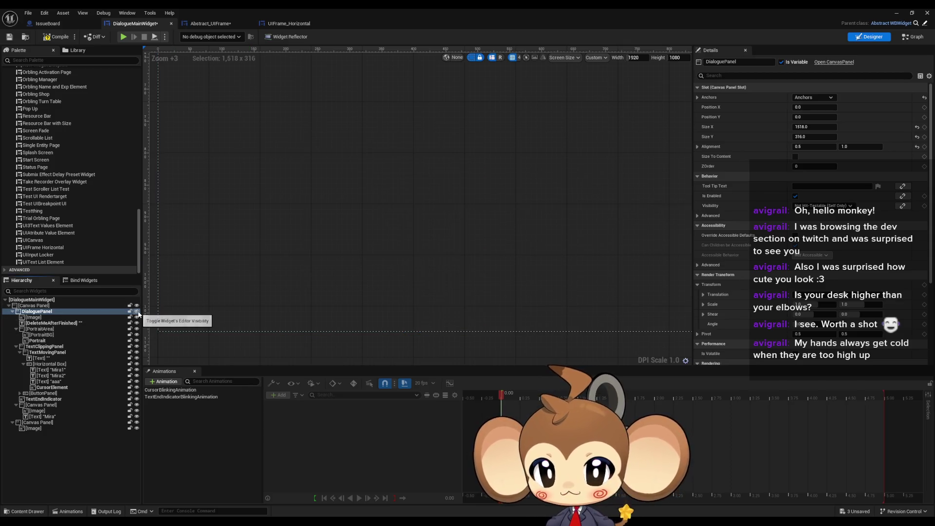
pyautogui.click(137, 312)
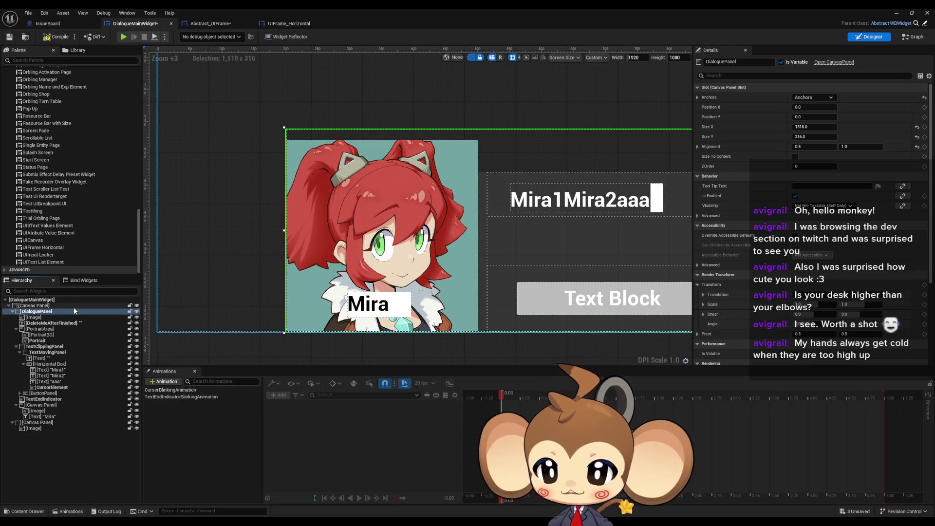
pyautogui.scroll(3, 92, 161)
# Step: Add a new Canvas Panel onto the dialogue widget
pyautogui.scroll(15, 92, 159)
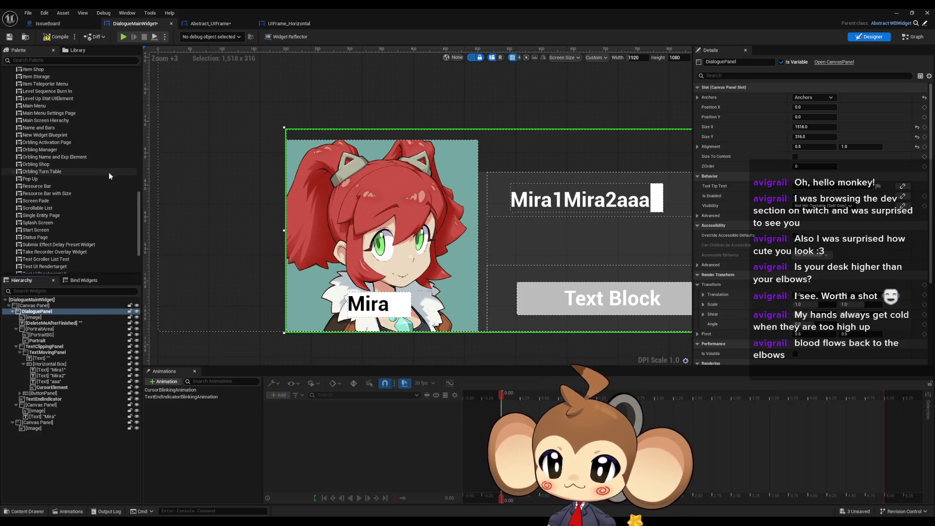
pyautogui.scroll(8, 107, 221)
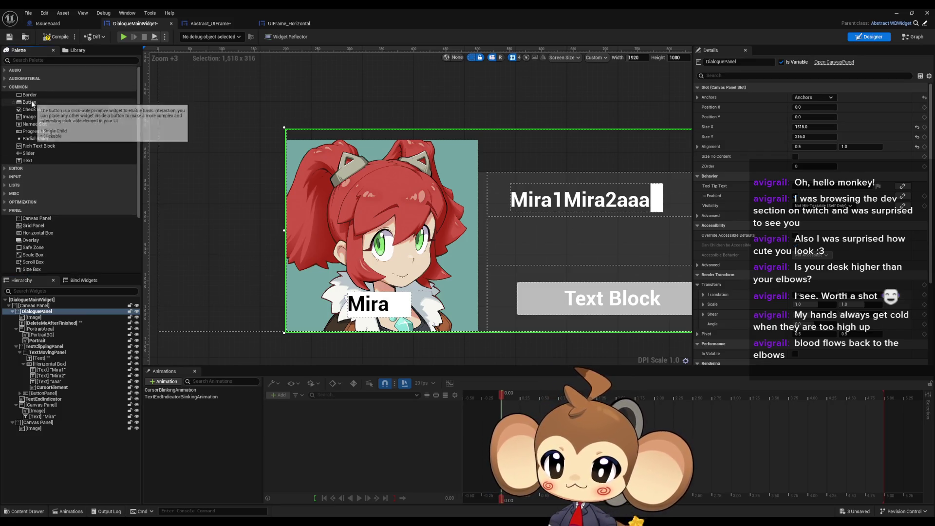
pyautogui.scroll(-3, 426, 188)
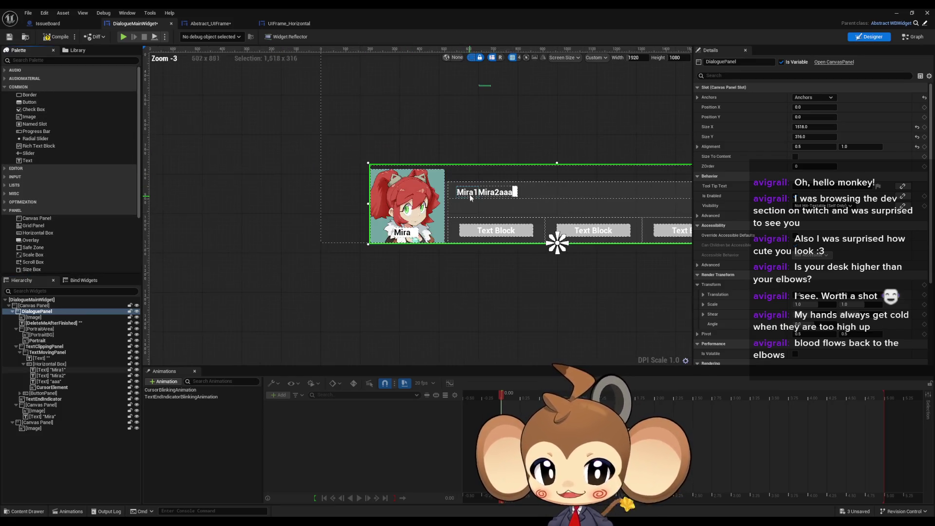
pyautogui.moveTo(558, 243); pyautogui.dragTo(469, 211)
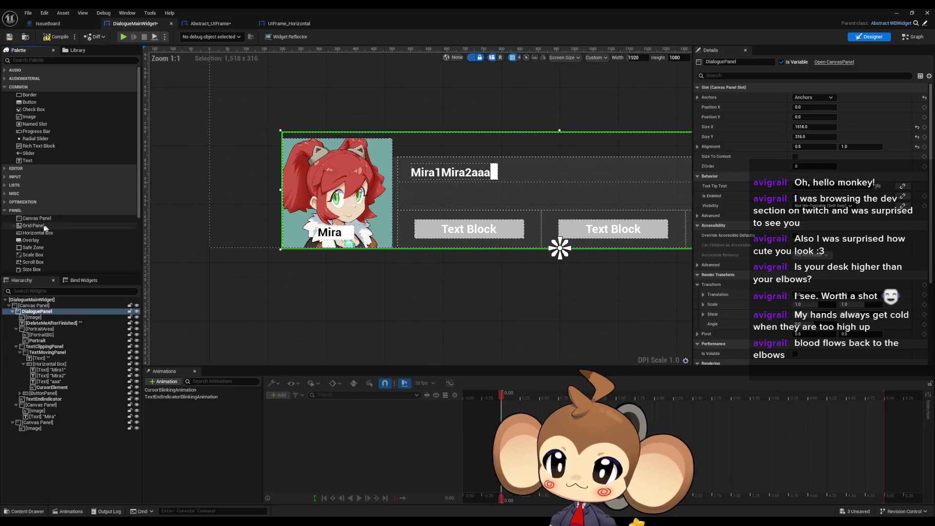
pyautogui.moveTo(35, 218)
pyautogui.mouseDown()
pyautogui.moveTo(222, 88)
pyautogui.moveTo(292, 89)
pyautogui.mouseUp()
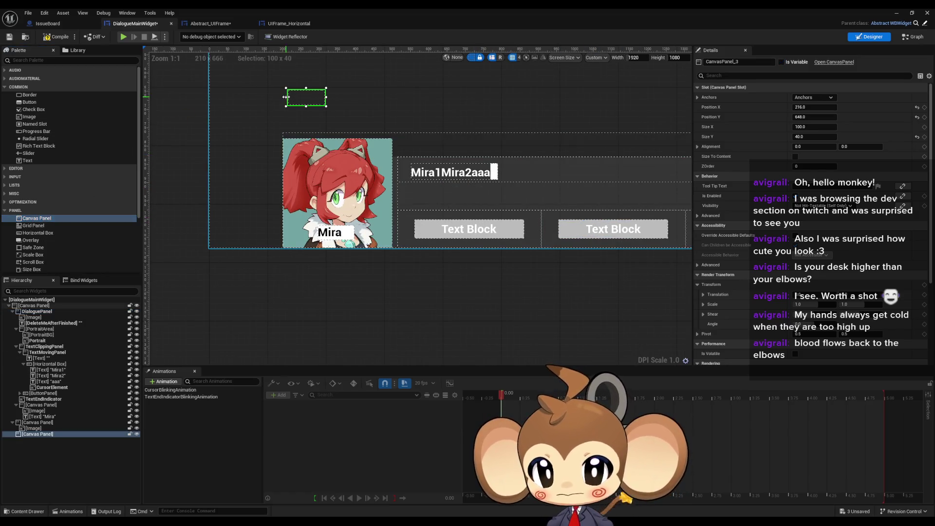
# Step: Anchor the new panel bottom-centre with a horizontal alignment of 0.5
pyautogui.click(817, 98)
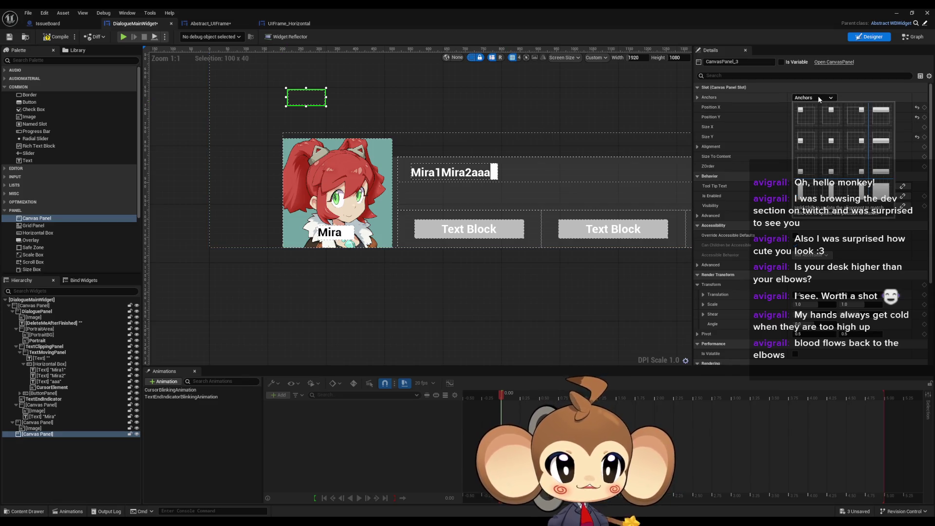
pyautogui.click(833, 161)
pyautogui.click(813, 147)
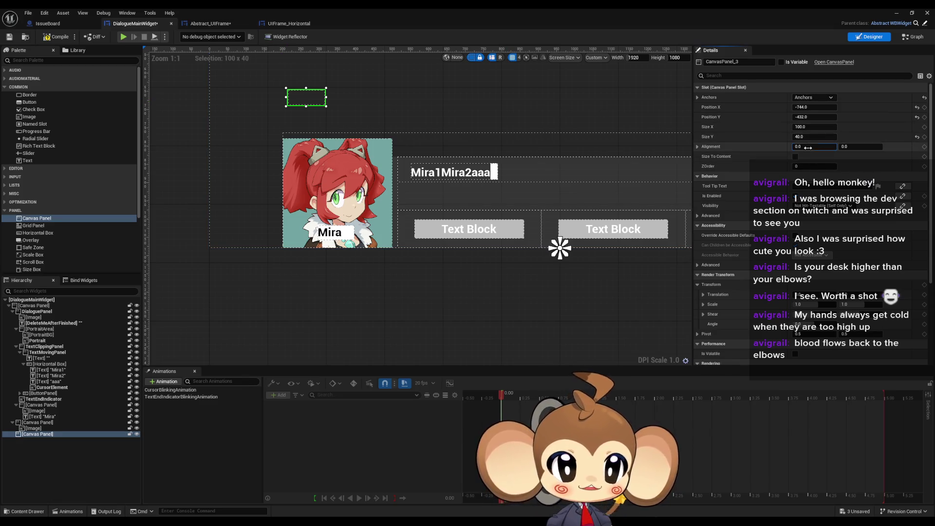
pyautogui.write('0.5')
pyautogui.press('Return')
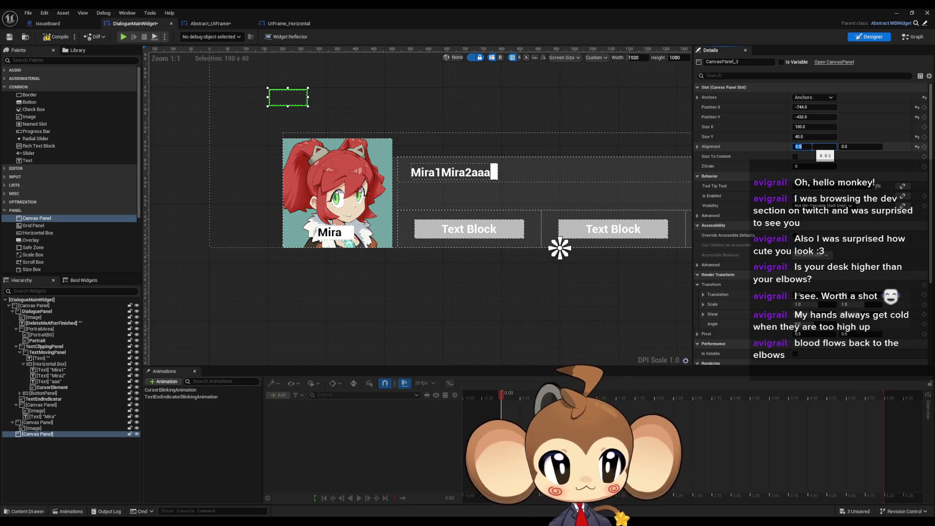
# Step: Set the panel's position to 0, 0 and its vertical alignment to 1.0
pyautogui.click(809, 107)
pyautogui.write('0')
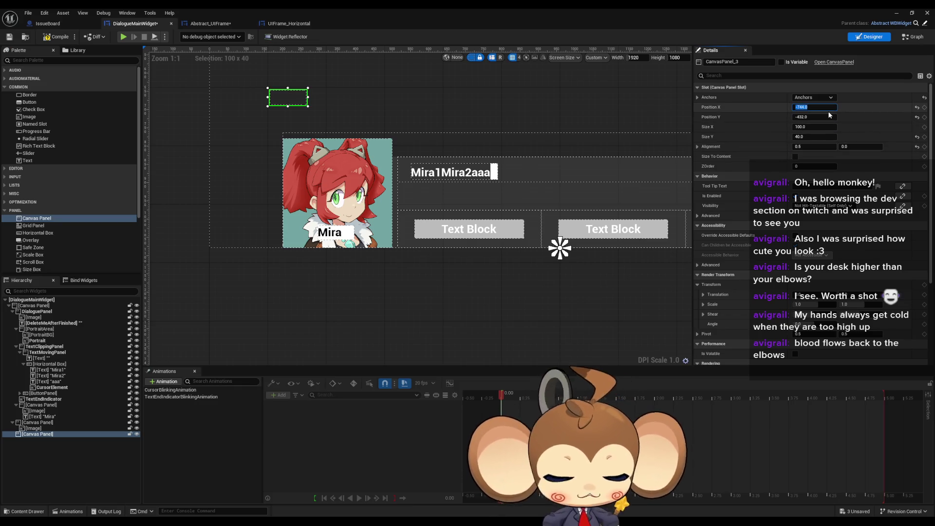
pyautogui.click(831, 117)
pyautogui.write('0')
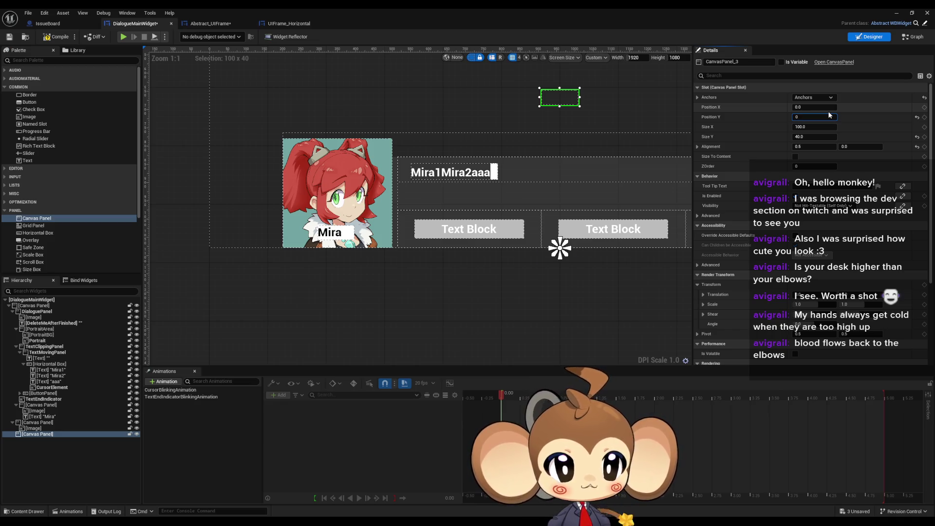
pyautogui.press('Return')
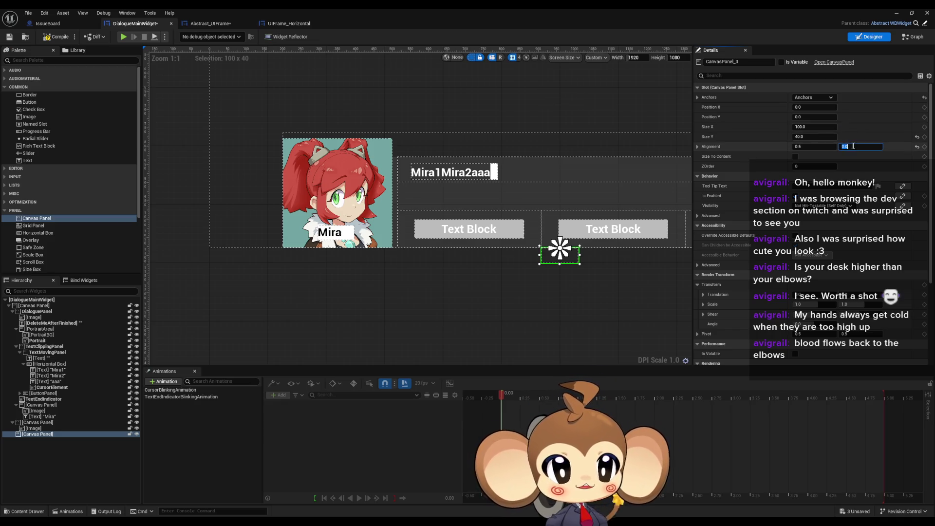
pyautogui.click(867, 146)
pyautogui.write('1')
pyautogui.press('Return')
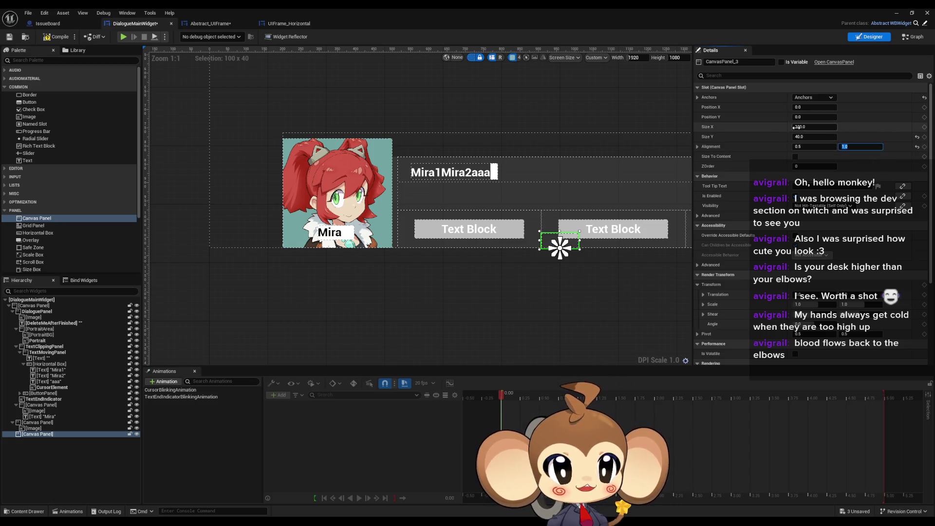
# Step: Hide and collapse DialoguePanel, then delete the stray Image and the spare CanvasPanel_2
pyautogui.click(137, 312)
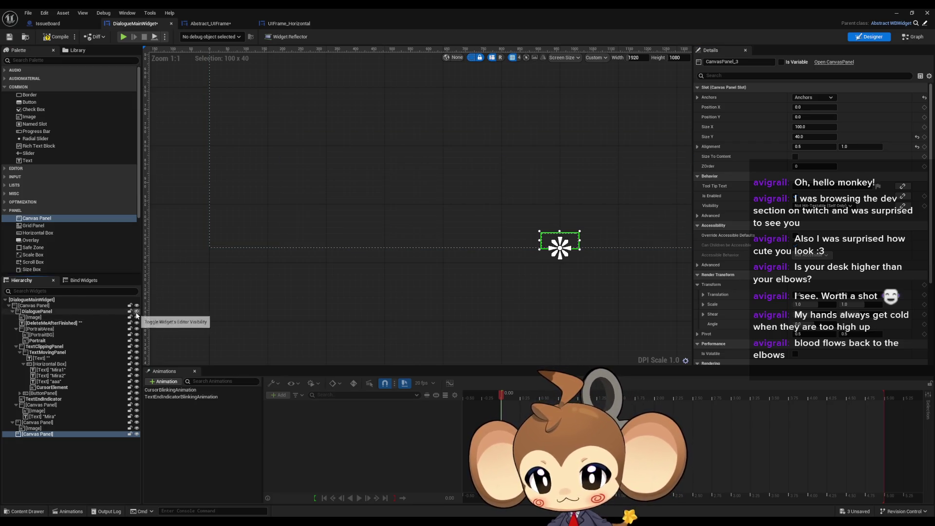
pyautogui.click(12, 311)
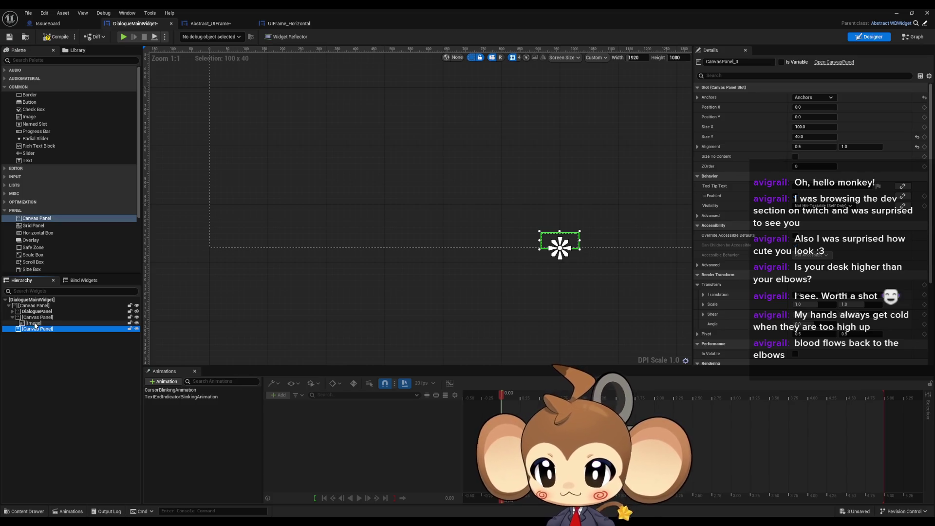
pyautogui.click(35, 323)
pyautogui.scroll(2, 487, 250)
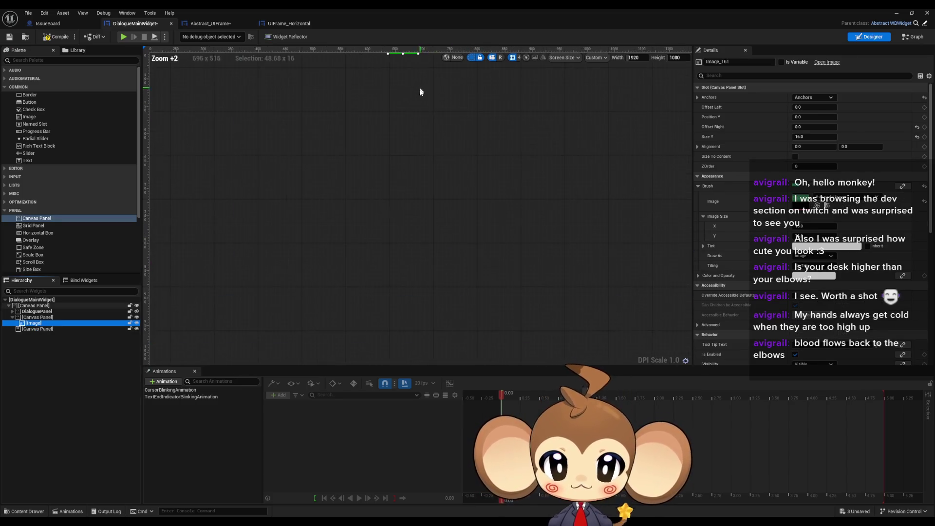
pyautogui.scroll(-6, 392, 215)
pyautogui.press('Delete')
pyautogui.scroll(4, 453, 236)
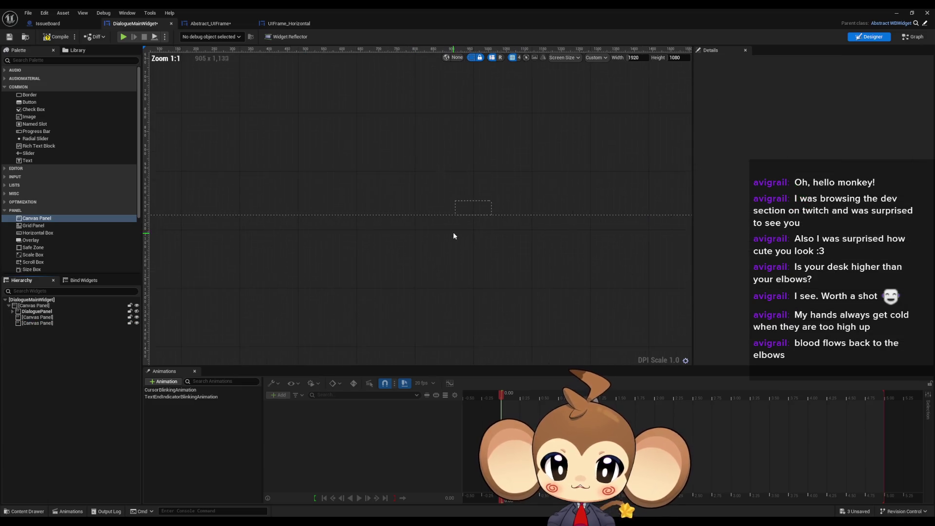
pyautogui.scroll(-4, 453, 235)
pyautogui.click(407, 82)
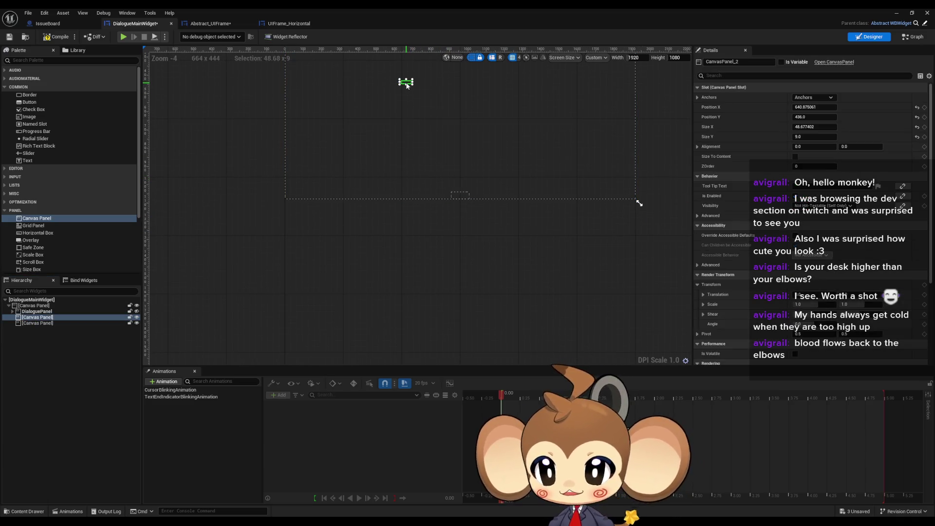
pyautogui.press('Delete')
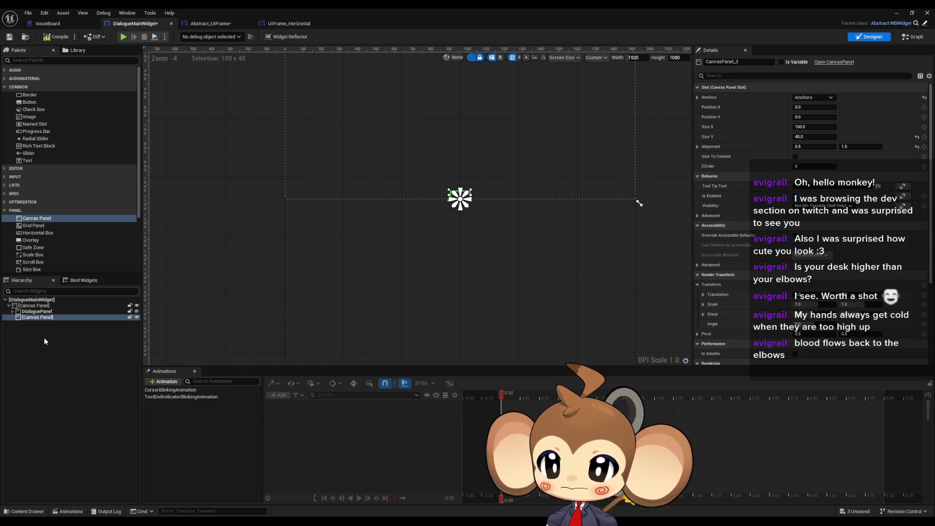
# Step: Rename the old DialoguePanel to DialoguePanelOld
pyautogui.doubleClick(68, 312)
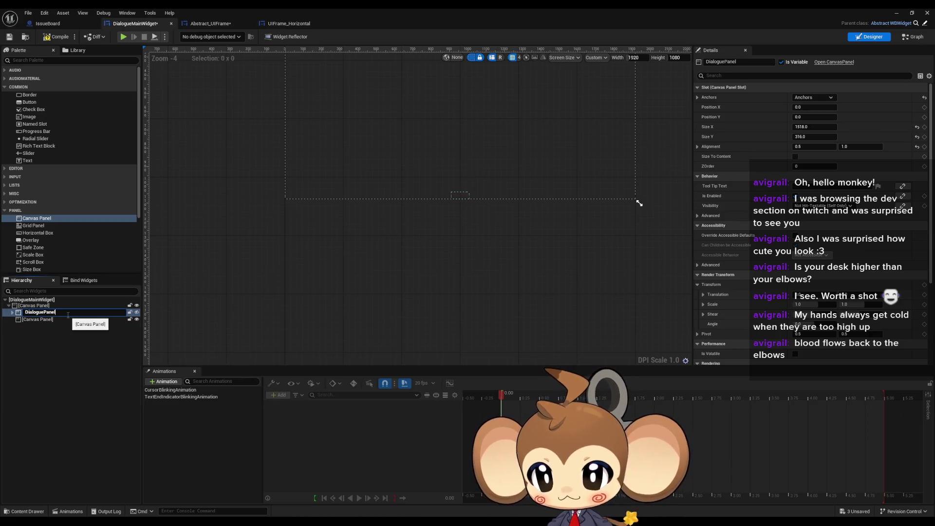
pyautogui.write('Old')
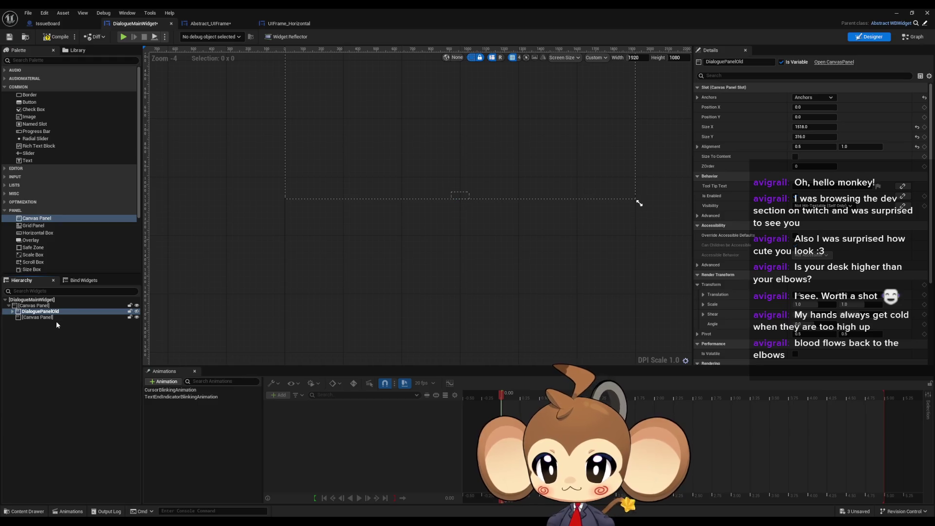
pyautogui.click(55, 318)
pyautogui.press('F2')
pyautogui.write('DialoguePanel')
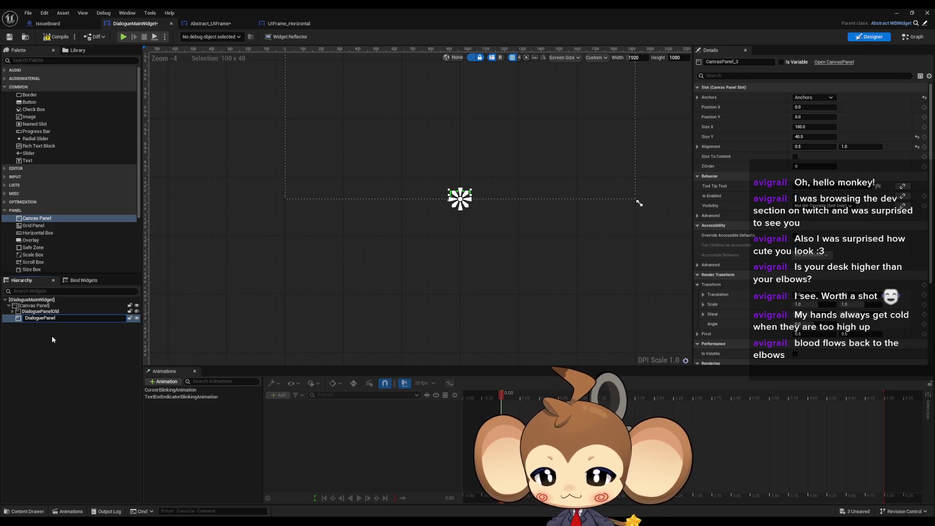
# Step: Name the remaining 100 × 40 canvas panel DialoguePanel
pyautogui.press('Return')
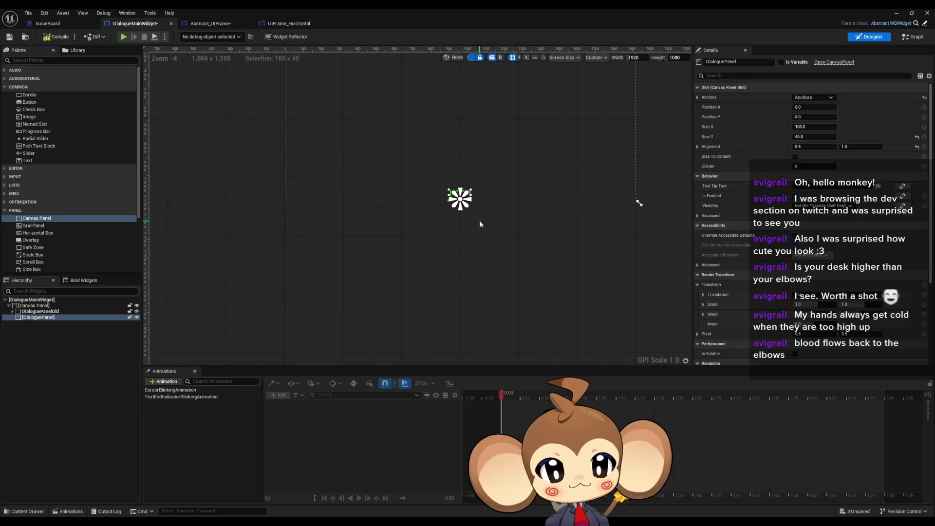
# Step: Set DialoguePanel's size to 1518 × 316
pyautogui.scroll(6, 480, 220)
pyautogui.click(797, 127)
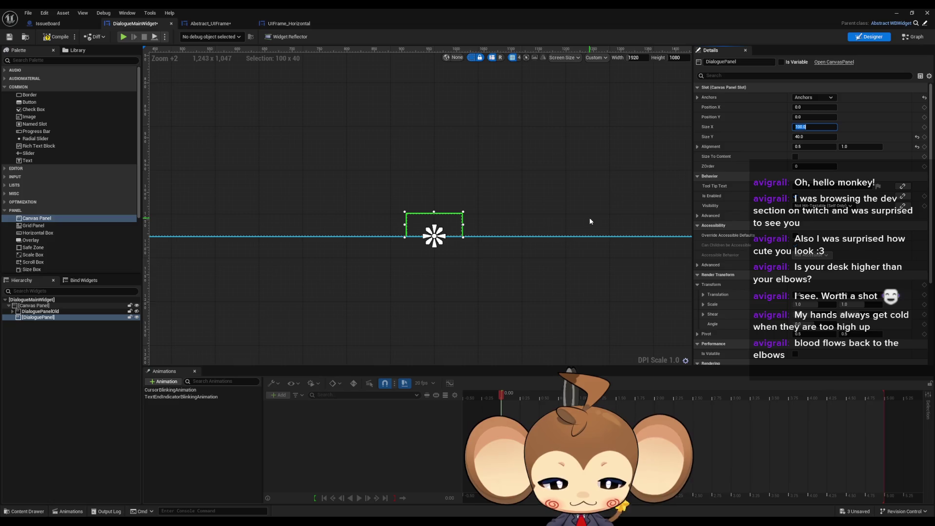
pyautogui.write('1518')
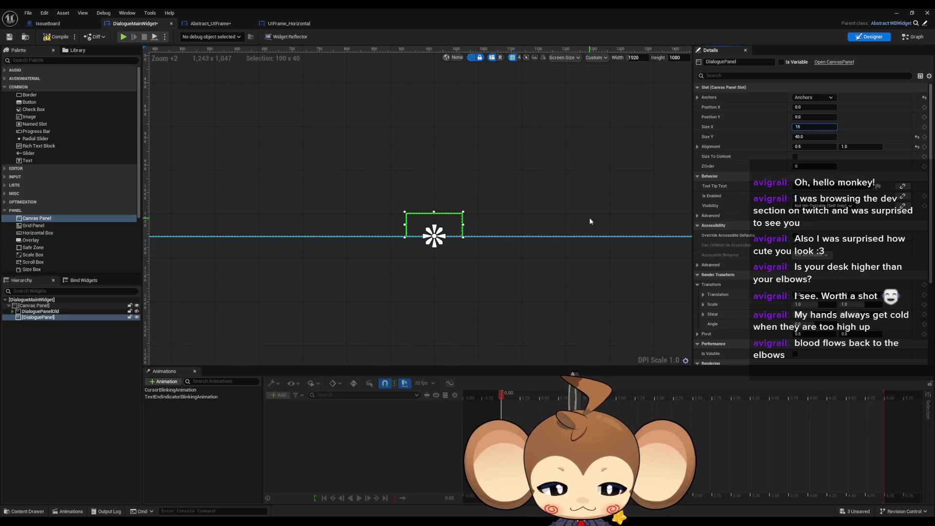
pyautogui.press('Return')
pyautogui.press('Tab')
pyautogui.write('316')
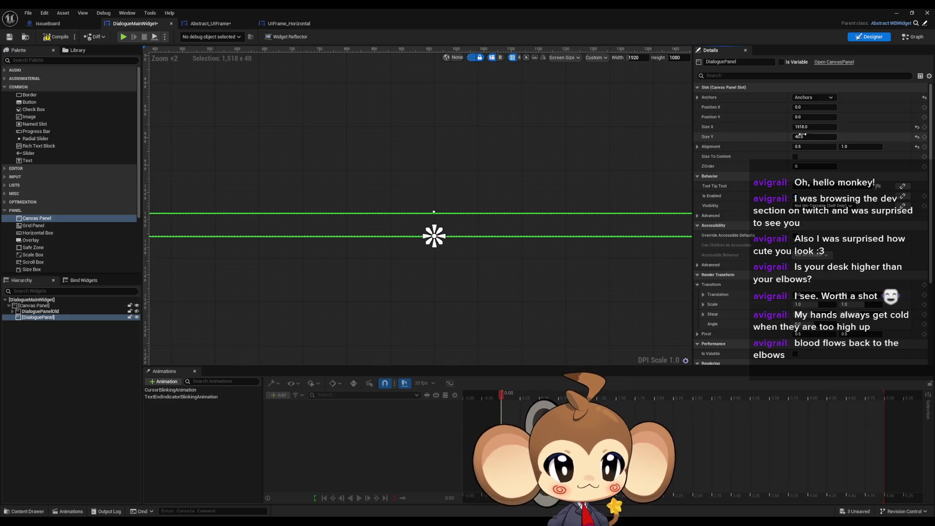
pyautogui.press('Return')
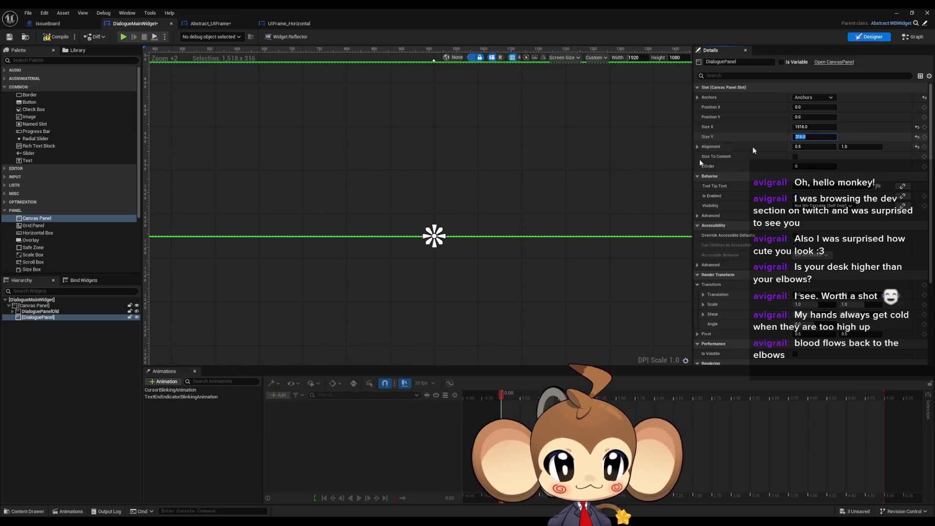
# Step: Add a new Canvas Panel inside DialoguePanel in the Hierarchy
pyautogui.scroll(-8, 609, 221)
pyautogui.scroll(4, 439, 153)
pyautogui.scroll(2, 431, 257)
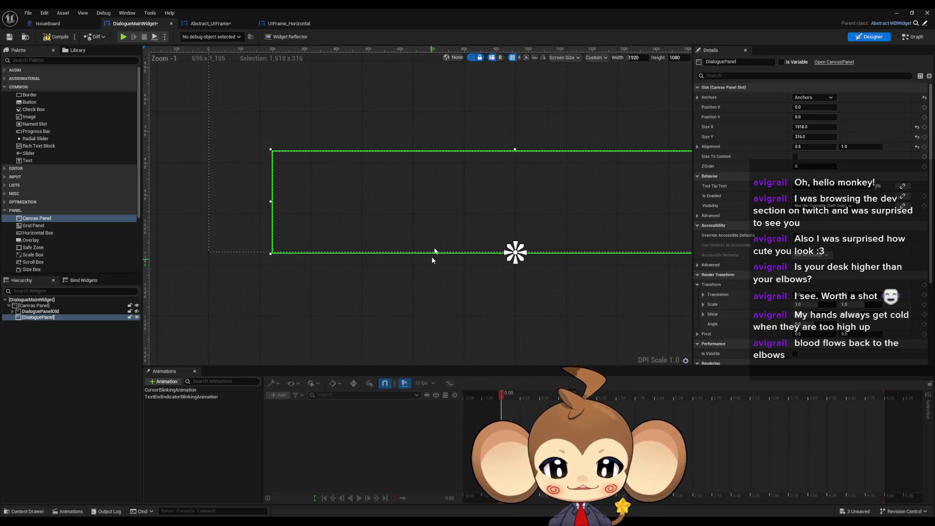
pyautogui.scroll(2, 379, 193)
pyautogui.moveTo(373, 189); pyautogui.dragTo(375, 177)
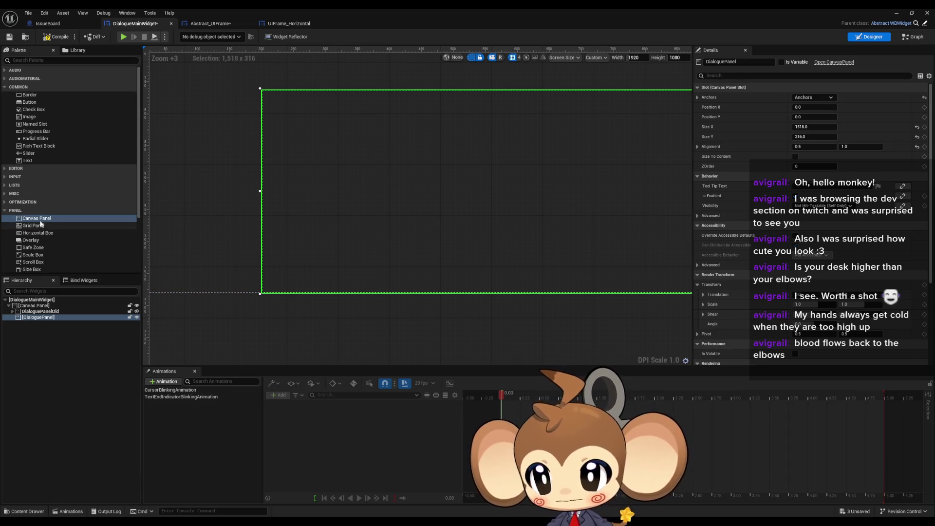
pyautogui.moveTo(43, 218); pyautogui.dragTo(44, 320)
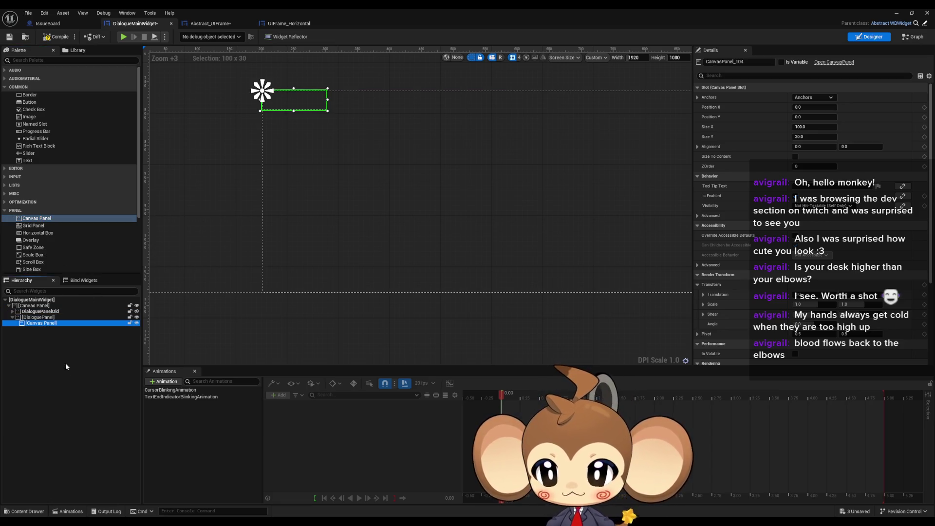
# Step: Name DialoguePanel's child canvas panel FrameLeft, then switch to the GIMP mockup
pyautogui.press('F2')
pyautogui.write('FrameL')
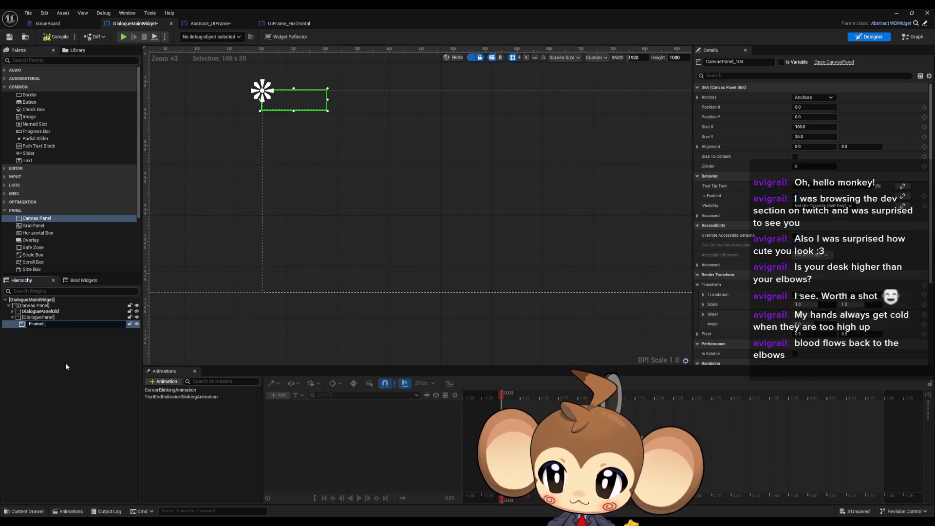
pyautogui.write('eft')
pyautogui.press('Return')
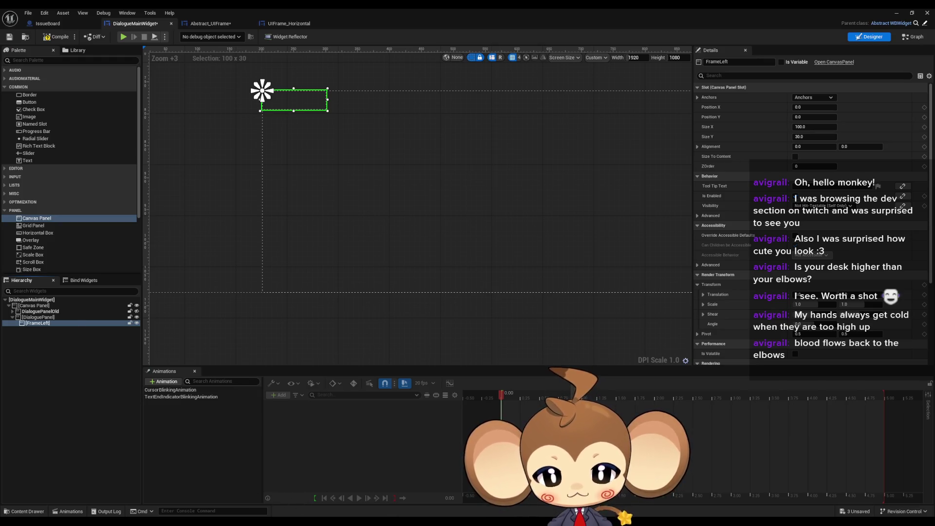
pyautogui.hotkey('alt', 'Tab')
pyautogui.scroll(-5, 414, 355)
pyautogui.keyDown('ctrl'); pyautogui.scroll(-2, 425, 321); pyautogui.keyUp('ctrl')
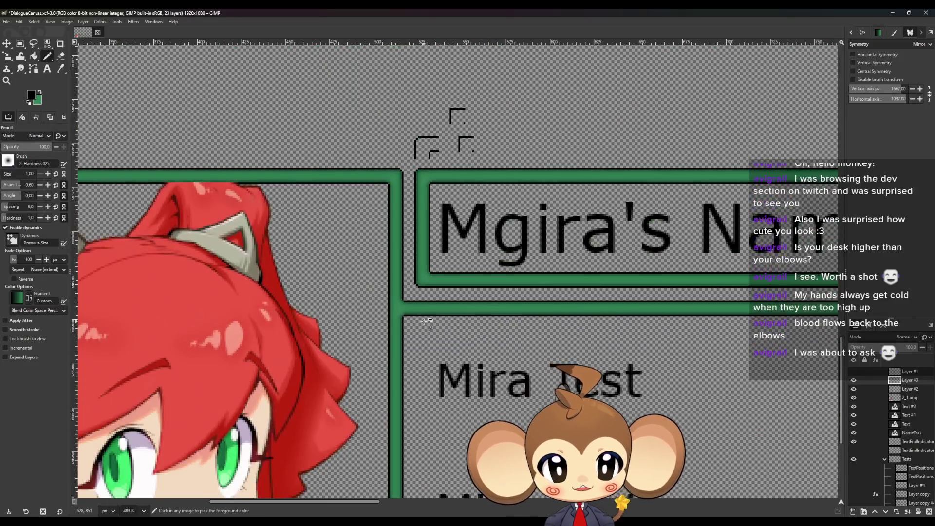
pyautogui.keyDown('ctrl'); pyautogui.scroll(-5, 424, 322); pyautogui.keyUp('ctrl')
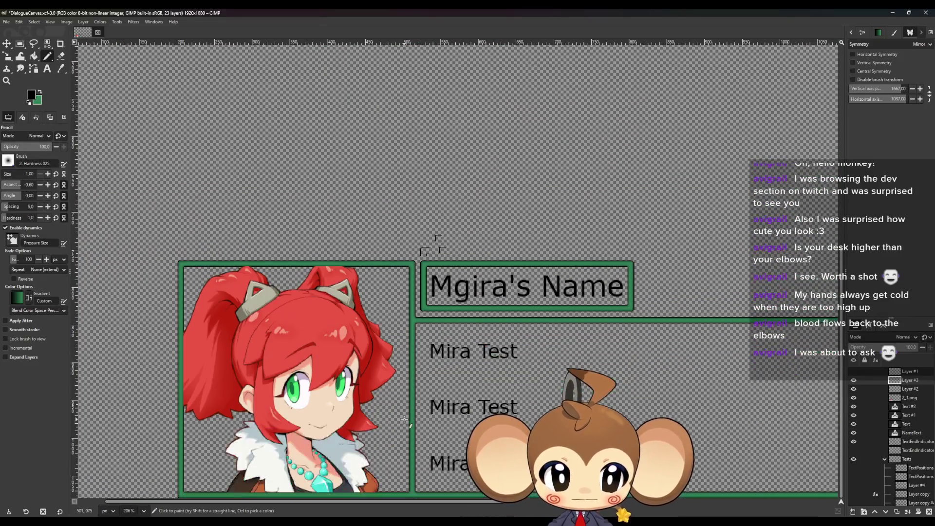
pyautogui.keyDown('ctrl'); pyautogui.scroll(1, 404, 420); pyautogui.keyUp('ctrl')
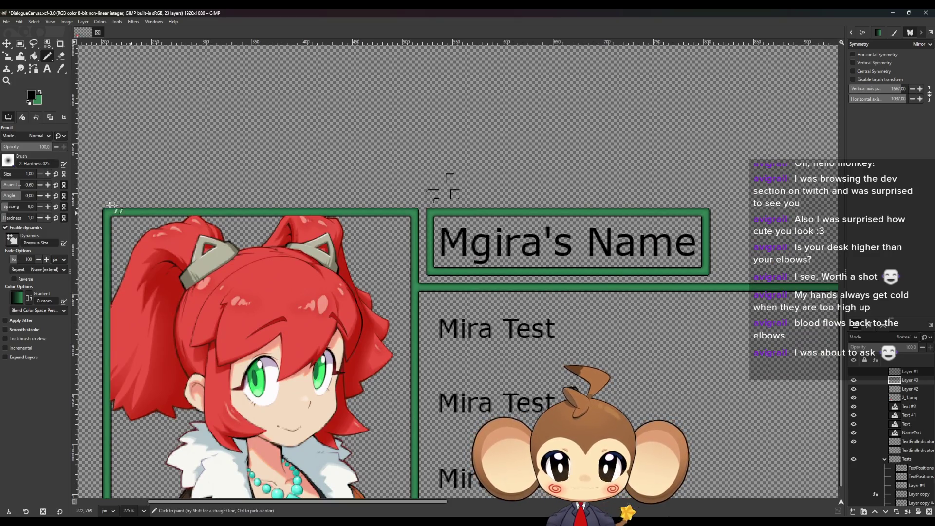
pyautogui.scroll(-1, 406, 328)
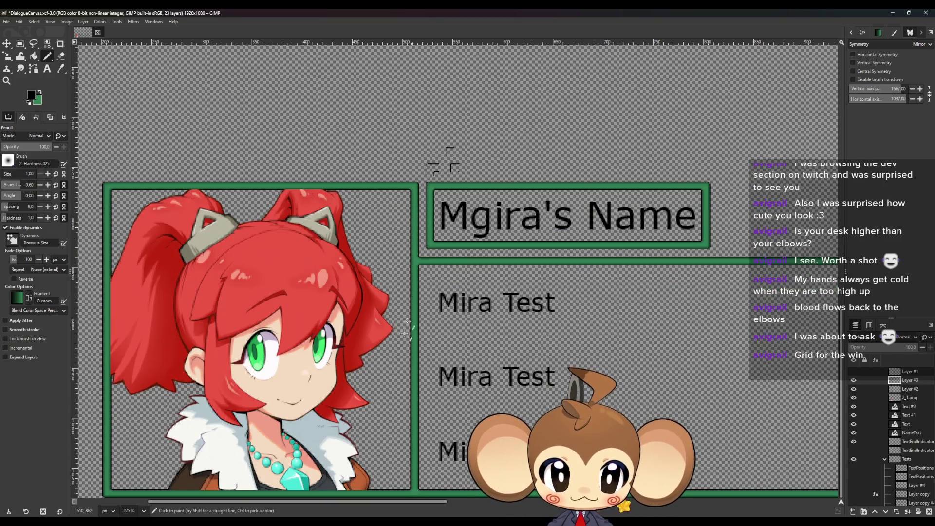
pyautogui.hotkey('alt', 'Tab')
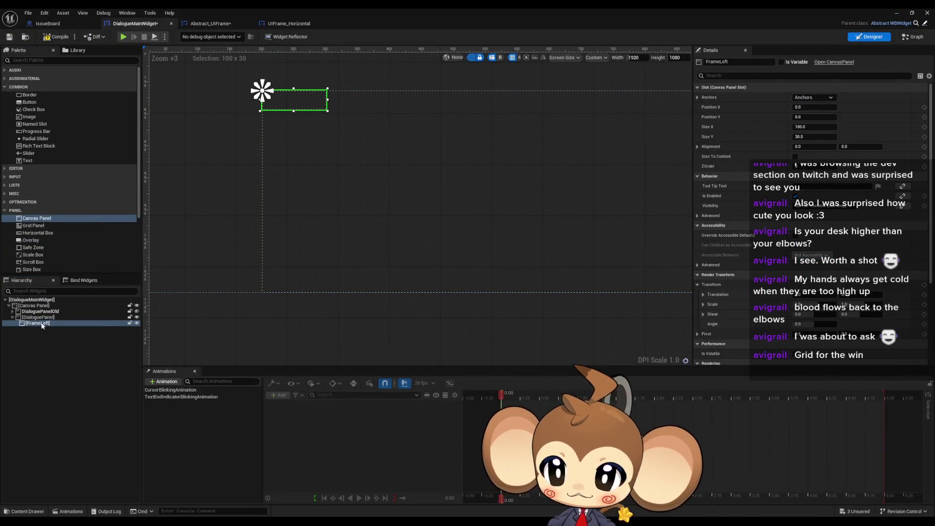
# Step: Delete FrameLeft and add a Grid Panel under the root canvas
pyautogui.click(39, 323)
pyautogui.press('Delete')
pyautogui.scroll(-5, 73, 214)
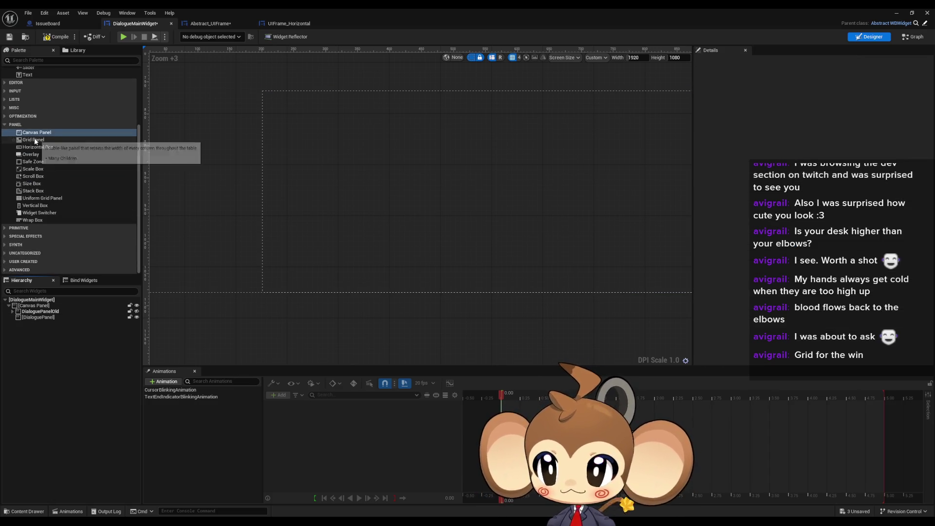
pyautogui.moveTo(34, 140)
pyautogui.mouseDown()
pyautogui.moveTo(47, 335)
pyautogui.moveTo(41, 325)
pyautogui.mouseUp()
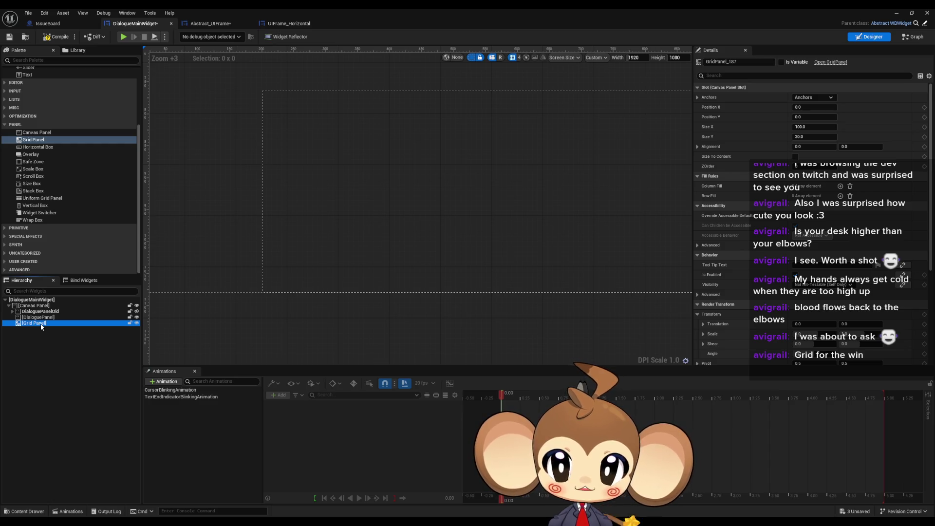
# Step: Place a Canvas Panel inside the new Grid Panel
pyautogui.scroll(3, 68, 228)
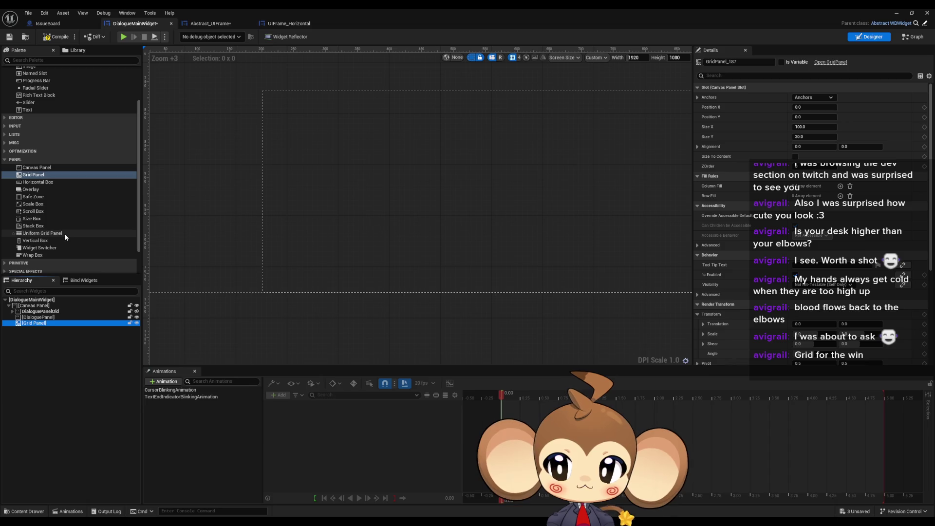
pyautogui.scroll(-3, 49, 219)
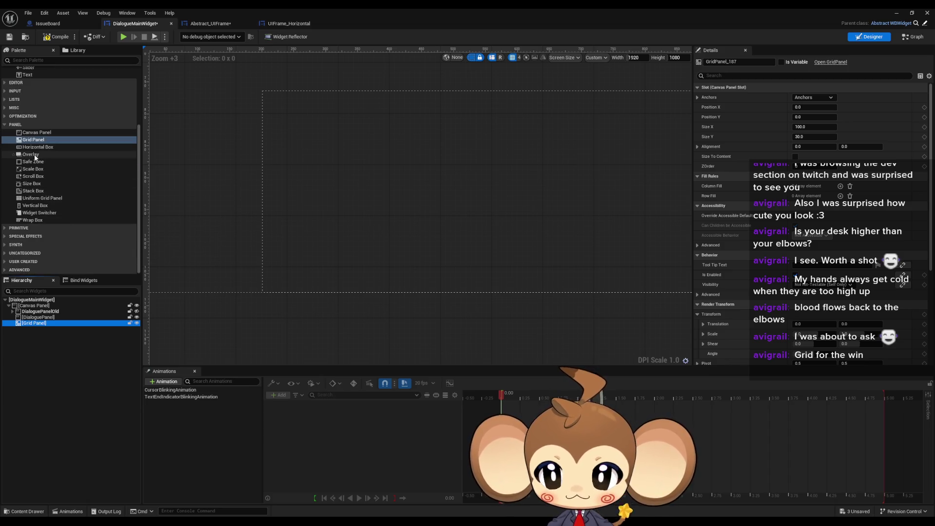
pyautogui.moveTo(36, 133); pyautogui.dragTo(37, 328)
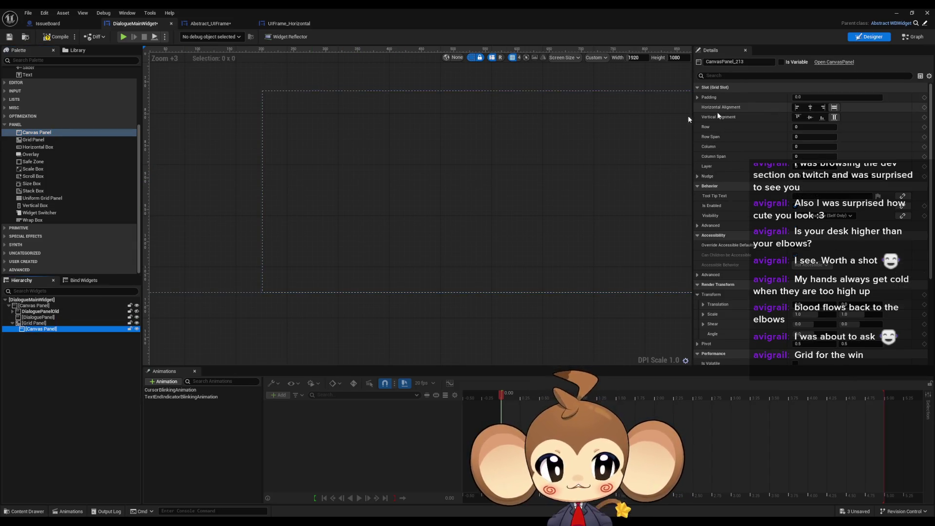
# Step: Add an Image inside the grid's canvas panel using SEFrame as its brush
pyautogui.scroll(4, 43, 141)
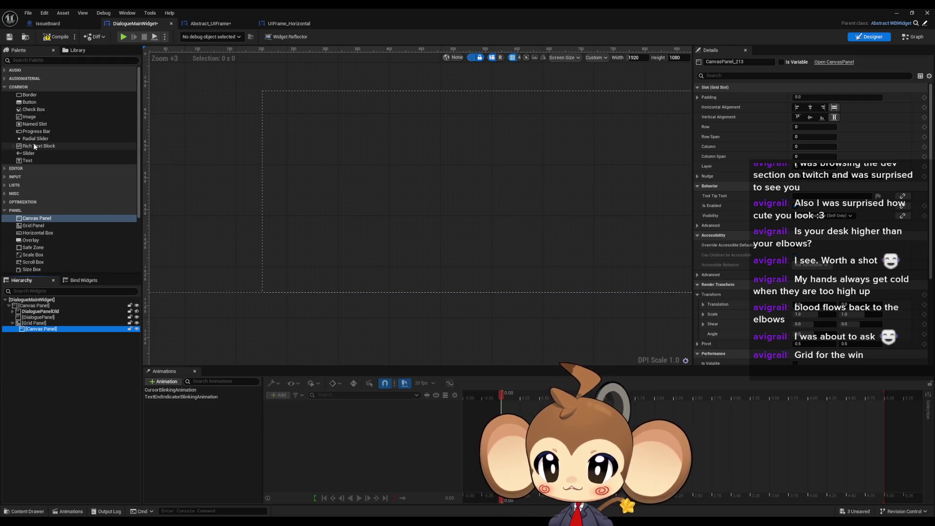
pyautogui.moveTo(29, 117)
pyautogui.mouseDown()
pyautogui.moveTo(75, 326)
pyautogui.moveTo(52, 335)
pyautogui.mouseUp()
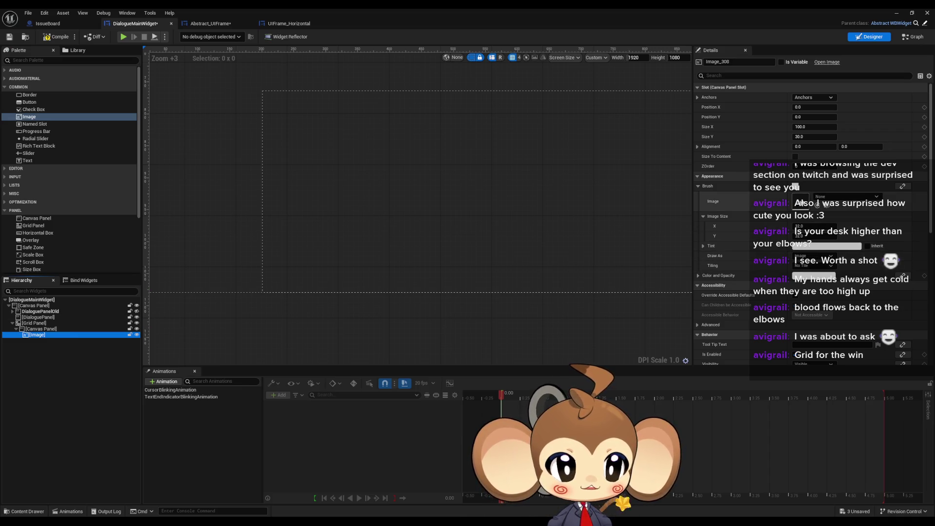
pyautogui.click(834, 196)
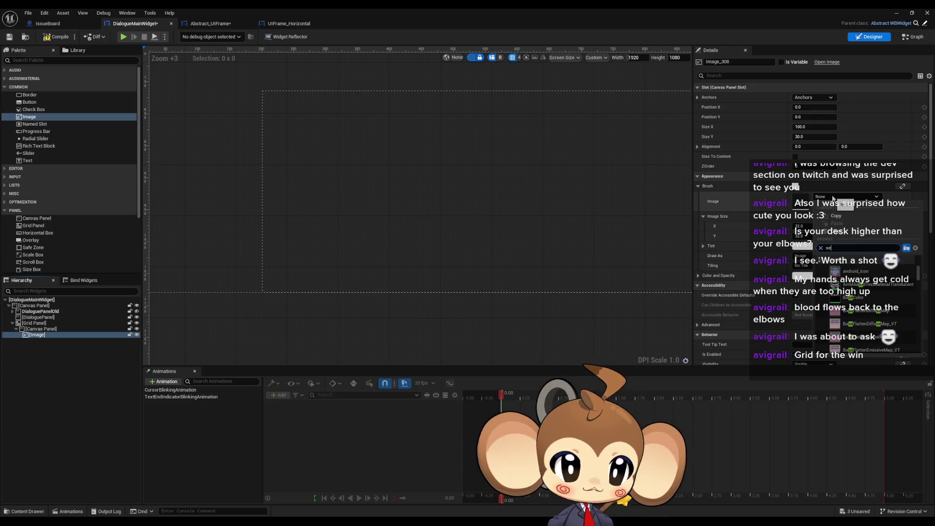
pyautogui.write(' frame')
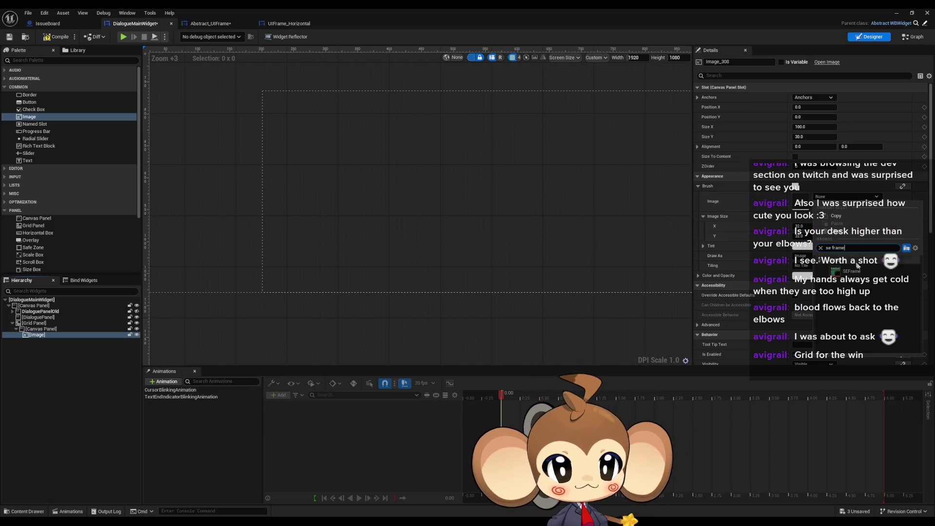
pyautogui.press('Return')
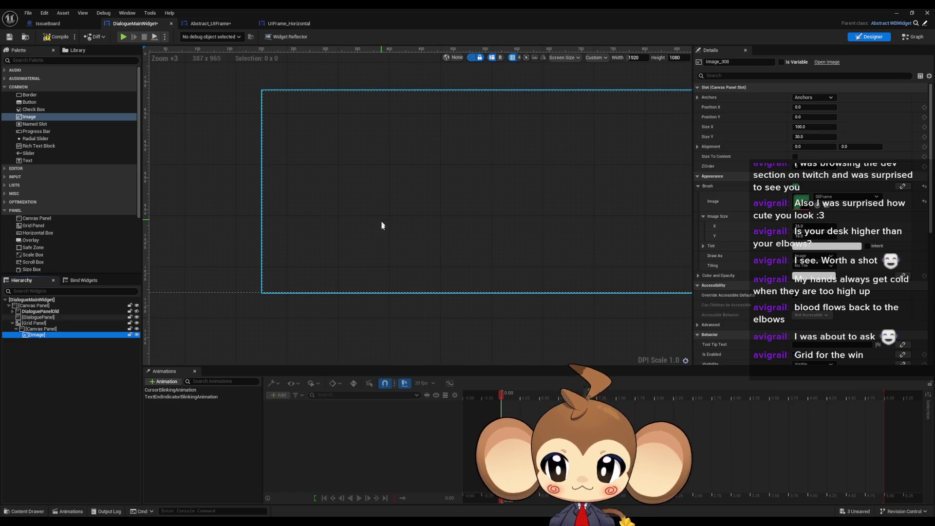
# Step: Move the Grid Panel under DialoguePanel in the Hierarchy
pyautogui.scroll(-9, 380, 229)
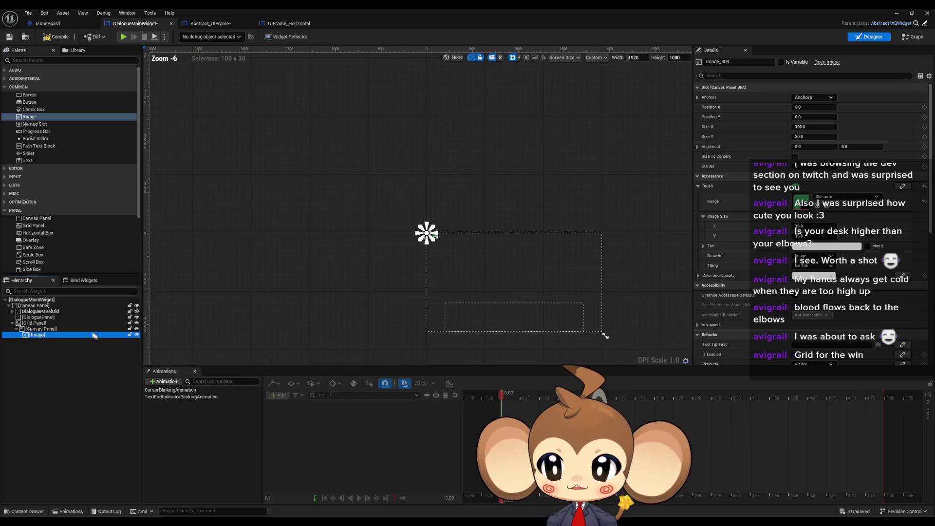
pyautogui.click(43, 324)
pyautogui.moveTo(43, 324); pyautogui.dragTo(39, 317)
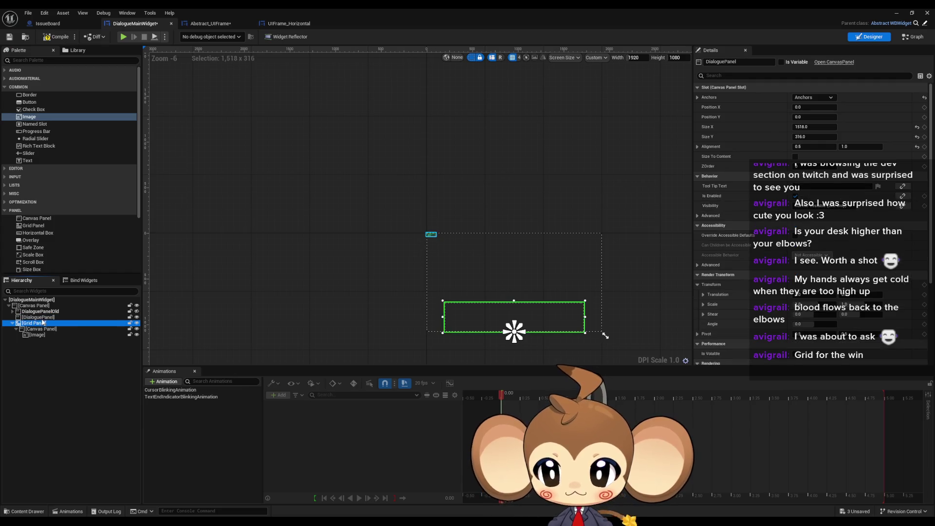
pyautogui.scroll(8, 422, 325)
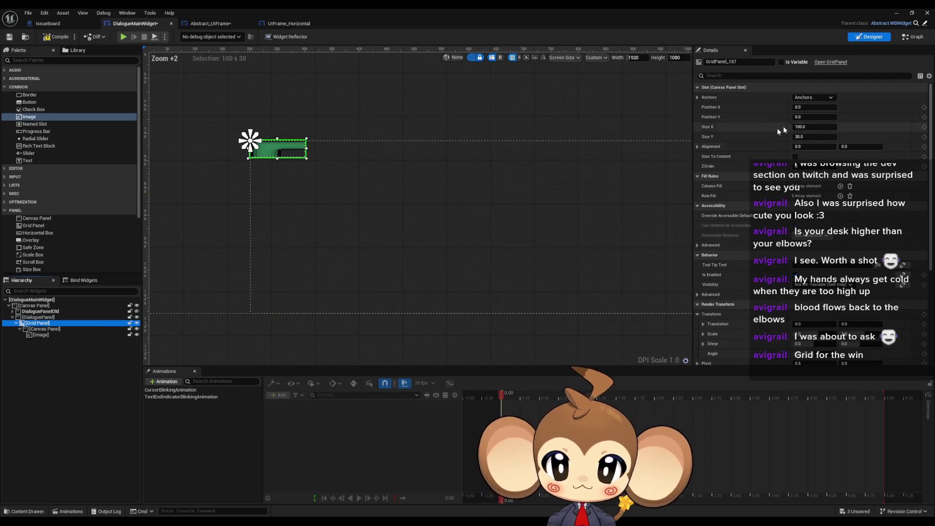
pyautogui.click(814, 97)
# Step: Anchor the Grid Panel to full stretch with Offset Right and Offset Bottom at 0
pyautogui.click(881, 191)
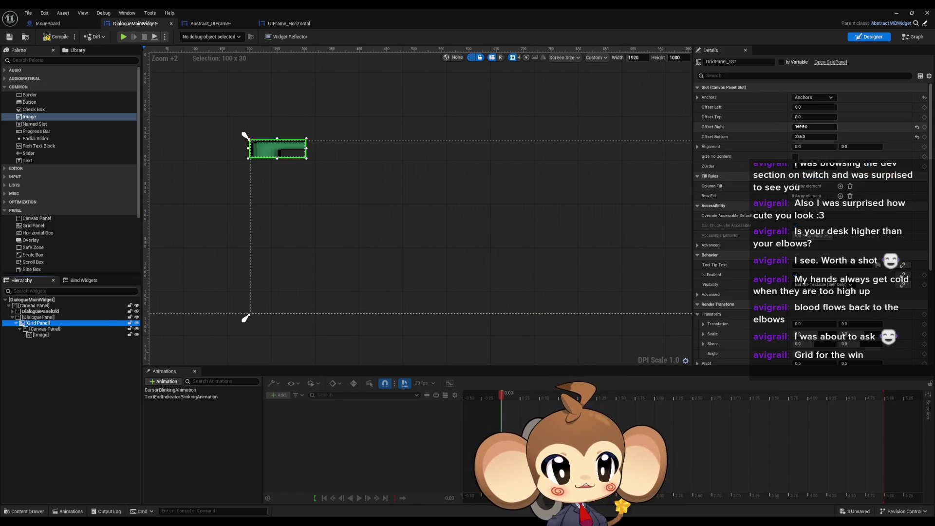
pyautogui.click(819, 127)
pyautogui.write('0')
pyautogui.press('Tab')
pyautogui.write('0')
pyautogui.press('Return')
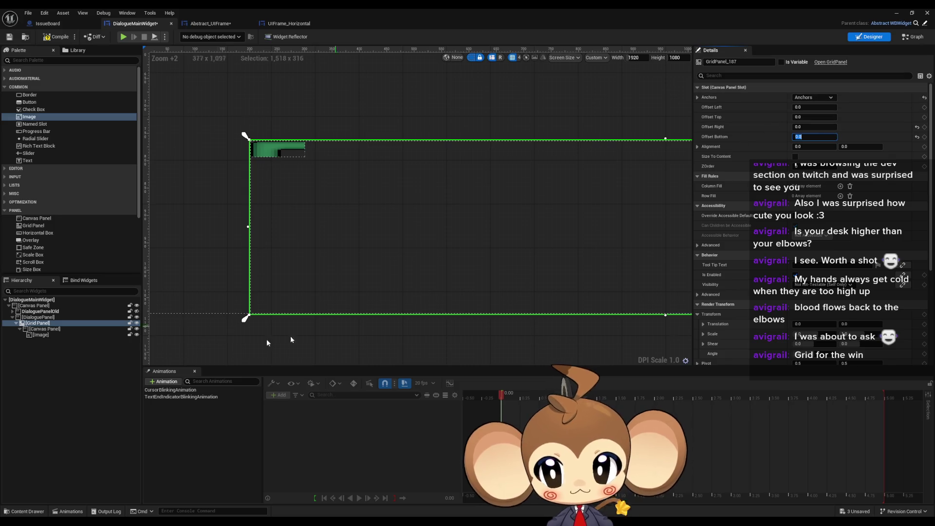
# Step: Add one Column Fill entry and one Row Fill entry to the Grid Panel
pyautogui.click(58, 330)
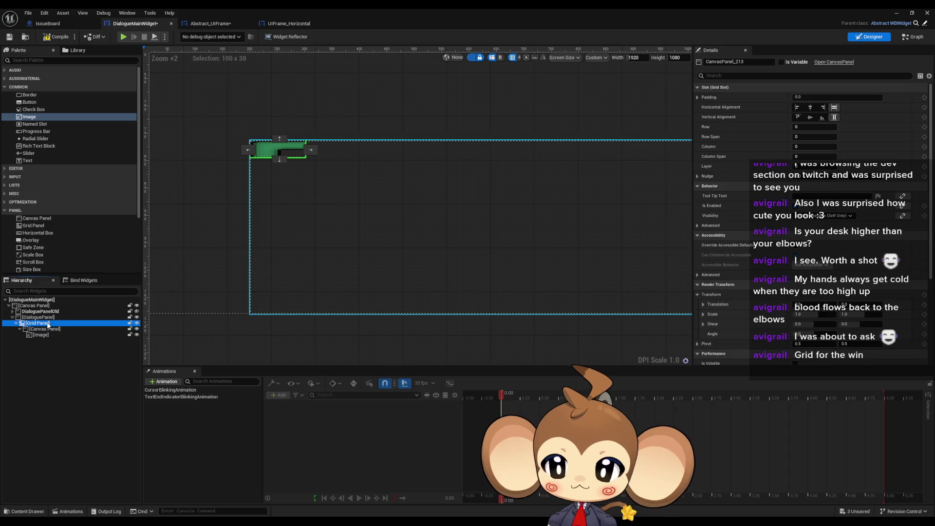
pyautogui.click(39, 323)
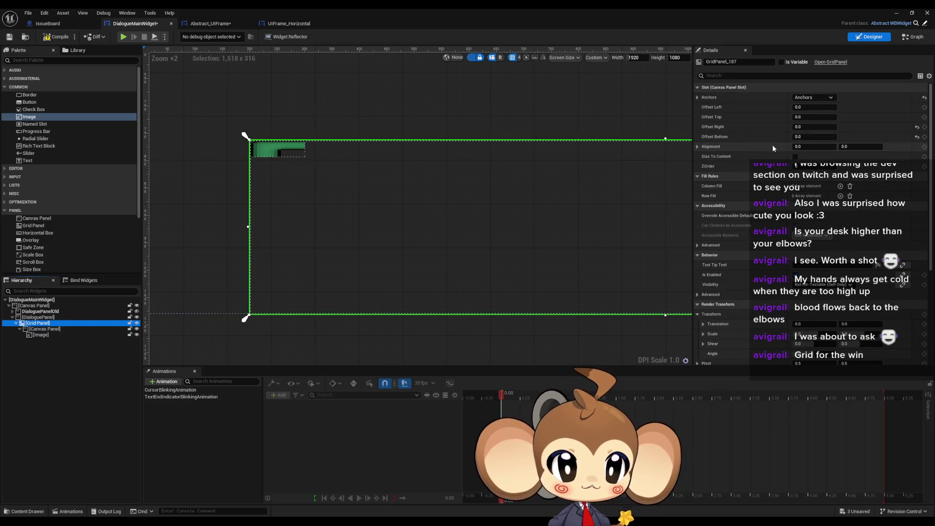
pyautogui.click(841, 186)
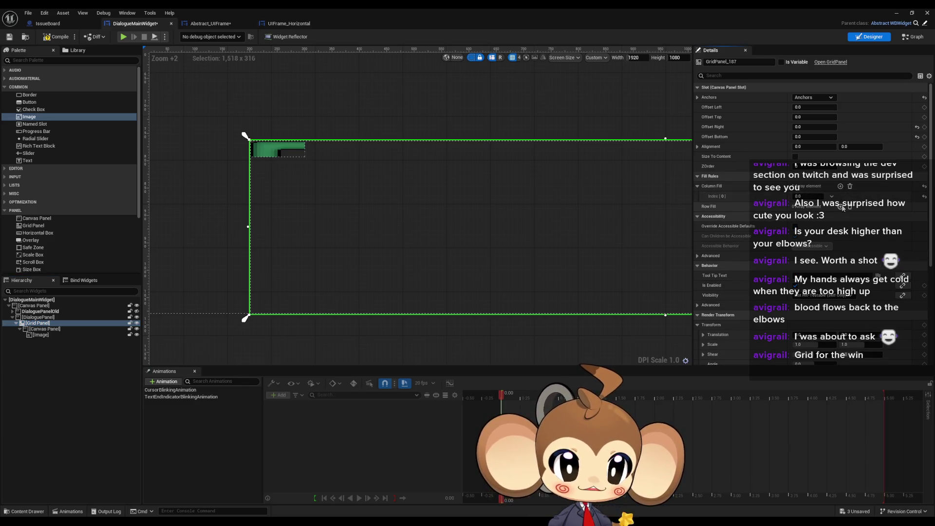
pyautogui.click(841, 206)
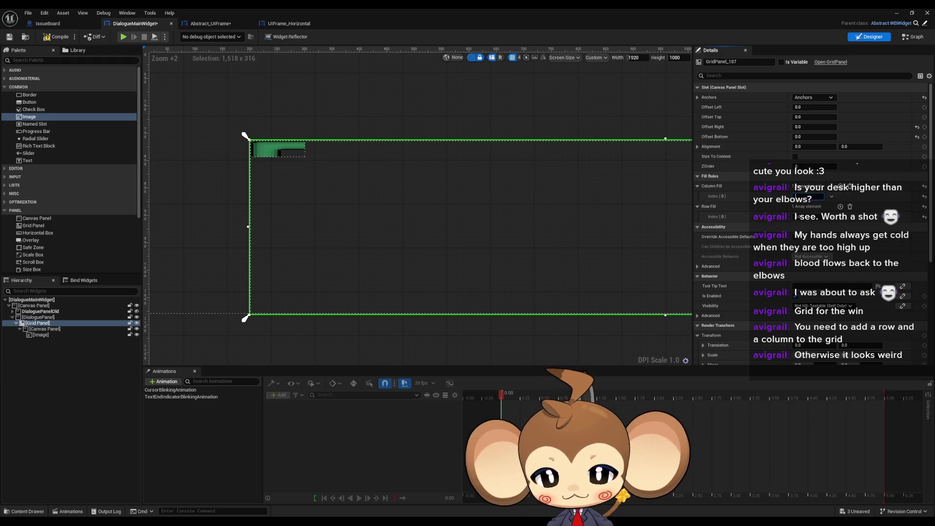
pyautogui.hotkey('alt', 'Tab')
pyautogui.scroll(4, 487, 273)
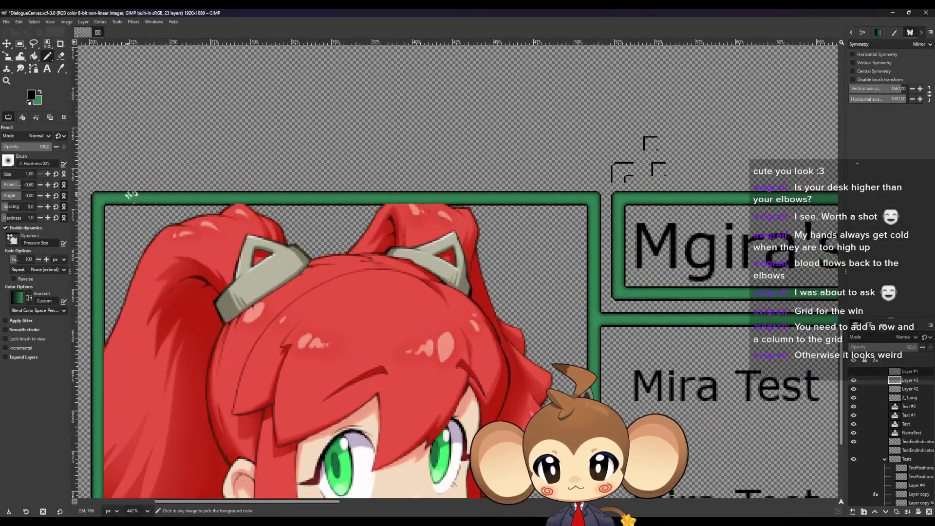
pyautogui.scroll(5, 487, 274)
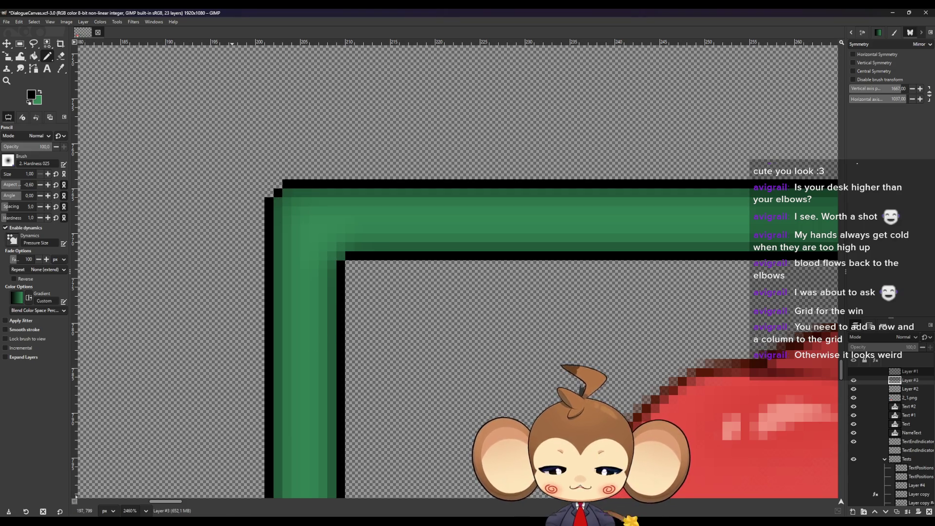
pyautogui.hotkey('alt', 'Tab')
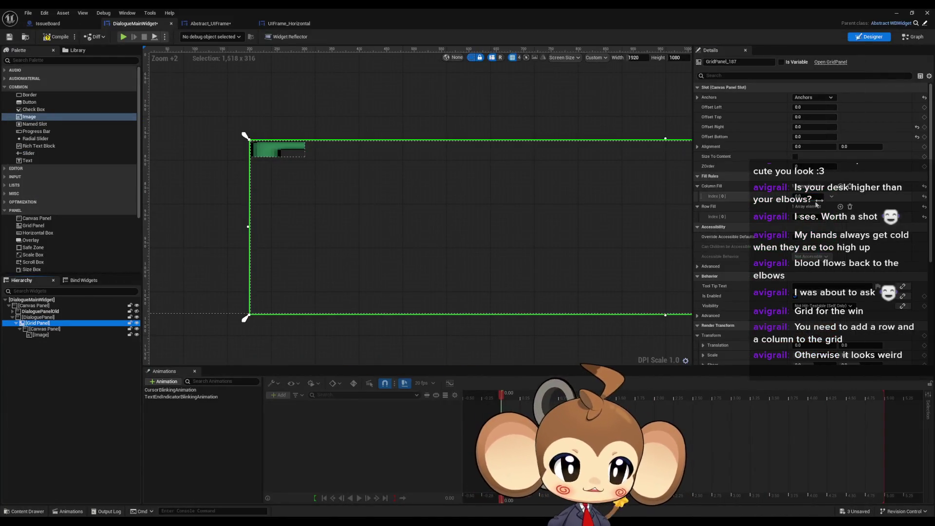
# Step: Set the first Column Fill to 16, then add second Column Fill and Row Fill entries
pyautogui.click(801, 197)
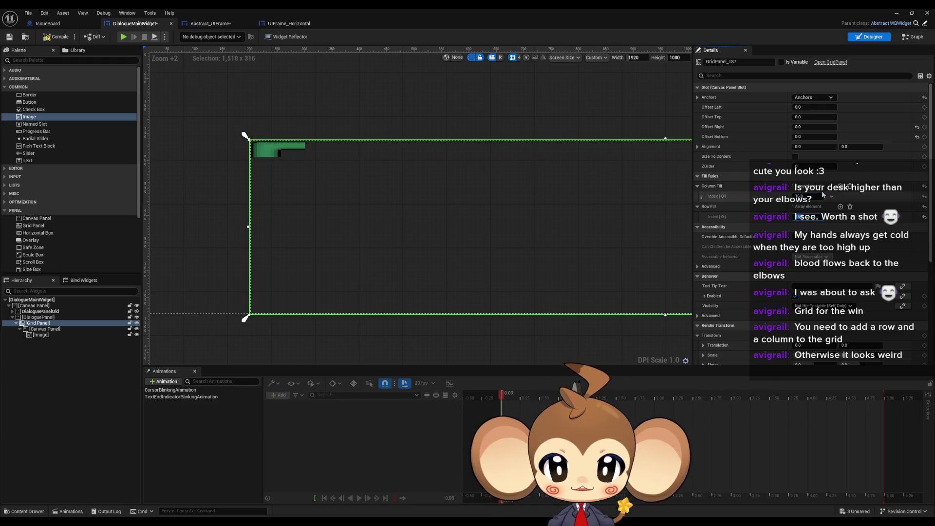
pyautogui.click(42, 330)
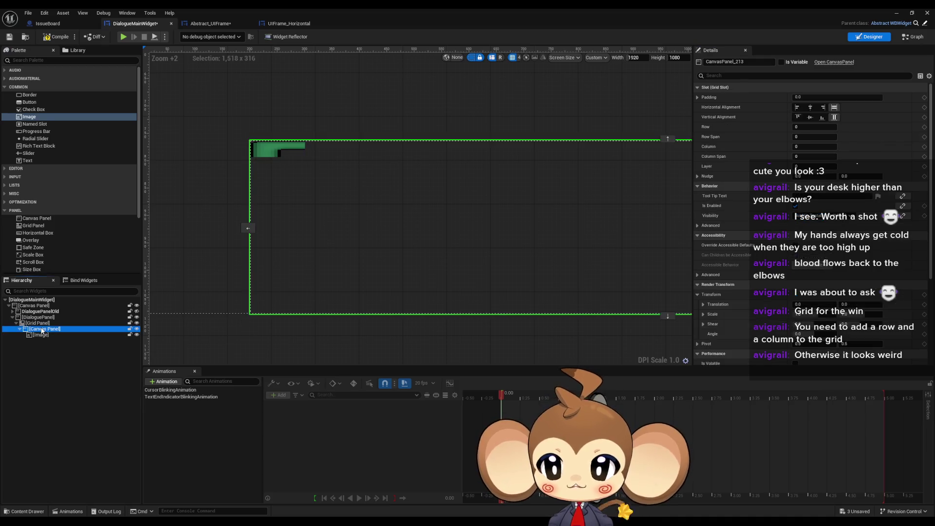
pyautogui.click(39, 317)
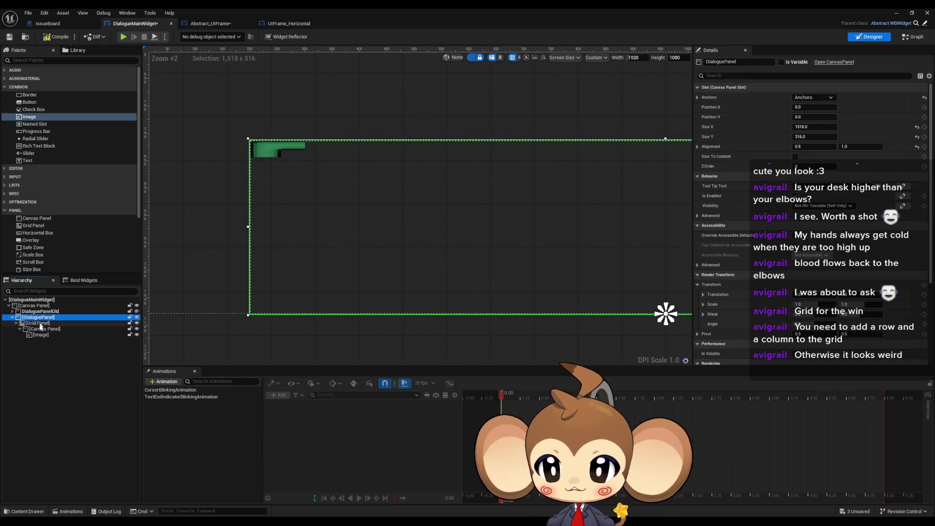
pyautogui.click(39, 323)
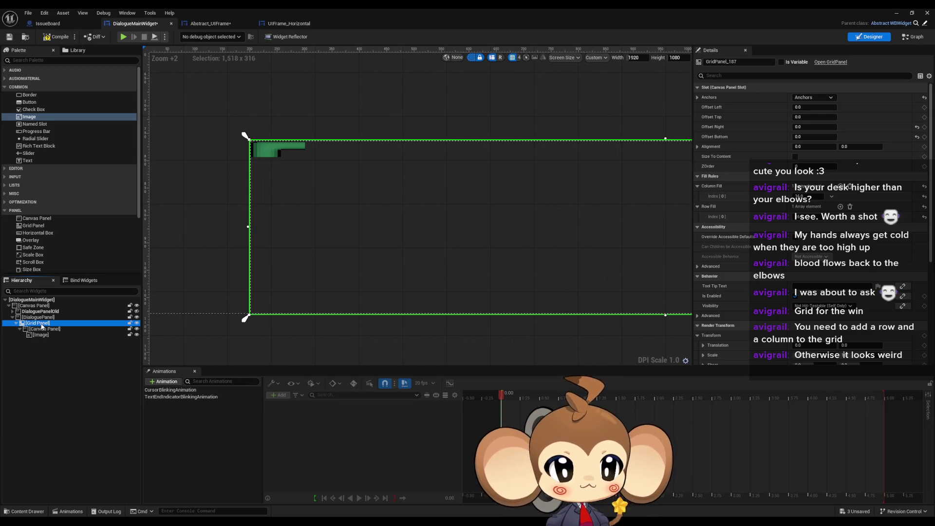
pyautogui.click(41, 327)
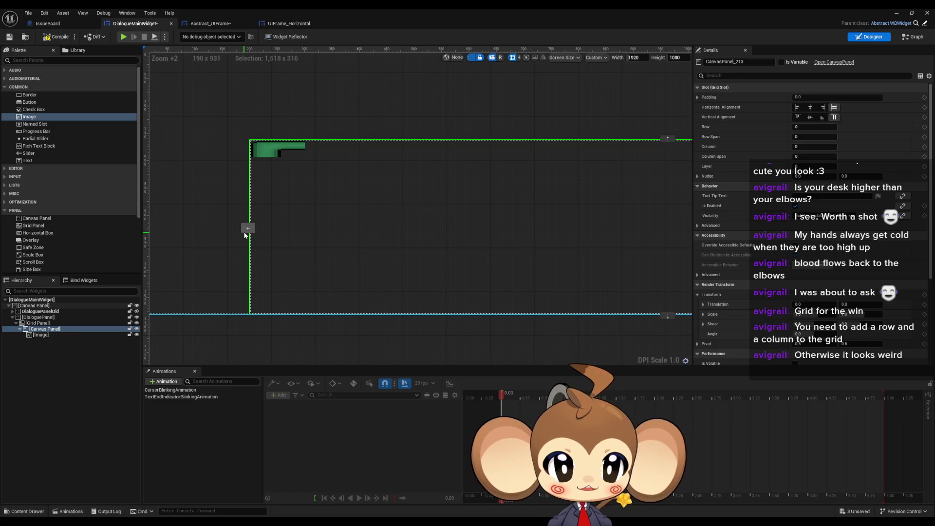
pyautogui.click(41, 324)
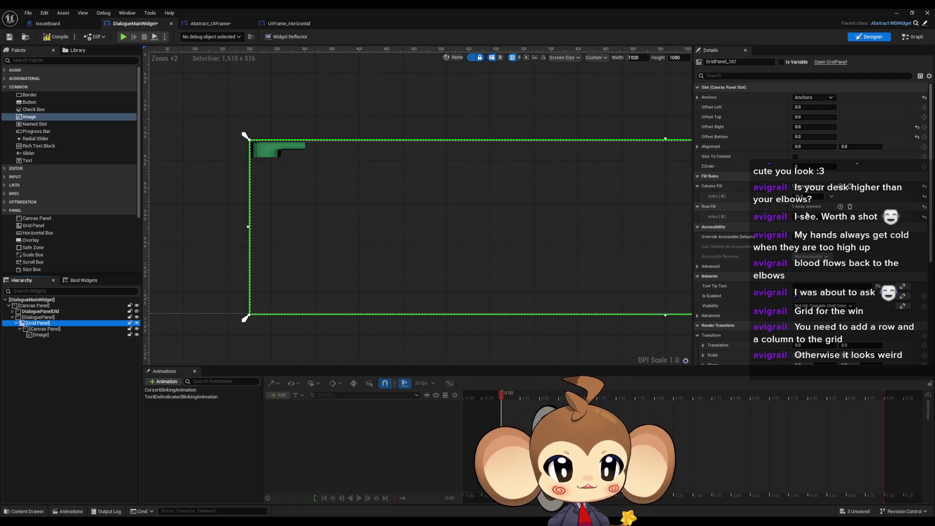
pyautogui.click(841, 186)
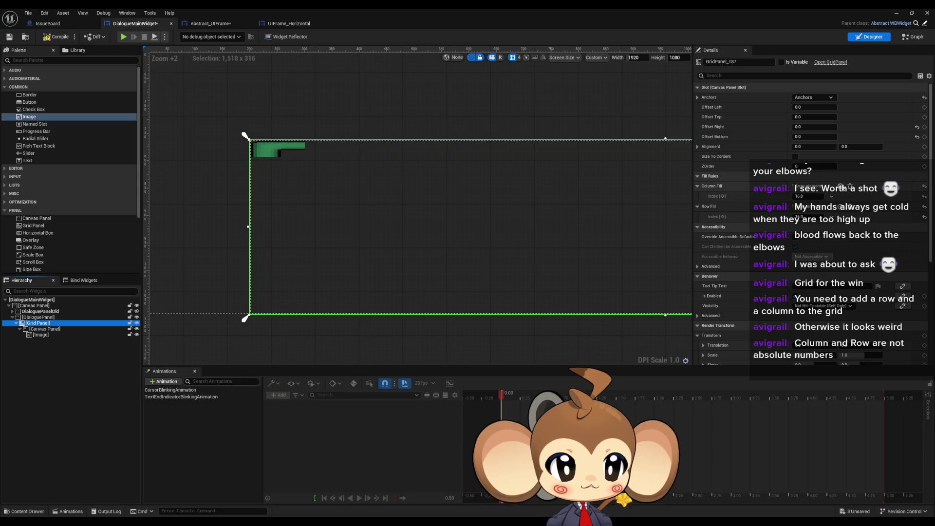
pyautogui.click(841, 218)
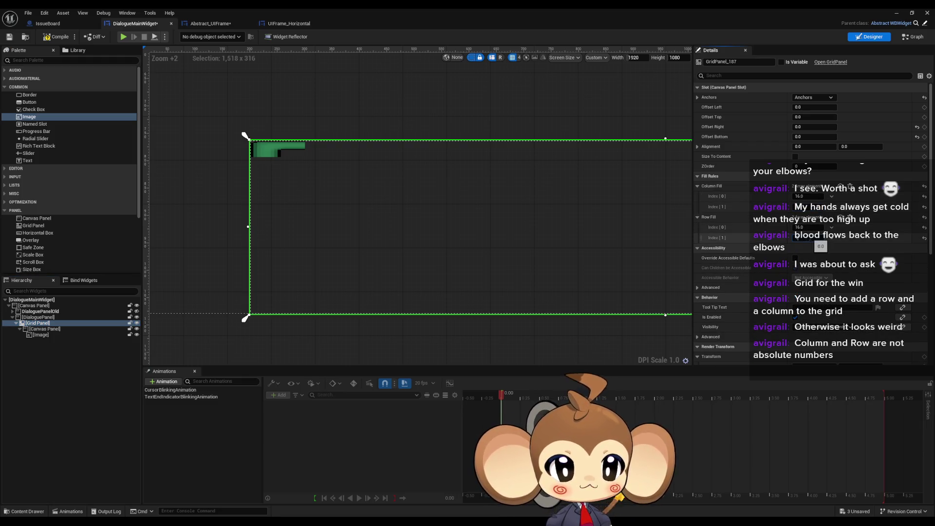
pyautogui.scroll(-6, 507, 280)
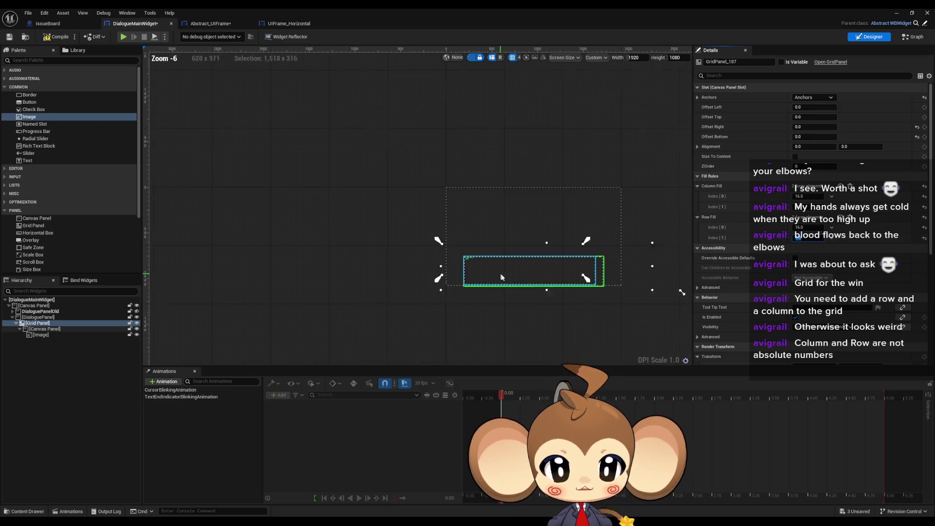
pyautogui.scroll(6, 279, 226)
pyautogui.scroll(-4, 487, 255)
pyautogui.scroll(7, 255, 238)
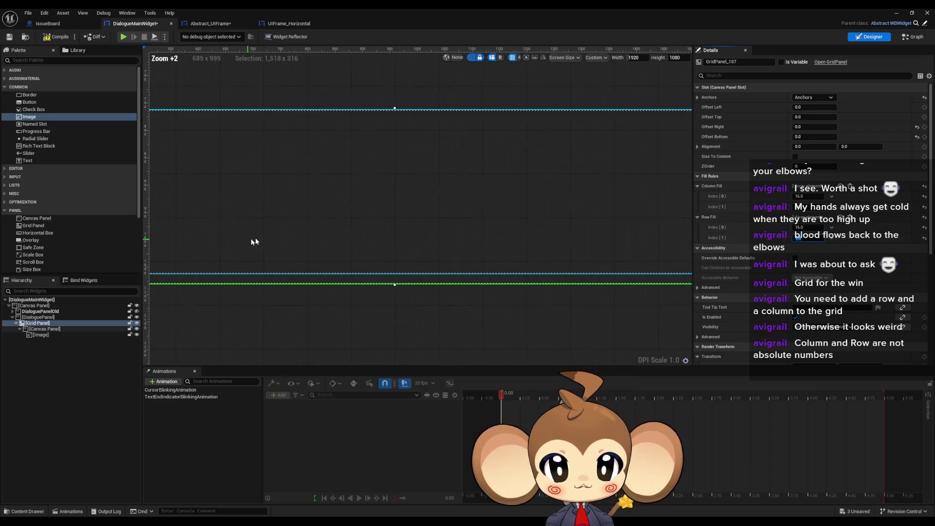
pyautogui.scroll(-7, 537, 253)
pyautogui.scroll(3, 489, 238)
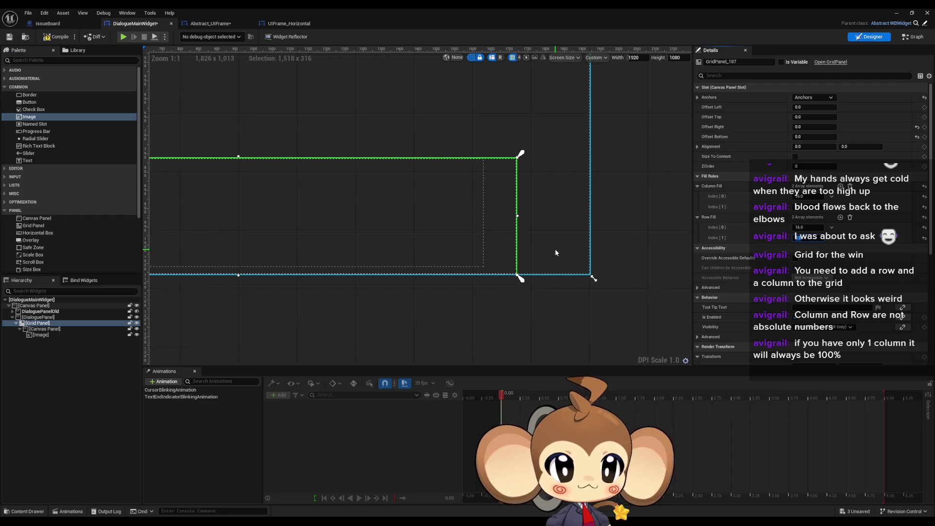
pyautogui.scroll(-7, 554, 248)
pyautogui.scroll(10, 454, 218)
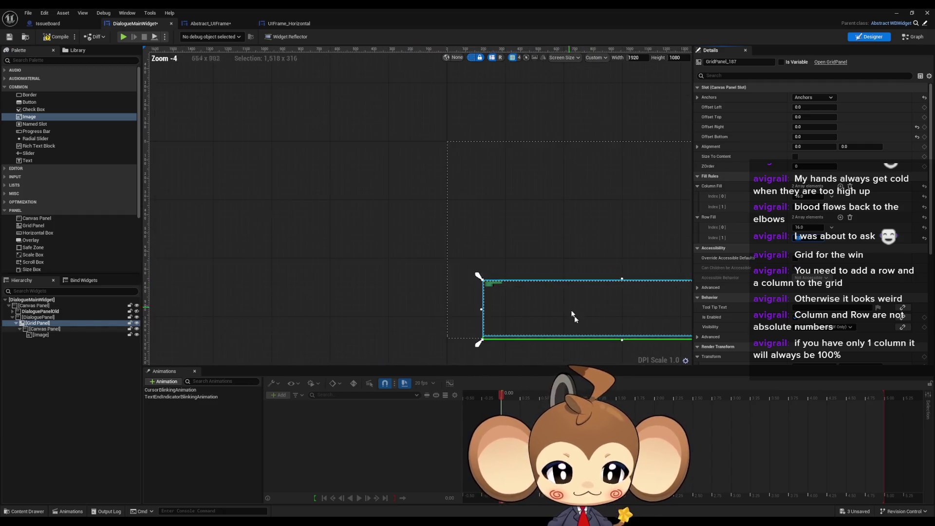
pyautogui.scroll(-5, 321, 222)
pyautogui.scroll(4, 290, 238)
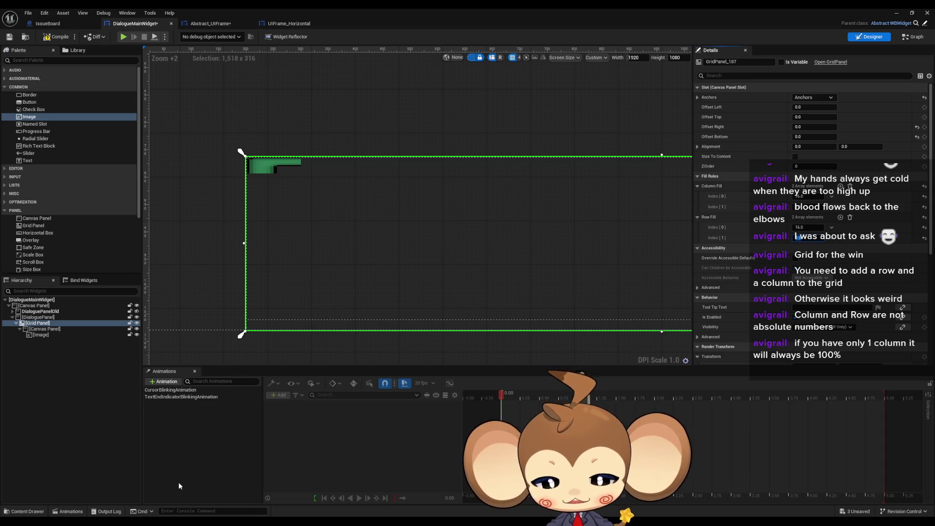
pyautogui.moveTo(231, 509)
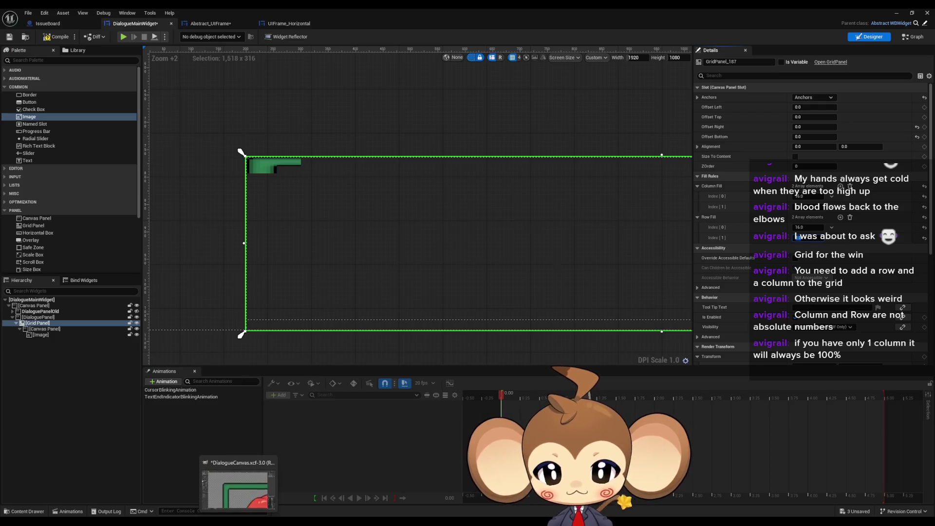
pyautogui.click(239, 484)
pyautogui.scroll(-7, 398, 310)
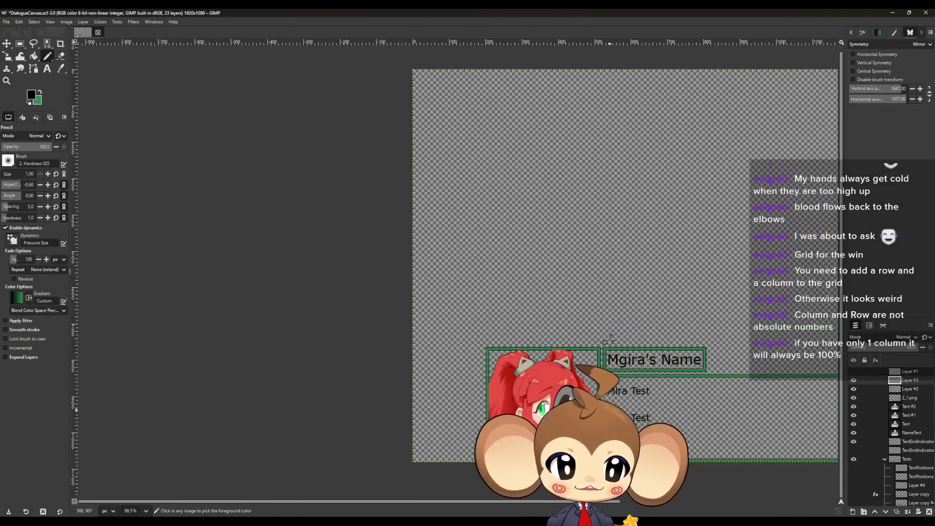
pyautogui.scroll(-2, 623, 424)
pyautogui.scroll(2, 653, 405)
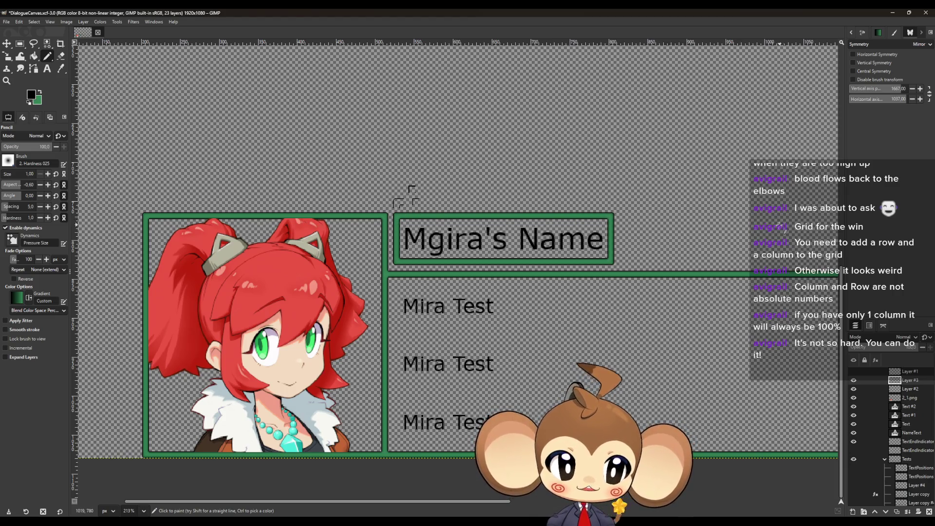
pyautogui.hscroll(15, 407, 197)
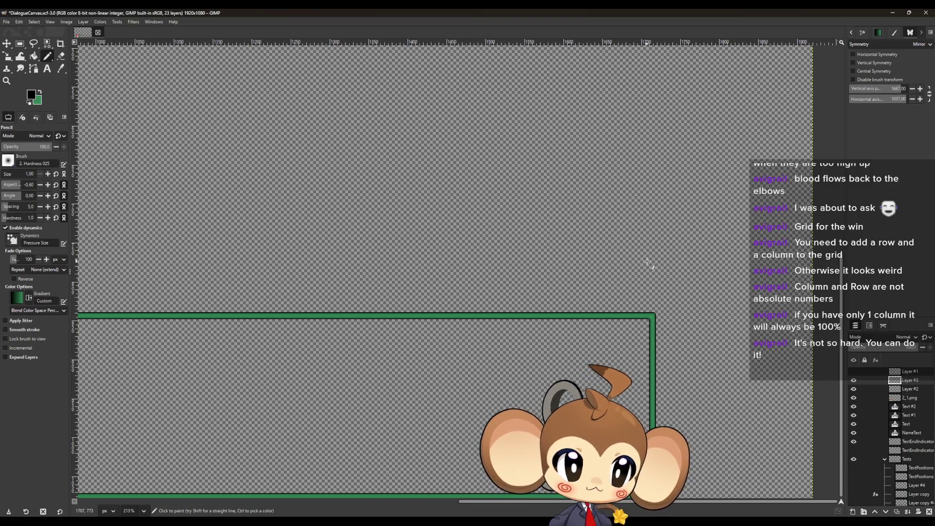
pyautogui.scroll(-4, 645, 262)
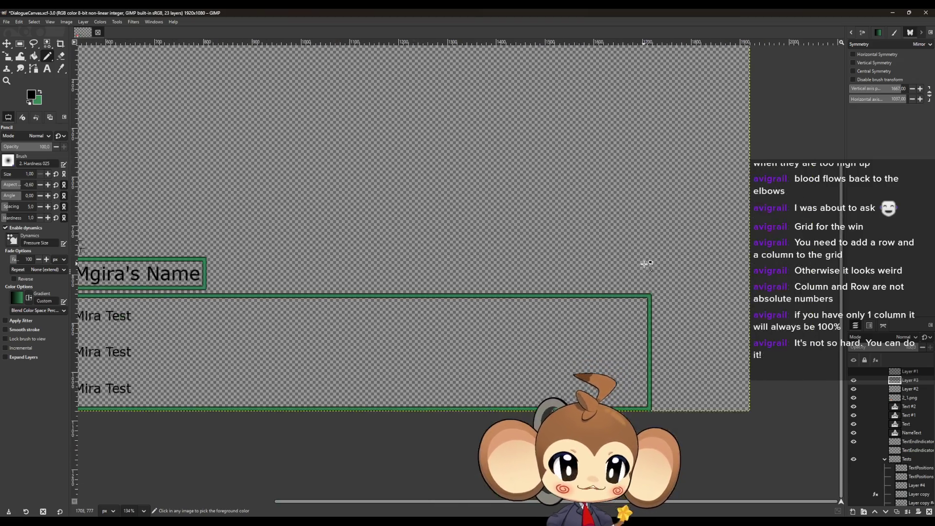
pyautogui.scroll(1, 361, 307)
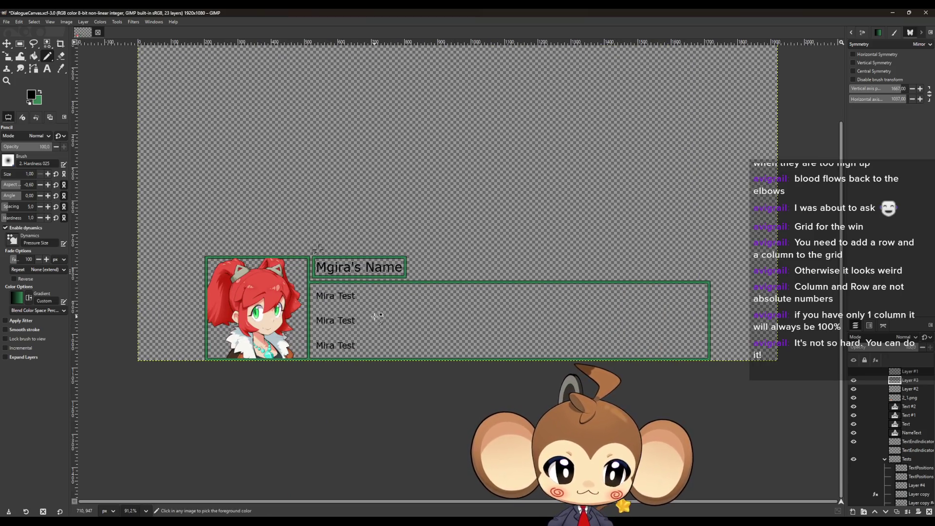
pyautogui.scroll(1, 366, 311)
pyautogui.scroll(-1, 382, 317)
pyautogui.scroll(1, 406, 310)
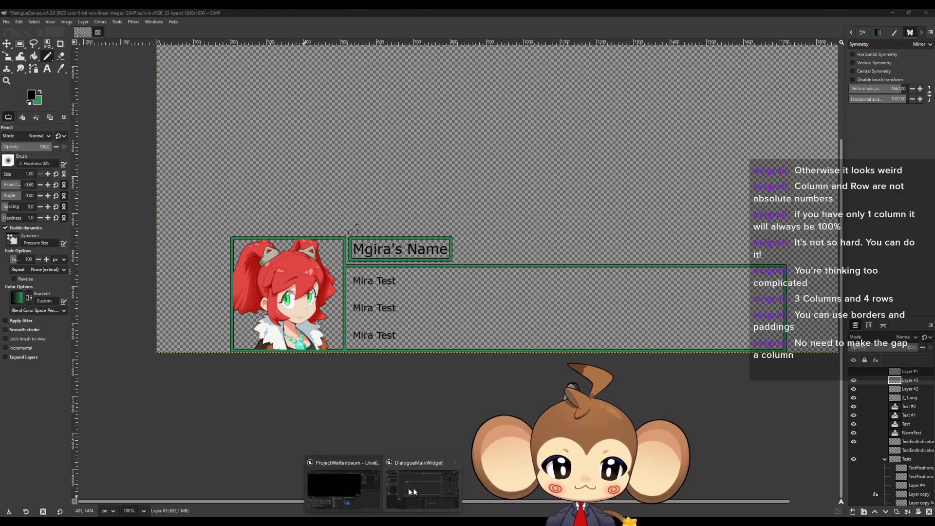
# Step: Place a new Image in DialogueMainWidget's root canvas, sized about 479 × 408
pyautogui.click(414, 488)
pyautogui.scroll(-8, 438, 229)
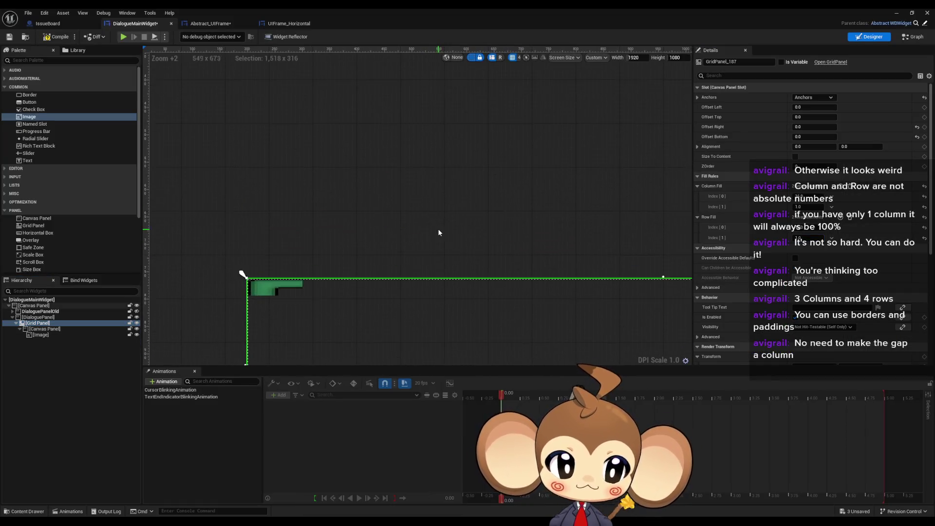
pyautogui.scroll(8, 439, 225)
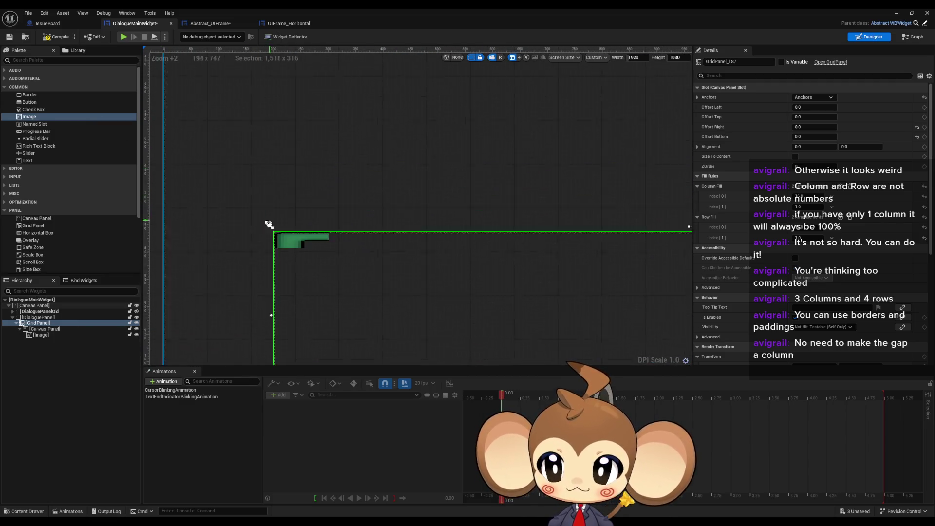
pyautogui.click(30, 306)
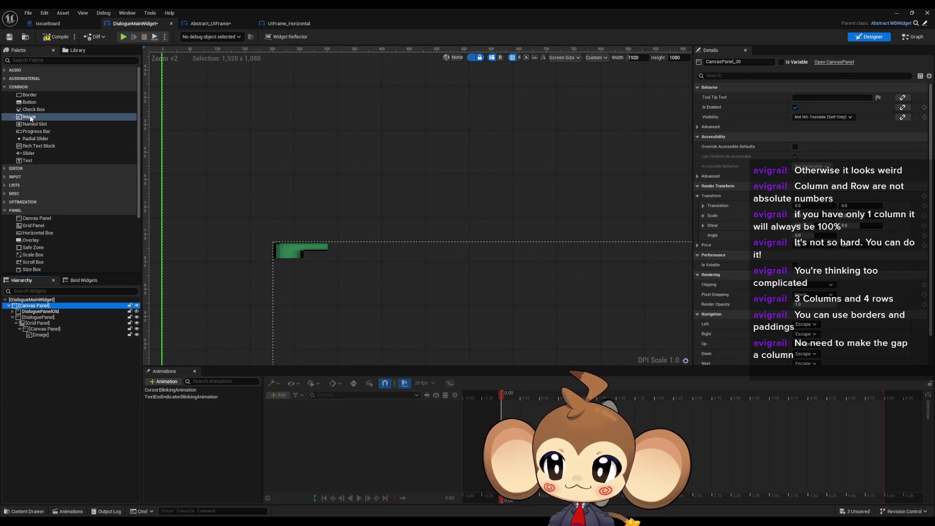
pyautogui.moveTo(29, 116); pyautogui.dragTo(30, 305)
pyautogui.scroll(-5, 355, 204)
pyautogui.scroll(4, 296, 234)
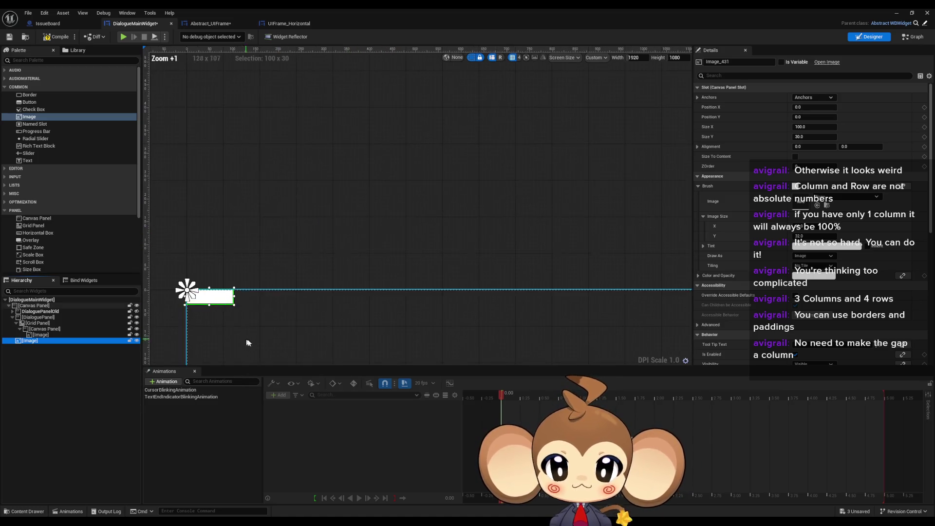
pyautogui.moveTo(301, 211)
pyautogui.mouseDown()
pyautogui.moveTo(463, 334)
pyautogui.moveTo(479, 389)
pyautogui.mouseUp()
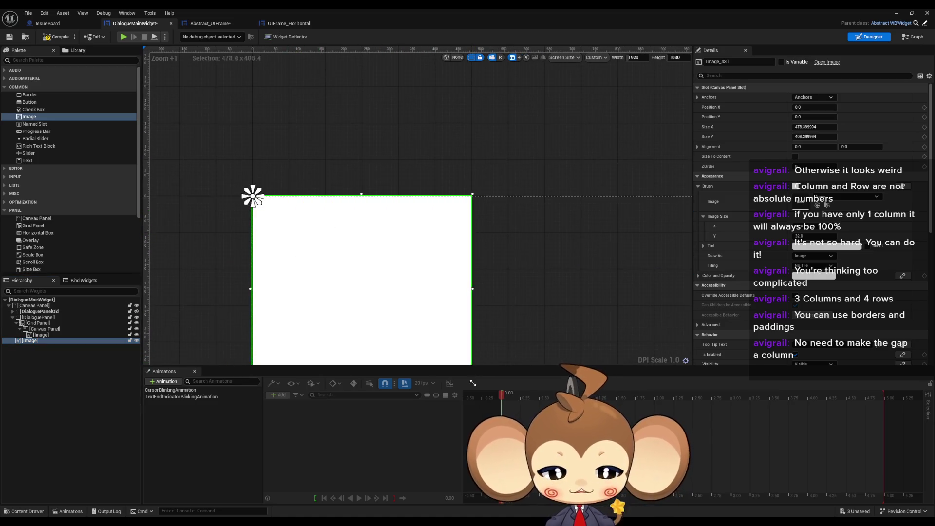
# Step: Set the image brush to MiraPortrait1 and draw it as a Border
pyautogui.click(848, 197)
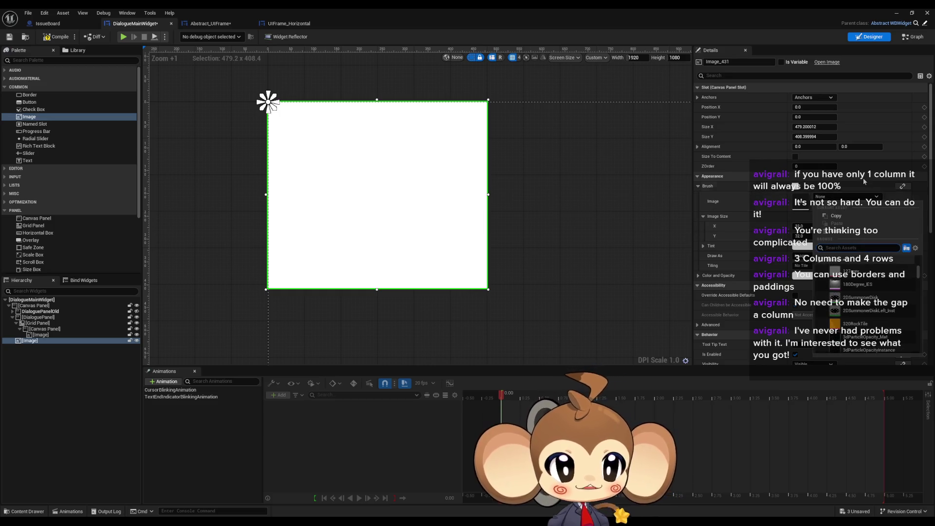
pyautogui.write('mira 1')
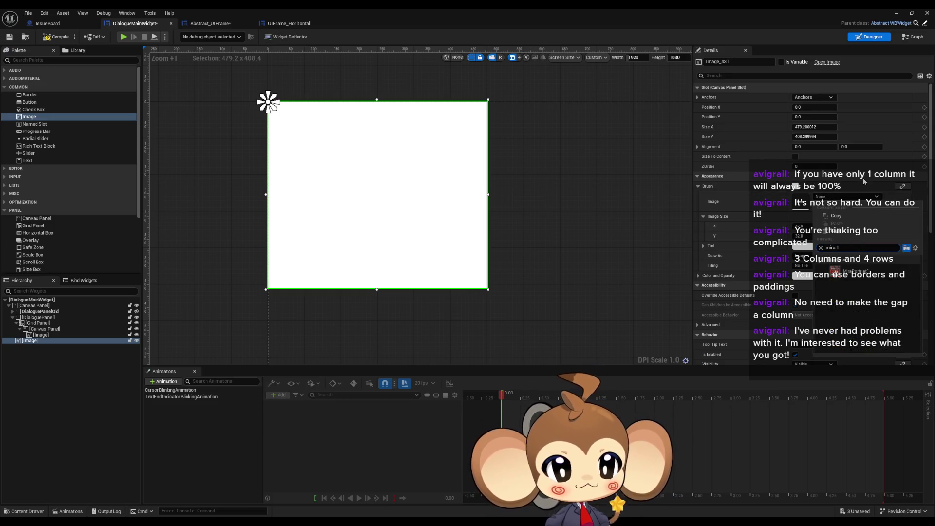
pyautogui.click(865, 273)
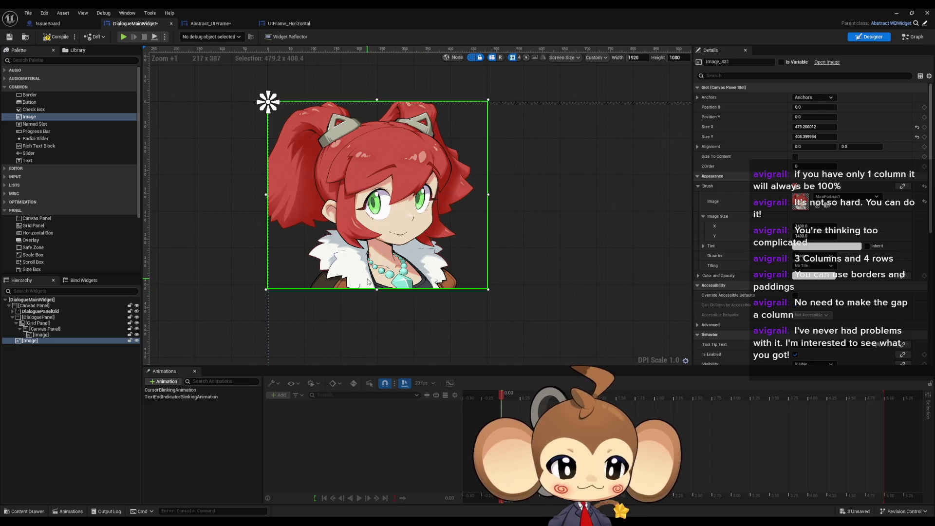
pyautogui.scroll(2, 464, 308)
pyautogui.scroll(-1, 464, 308)
pyautogui.click(814, 256)
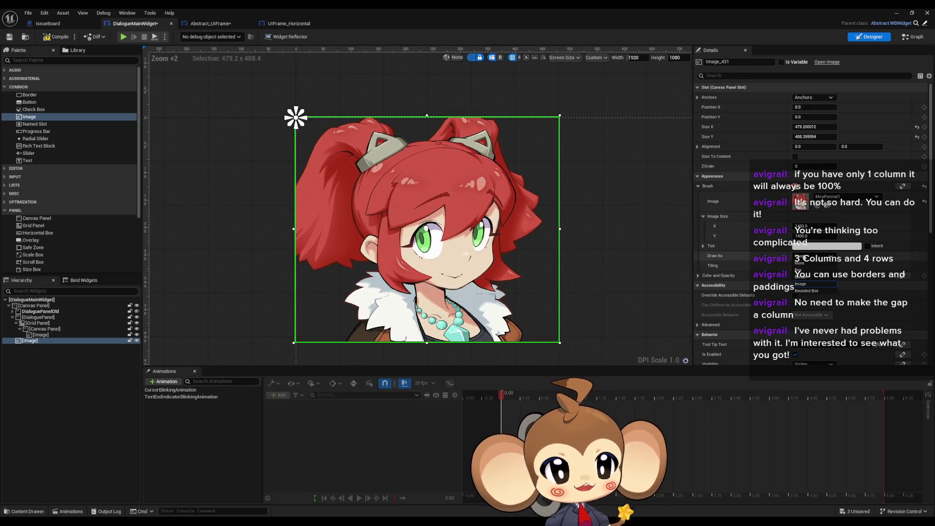
pyautogui.click(816, 277)
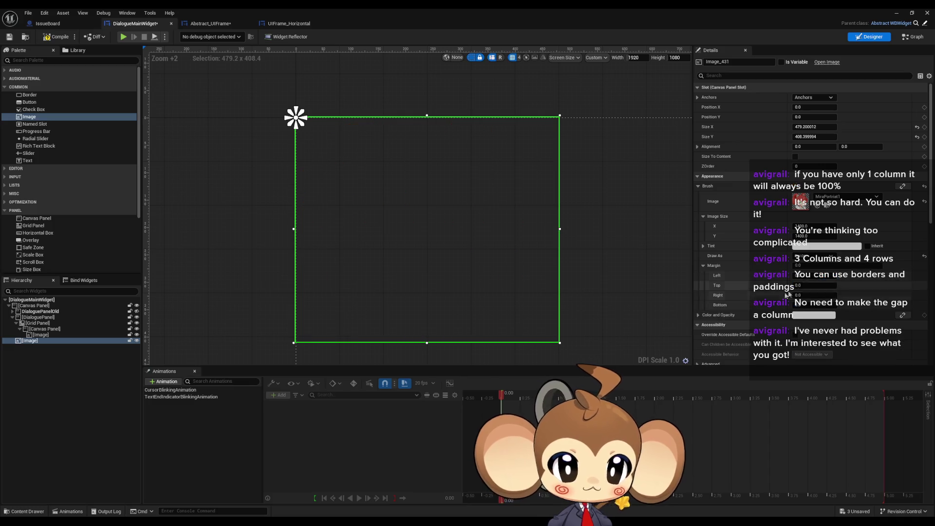
# Step: Set the portrait's border margins to 0.1 on every side
pyautogui.moveTo(592, 263); pyautogui.dragTo(562, 251)
pyautogui.click(814, 275)
pyautogui.write('0.1')
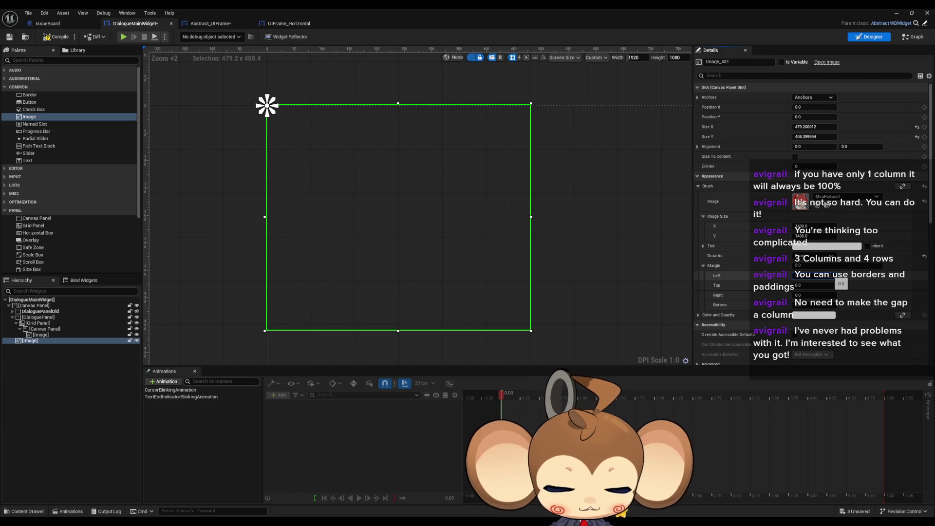
pyautogui.press('Return')
pyautogui.press('Tab')
pyautogui.write('0.1')
pyautogui.press('Tab')
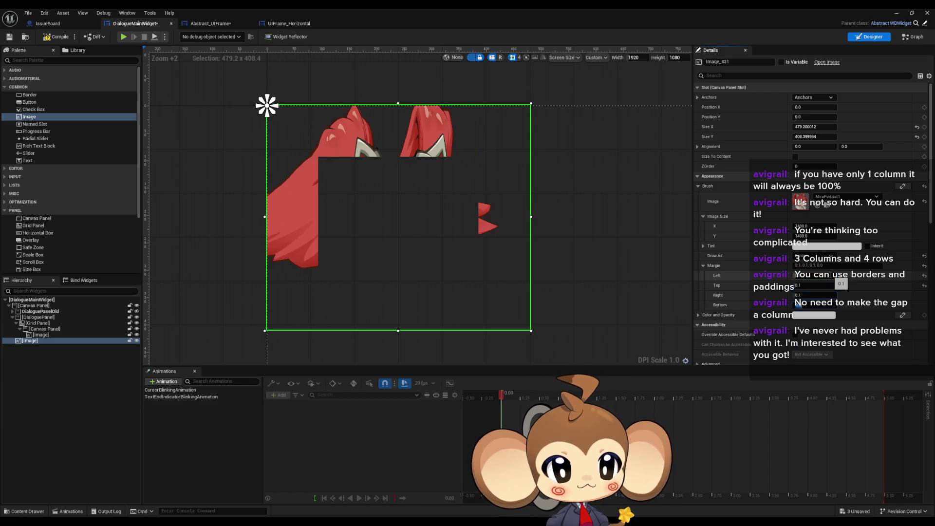
pyautogui.write('0.1')
pyautogui.press('Return')
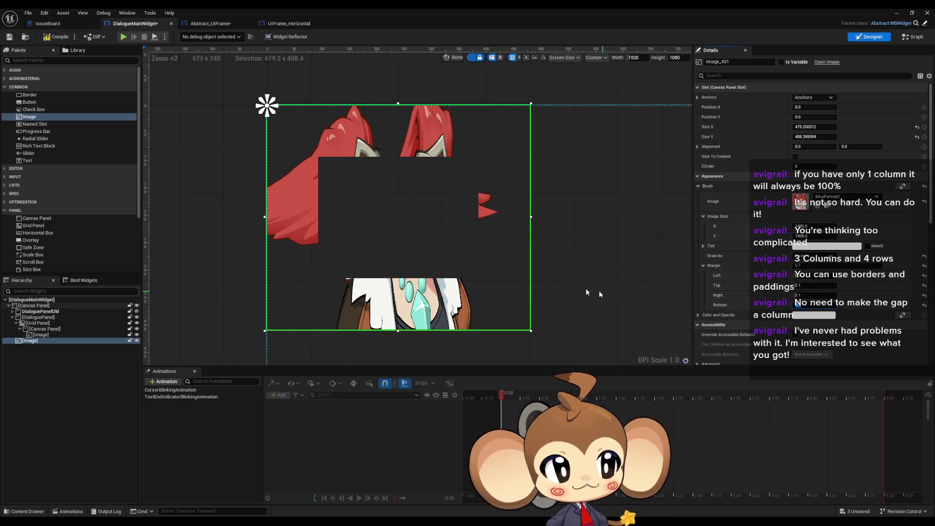
pyautogui.scroll(-4, 512, 302)
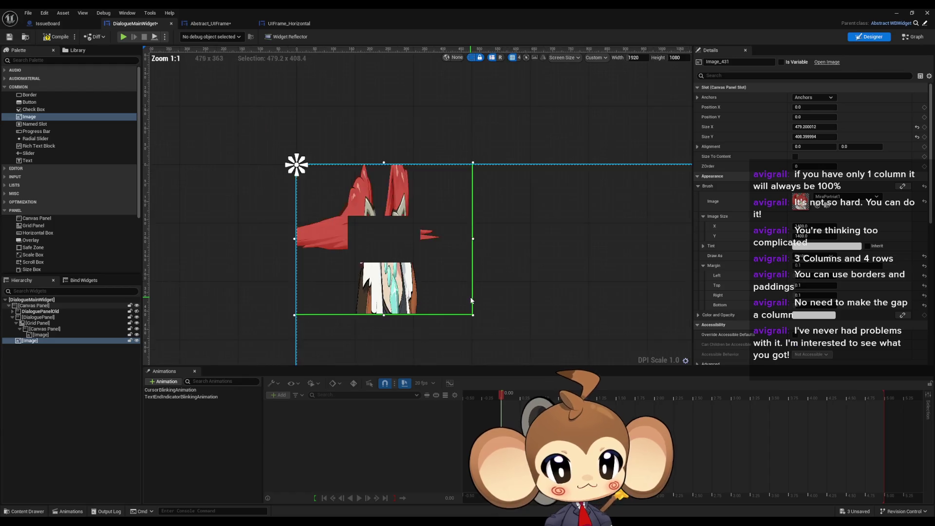
pyautogui.scroll(5, 475, 302)
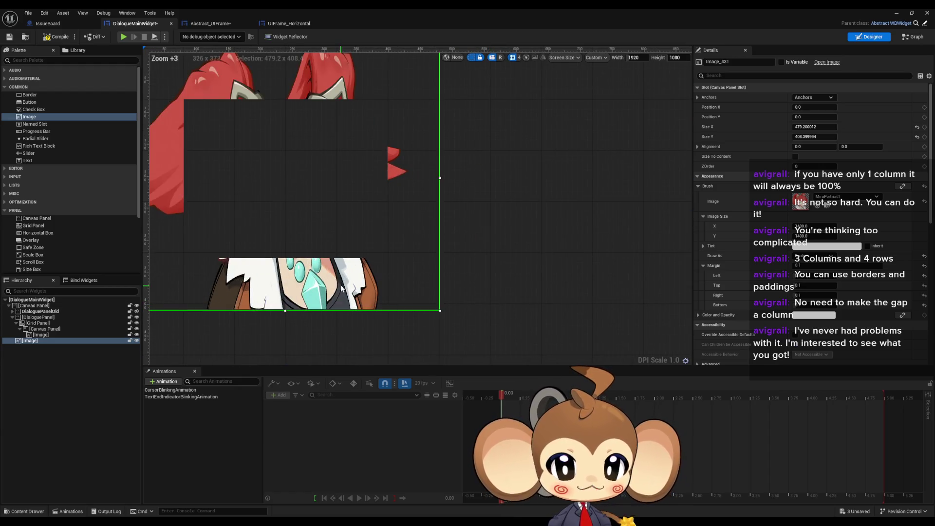
pyautogui.moveTo(406, 308); pyautogui.dragTo(497, 303)
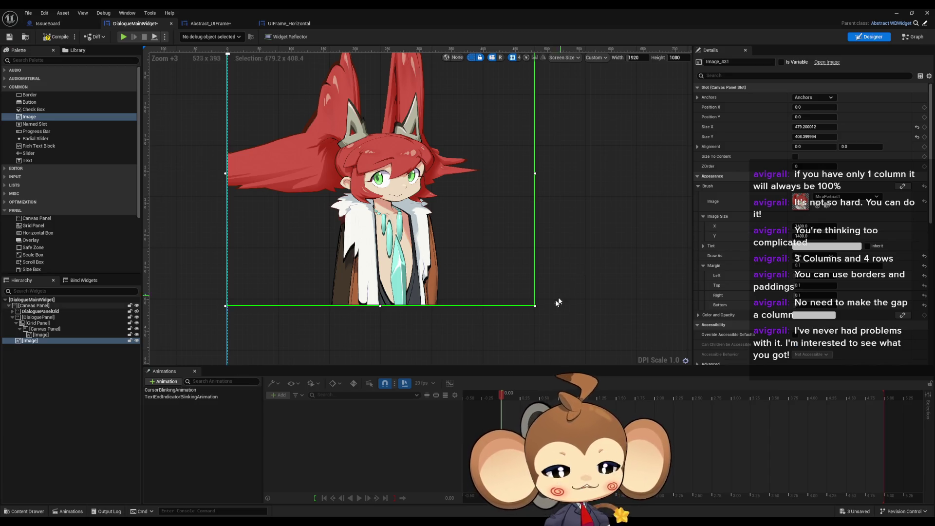
pyautogui.scroll(-6, 555, 307)
pyautogui.scroll(8, 554, 313)
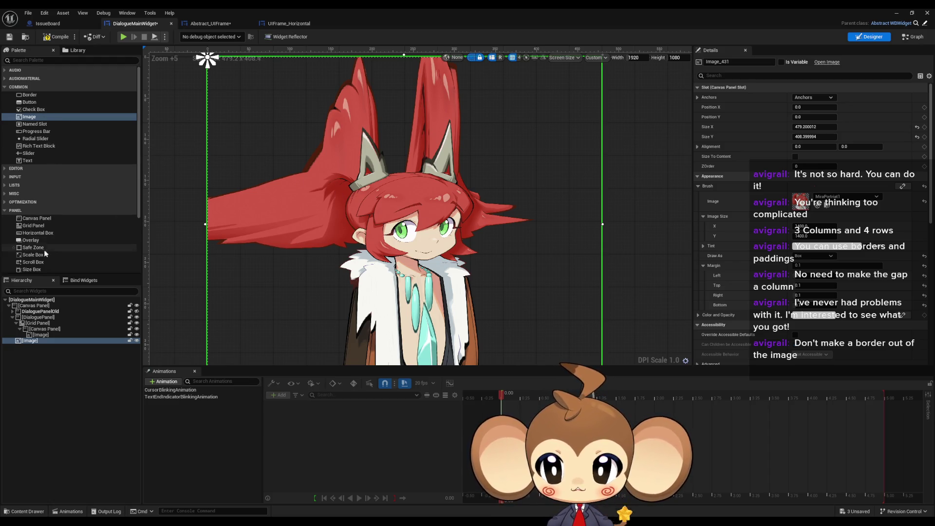
pyautogui.scroll(-1, 44, 247)
pyautogui.scroll(-2, 44, 223)
pyautogui.scroll(-2, 45, 235)
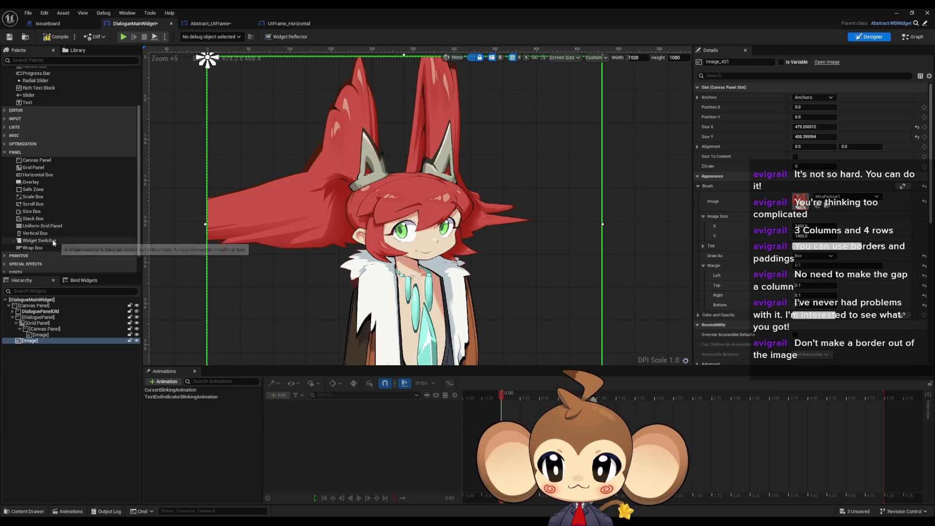
pyautogui.scroll(5, 38, 190)
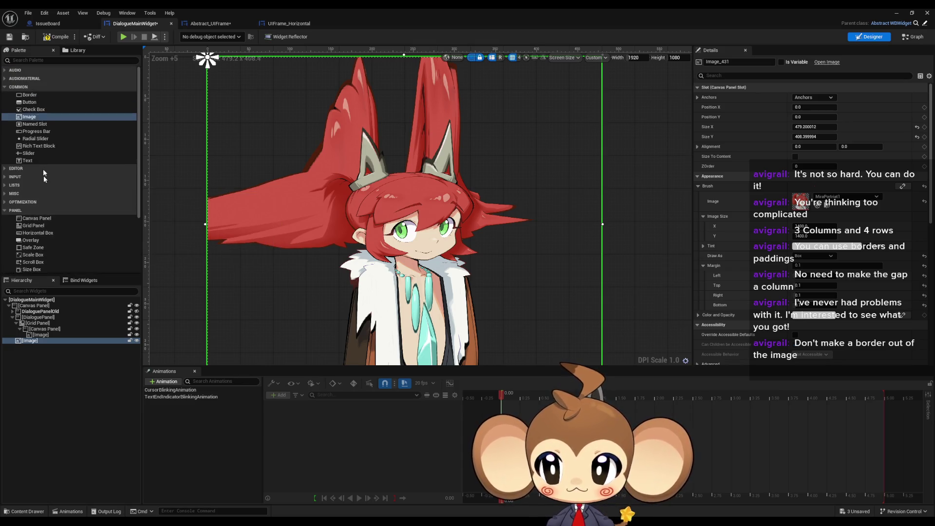
# Step: Drop a 100 × 40 Border and a 100 × 40 Size Box onto the root canvas
pyautogui.moveTo(44, 96); pyautogui.dragTo(374, 231)
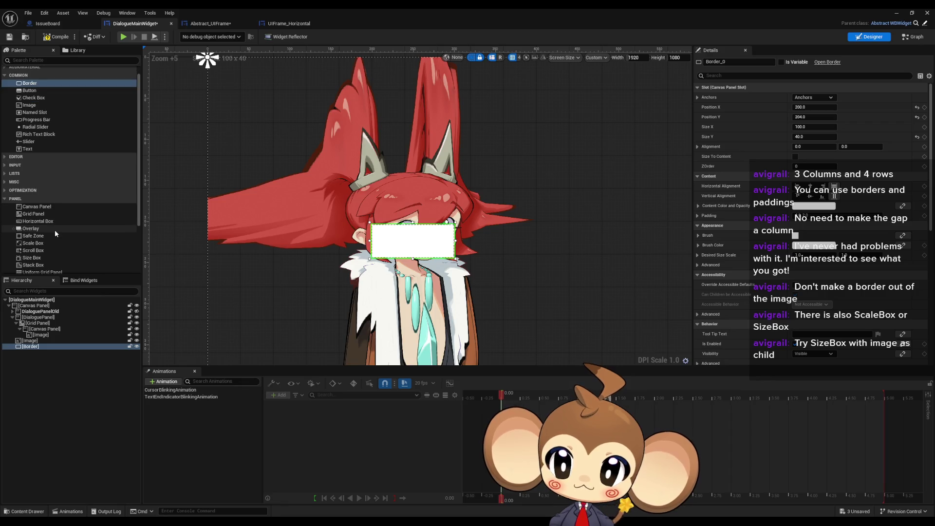
pyautogui.scroll(-2, 54, 230)
pyautogui.moveTo(49, 246)
pyautogui.mouseDown()
pyautogui.moveTo(539, 234)
pyautogui.moveTo(553, 243)
pyautogui.moveTo(438, 229)
pyautogui.mouseUp()
pyautogui.scroll(2, 110, 151)
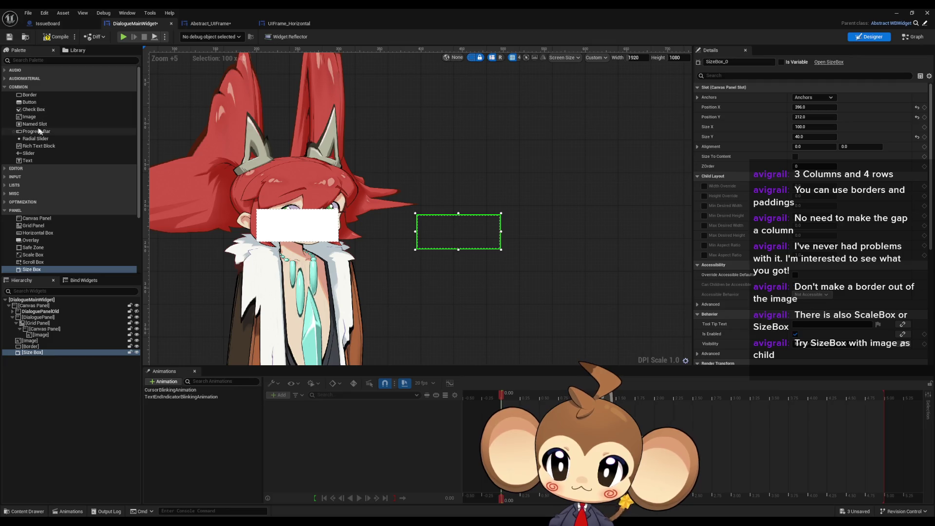
pyautogui.moveTo(30, 118); pyautogui.dragTo(35, 358)
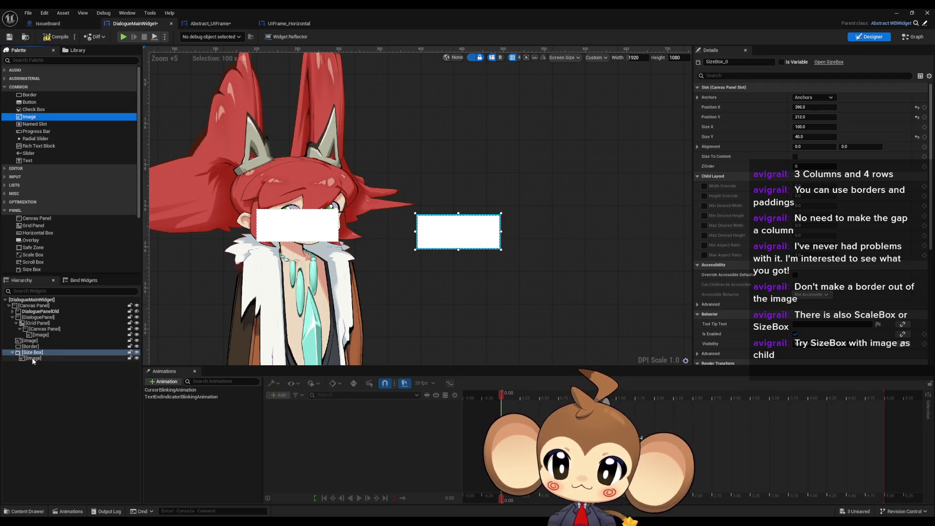
pyautogui.click(825, 148)
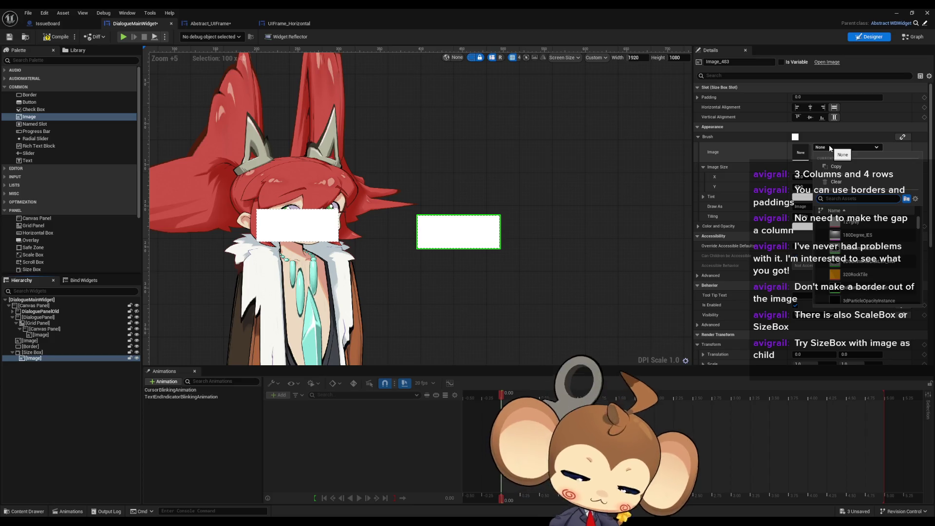
pyautogui.write('hori')
pyautogui.click(837, 223)
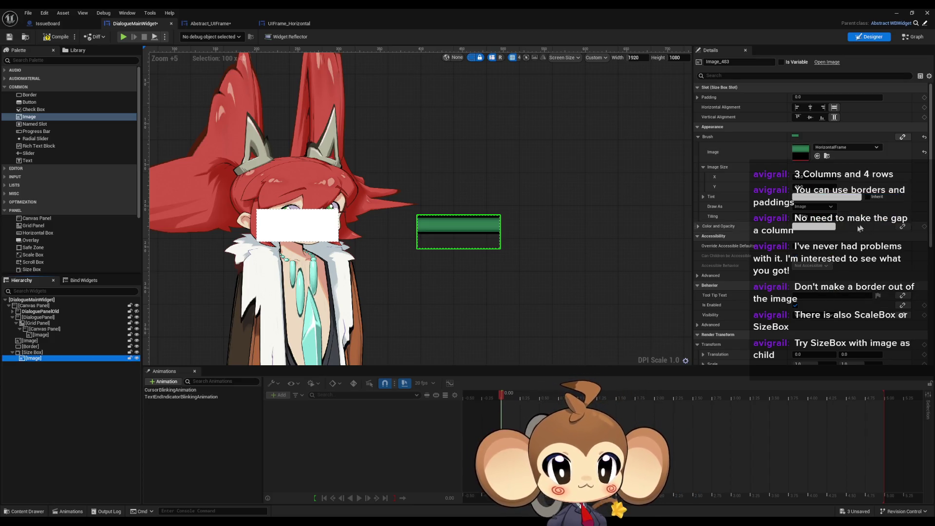
pyautogui.click(35, 358)
pyautogui.click(32, 352)
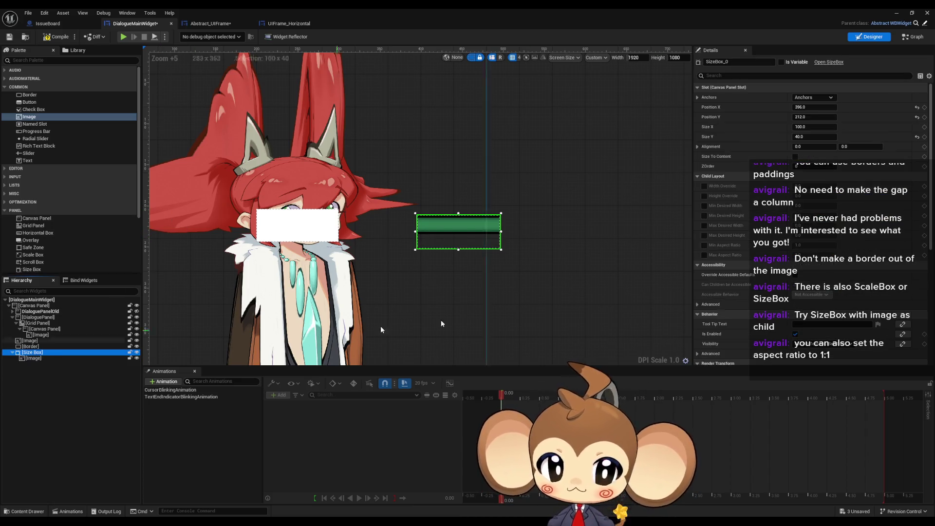
pyautogui.click(705, 187)
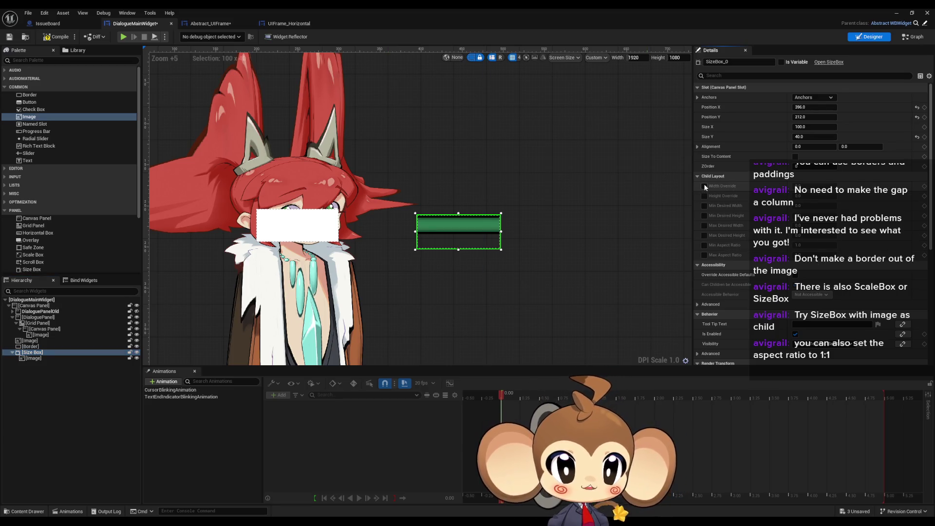
pyautogui.moveTo(813, 186); pyautogui.dragTo(891, 186)
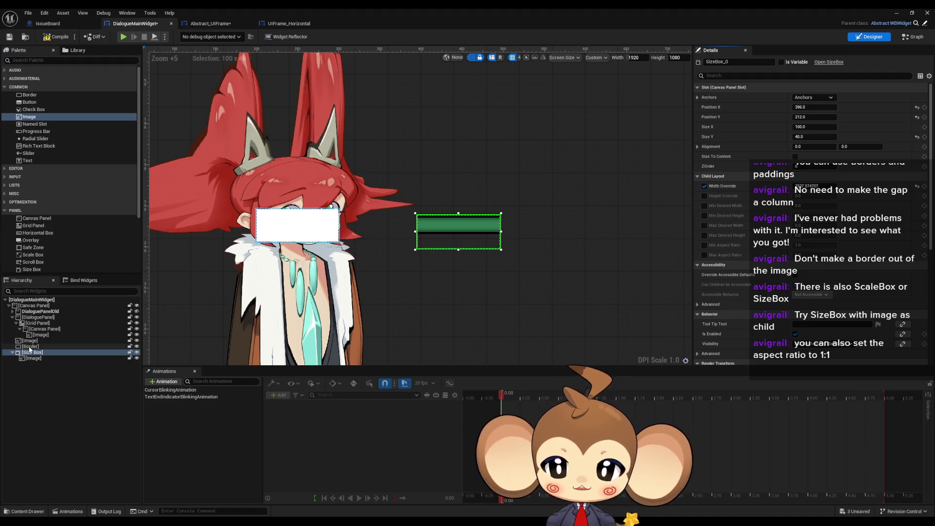
pyautogui.click(705, 196)
pyautogui.moveTo(812, 196); pyautogui.dragTo(817, 195)
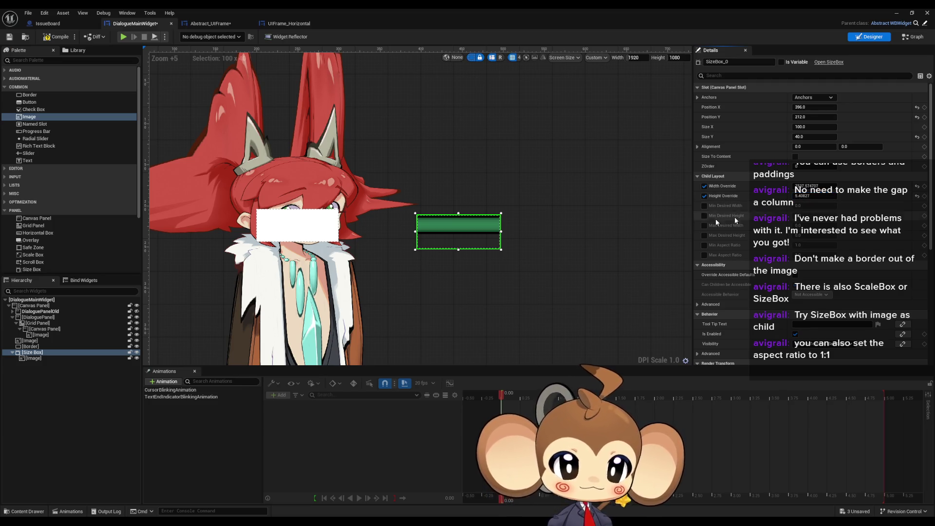
pyautogui.scroll(2, 500, 215)
pyautogui.scroll(-5, 558, 295)
pyautogui.scroll(3, 535, 341)
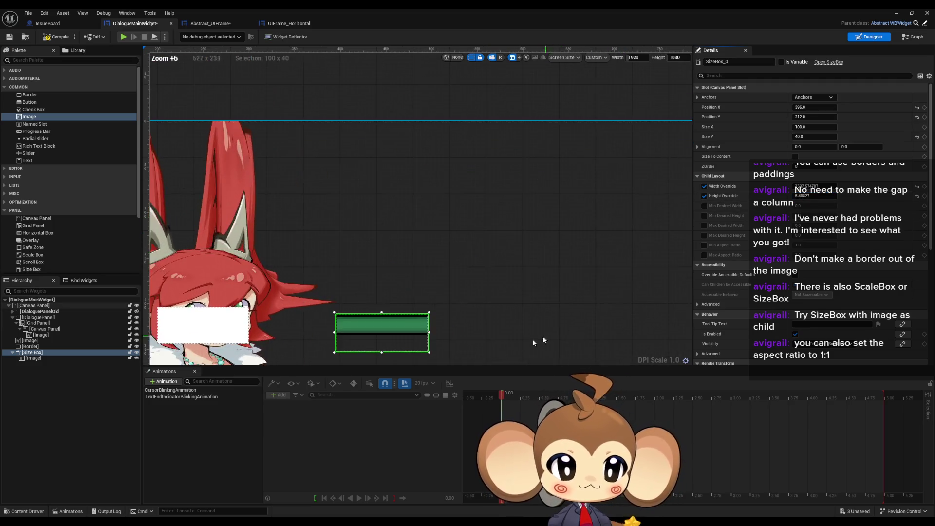
pyautogui.scroll(3, 386, 221)
pyautogui.scroll(-4, 348, 215)
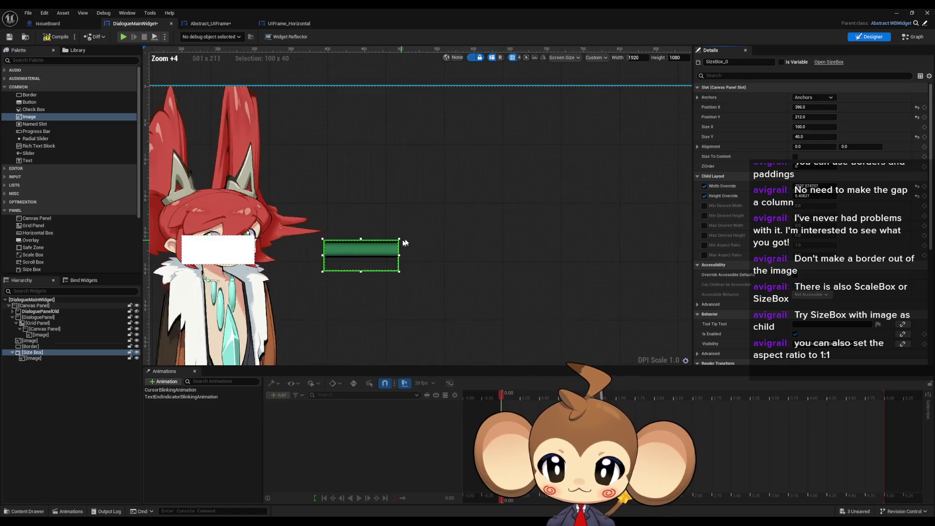
pyautogui.scroll(2, 403, 244)
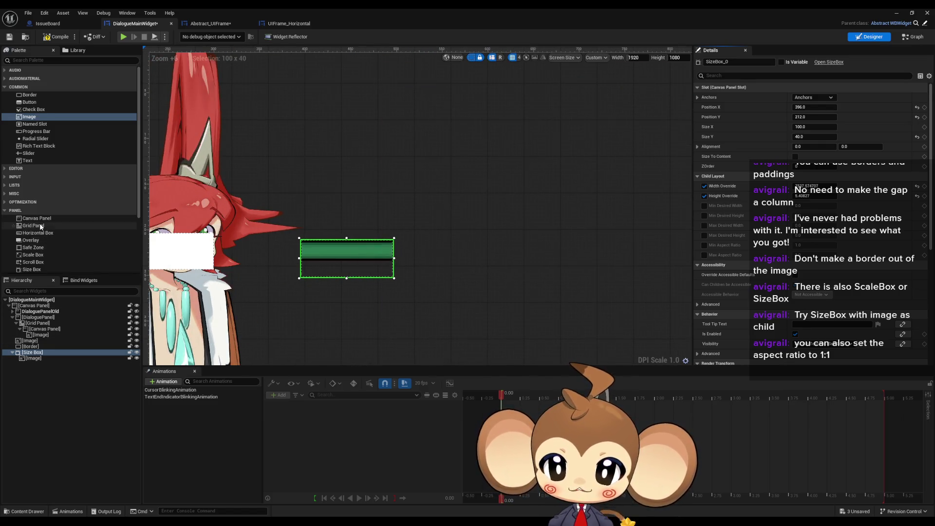
pyautogui.scroll(-3, 43, 242)
pyautogui.scroll(-3, 44, 239)
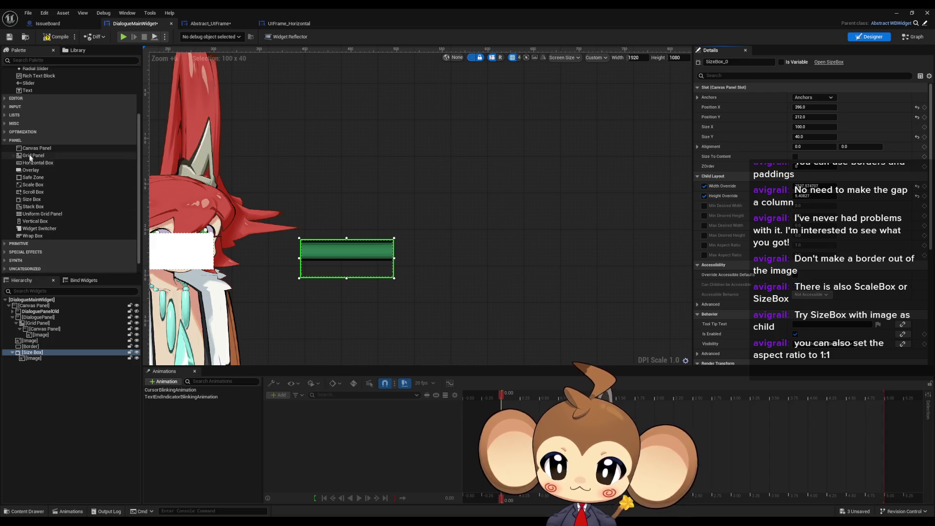
# Step: Add a Horizontal Box holding a new Size Box, and move the frame image into it
pyautogui.moveTo(41, 166)
pyautogui.mouseDown()
pyautogui.moveTo(385, 170)
pyautogui.moveTo(383, 152)
pyautogui.mouseUp()
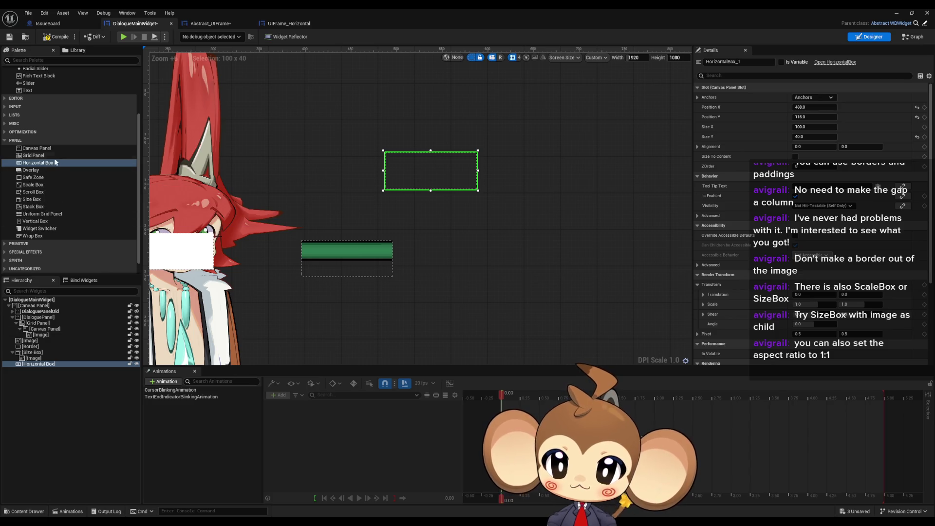
pyautogui.moveTo(32, 199)
pyautogui.mouseDown()
pyautogui.moveTo(71, 349)
pyautogui.moveTo(42, 366)
pyautogui.mouseUp()
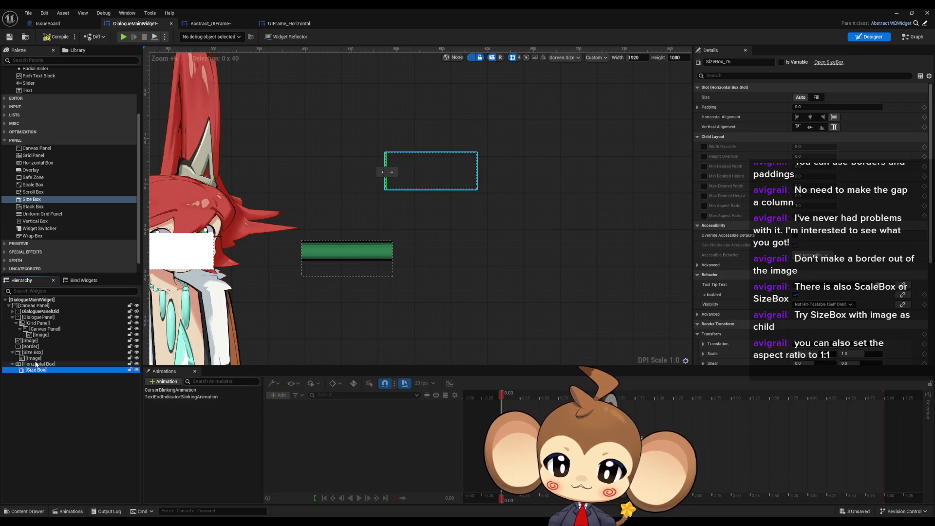
pyautogui.moveTo(37, 357)
pyautogui.mouseDown()
pyautogui.moveTo(48, 377)
pyautogui.moveTo(39, 367)
pyautogui.mouseUp()
# Step: Enable the Size Box's Width Override and set it to about 32.68
pyautogui.click(38, 365)
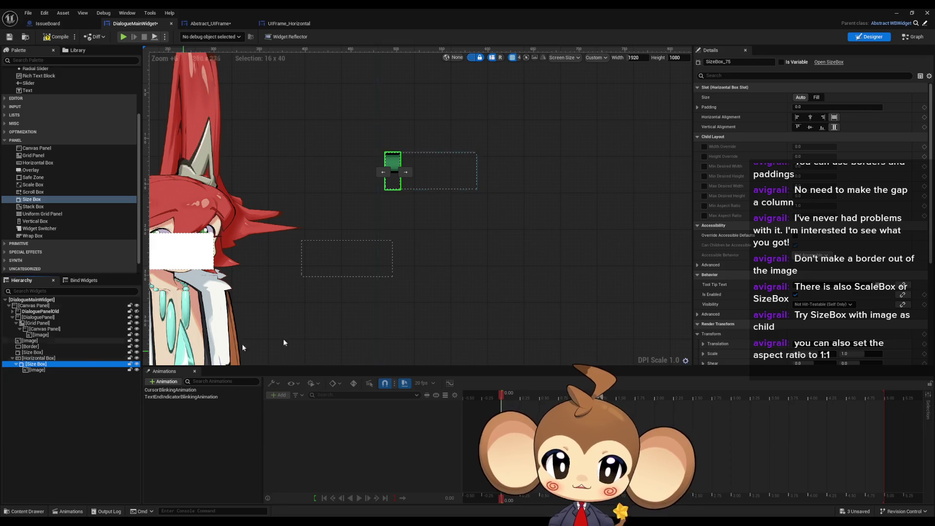
pyautogui.click(704, 147)
pyautogui.moveTo(815, 147)
pyautogui.mouseDown()
pyautogui.moveTo(828, 147)
pyautogui.moveTo(807, 146)
pyautogui.mouseUp()
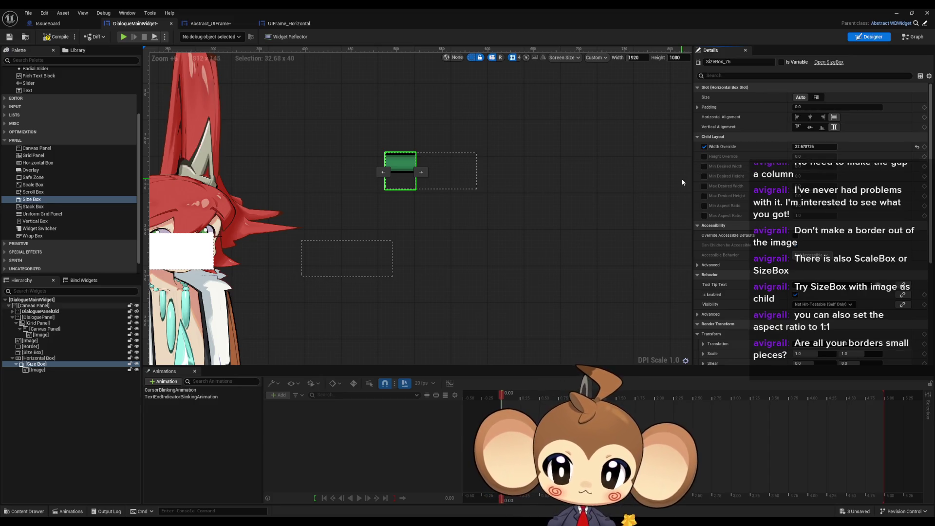
pyautogui.scroll(-1, 120, 222)
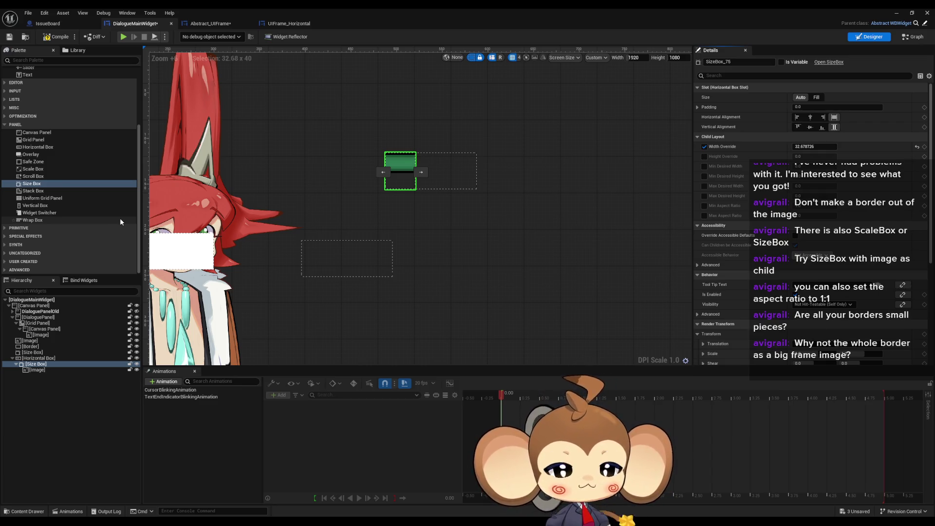
pyautogui.scroll(-10, 380, 193)
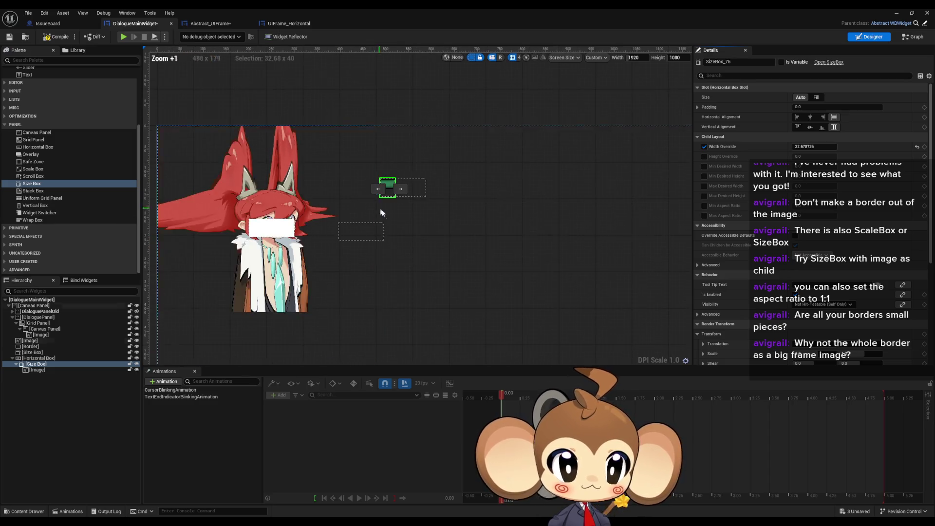
pyautogui.scroll(1, 429, 332)
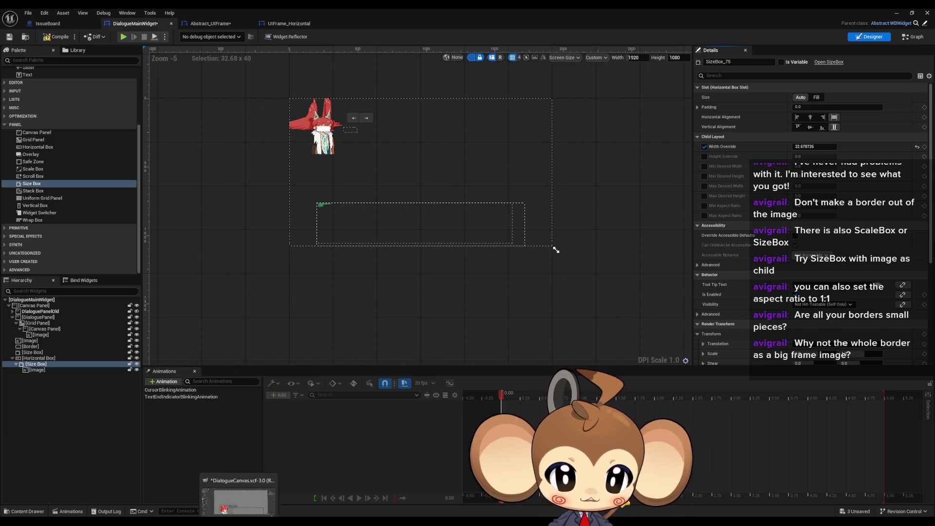
# Step: Switch to GIMP's DialogueCanvas mockup and zoom in and out on the green frame corners
pyautogui.click(240, 502)
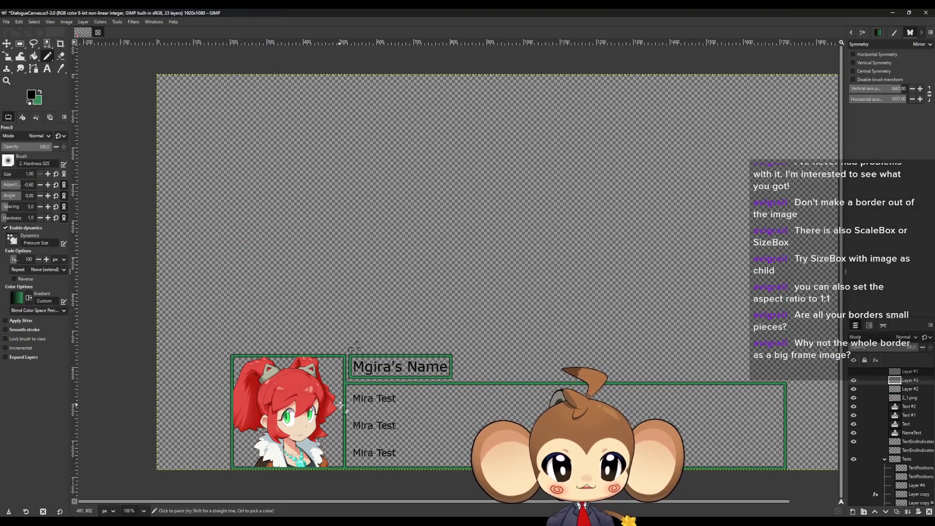
pyautogui.scroll(9, 340, 390)
pyautogui.scroll(15, 340, 383)
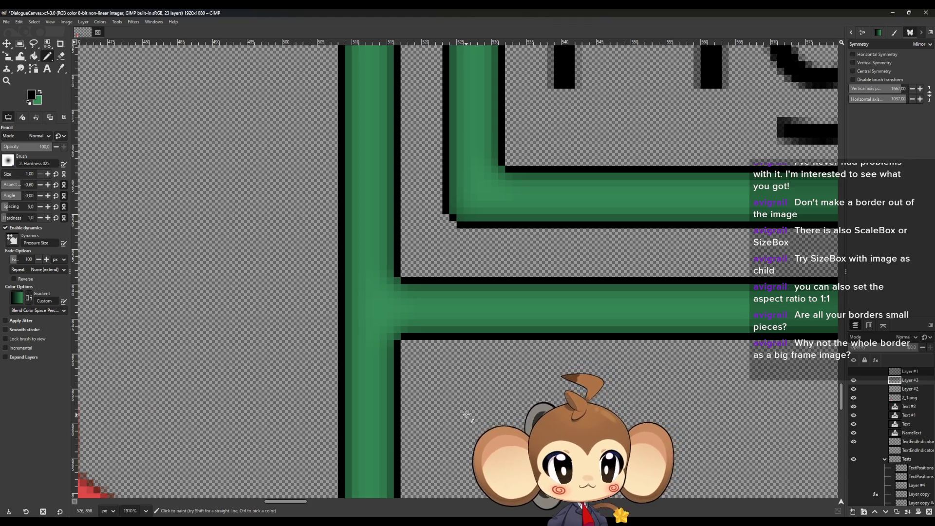
pyautogui.scroll(-5, 465, 413)
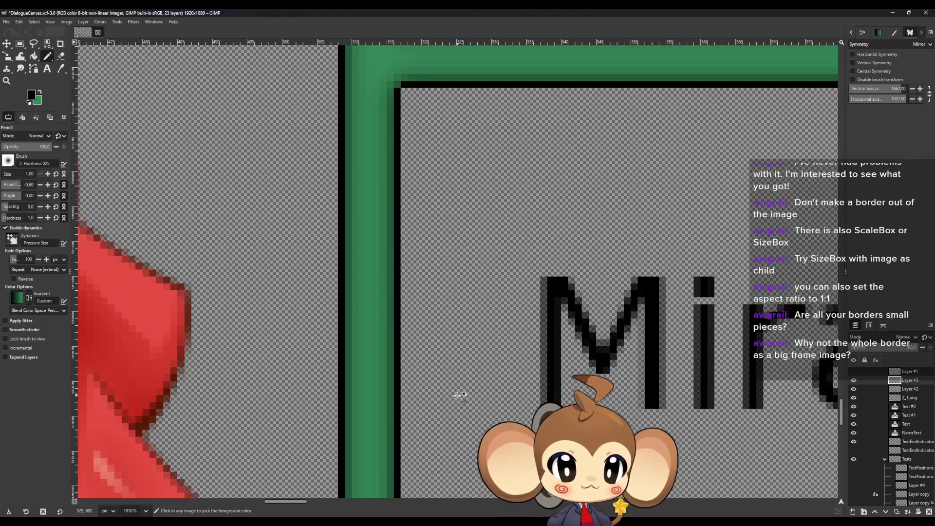
pyautogui.scroll(-8, 458, 394)
pyautogui.scroll(-3, 450, 395)
pyautogui.scroll(5, 474, 324)
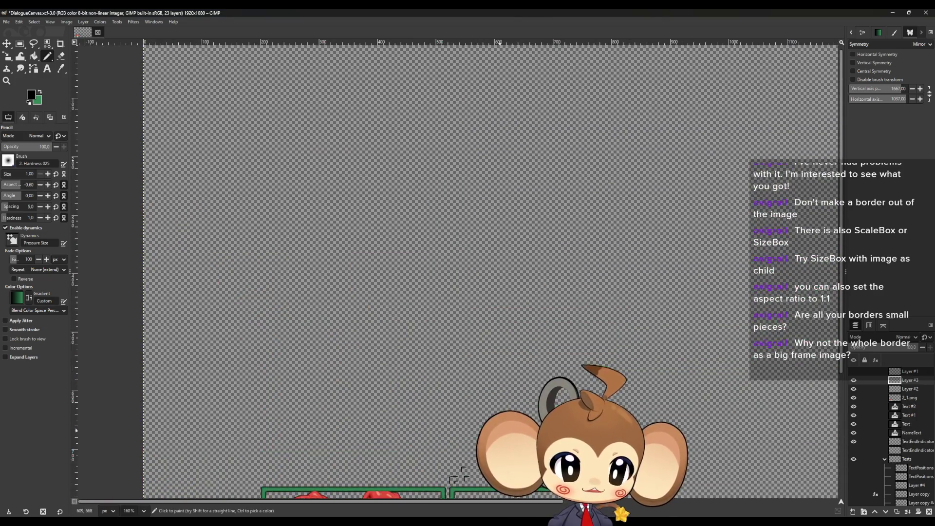
pyautogui.scroll(-5, 474, 321)
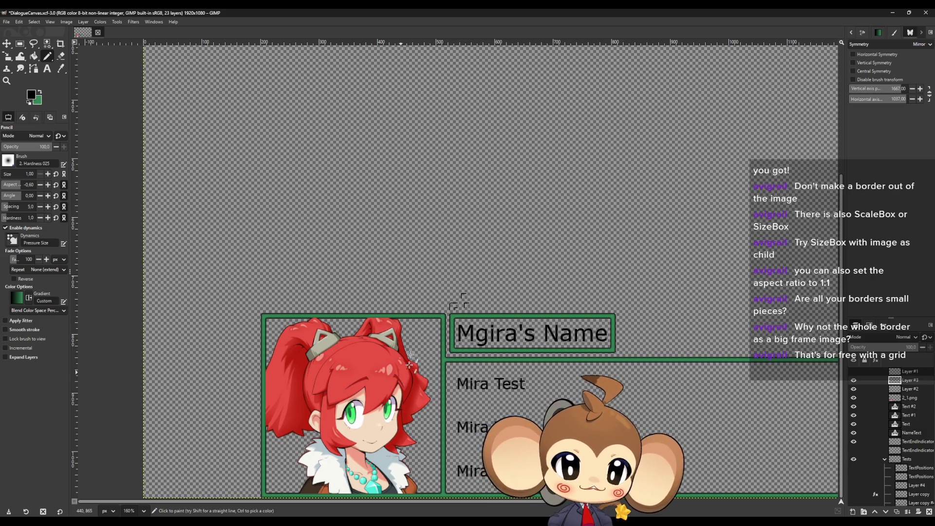
pyautogui.scroll(2, 441, 321)
pyautogui.scroll(5, 441, 322)
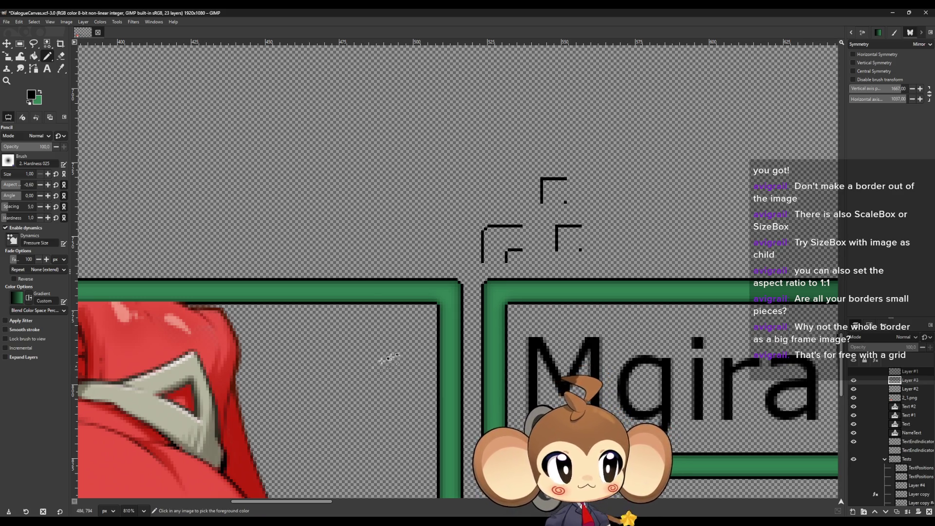
pyautogui.scroll(-5, 385, 302)
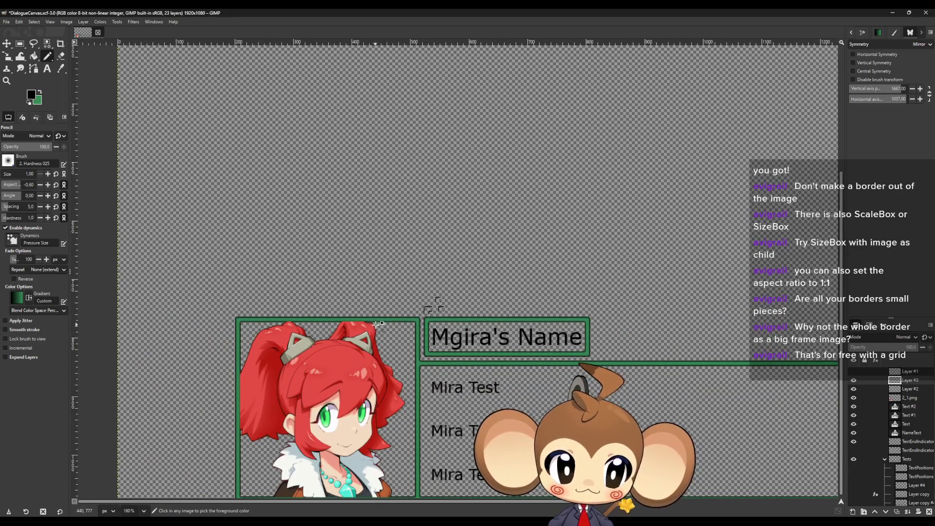
# Step: Select the 9×9 top-left corner of the green portrait frame and copy it
pyautogui.click(20, 43)
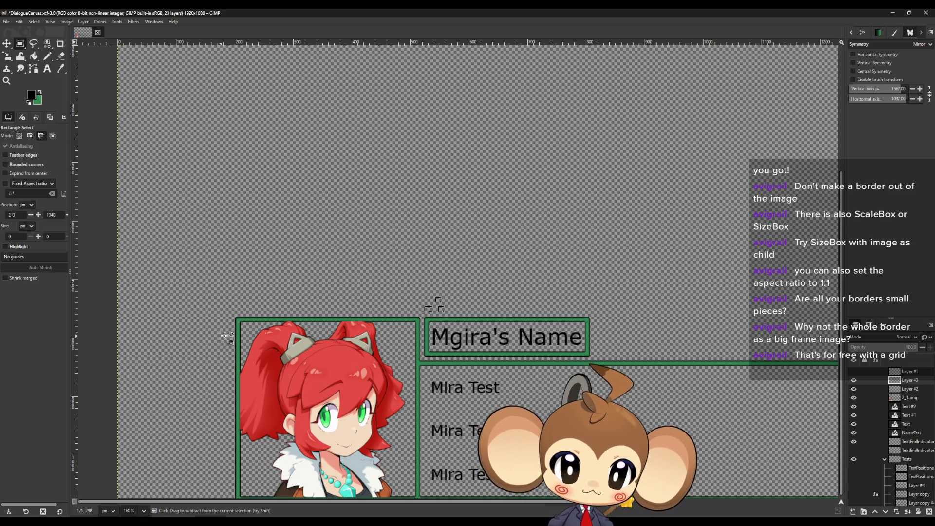
pyautogui.keyDown('ctrl'); pyautogui.scroll(4, 226, 338); pyautogui.keyUp('ctrl')
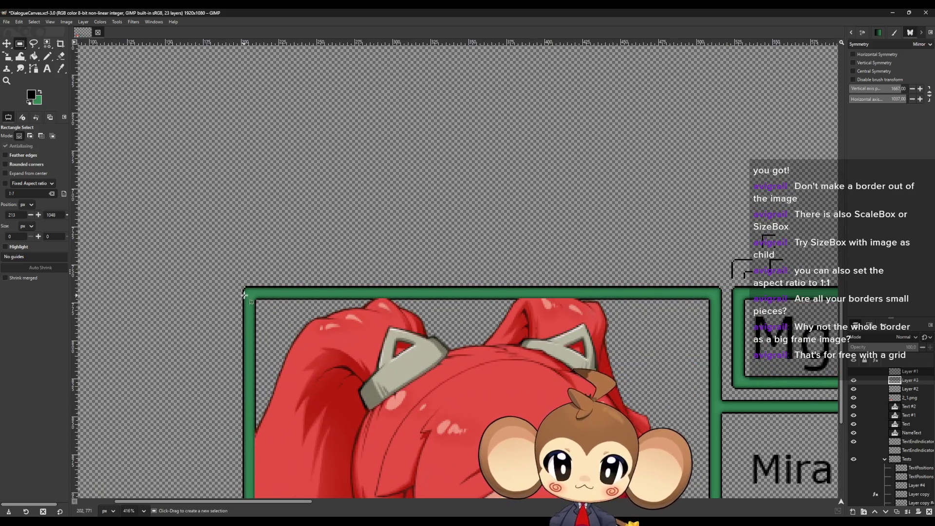
pyautogui.keyDown('ctrl'); pyautogui.scroll(4, 247, 285); pyautogui.keyUp('ctrl')
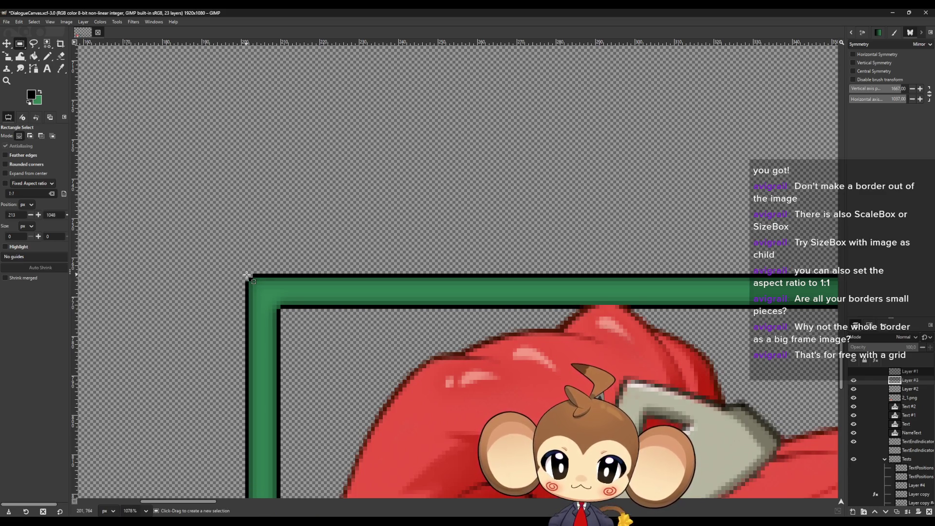
pyautogui.moveTo(246, 276)
pyautogui.mouseDown()
pyautogui.moveTo(294, 324)
pyautogui.moveTo(280, 309)
pyautogui.mouseUp()
pyautogui.hotkey('ctrl', 'c')
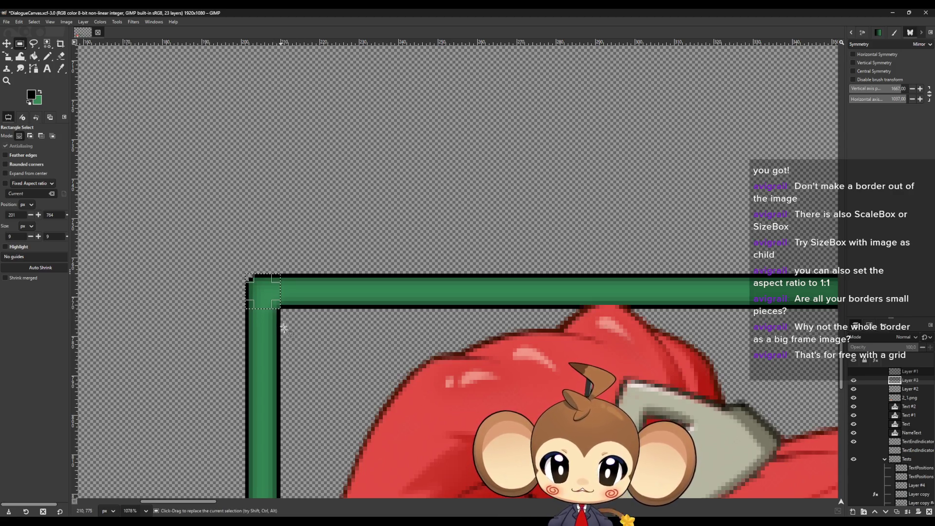
# Step: Paste the corner as a trial layer, move it, then delete that layer
pyautogui.hotkey('ctrl', 'v')
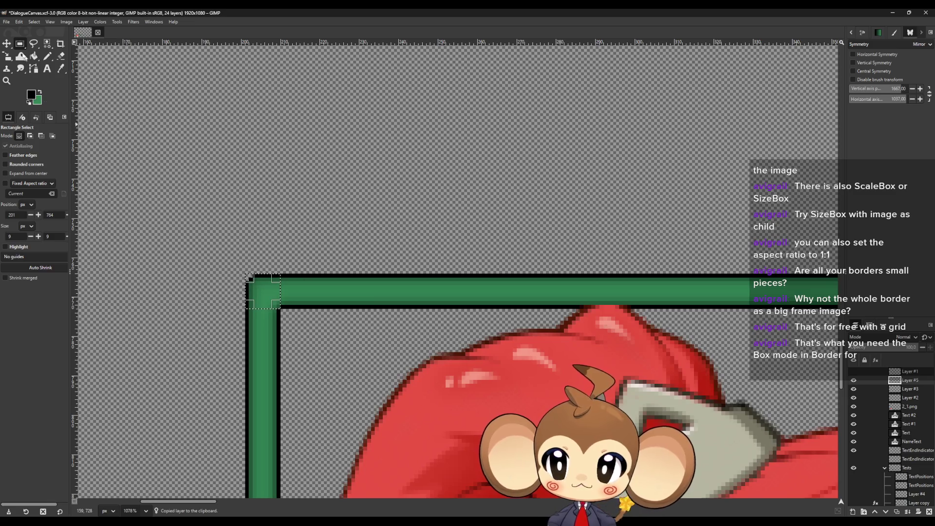
pyautogui.click(7, 46)
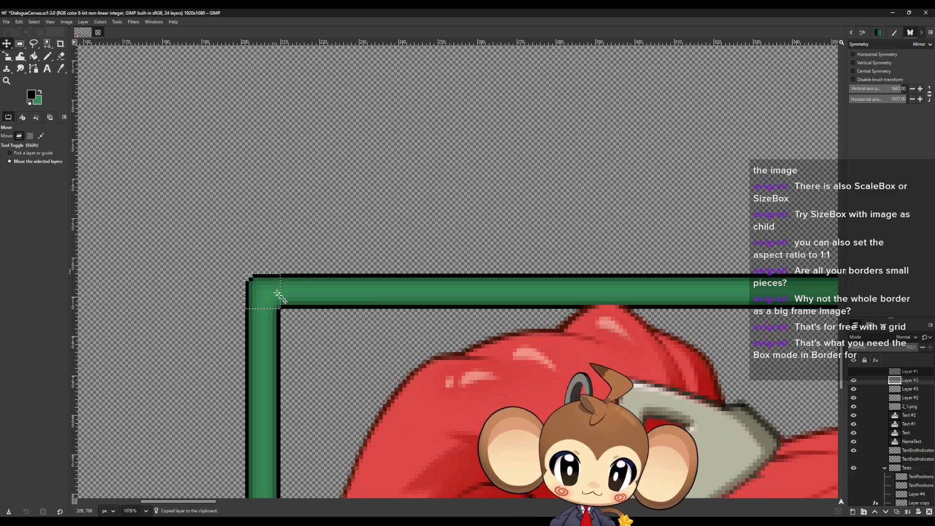
pyautogui.moveTo(275, 268); pyautogui.dragTo(347, 197)
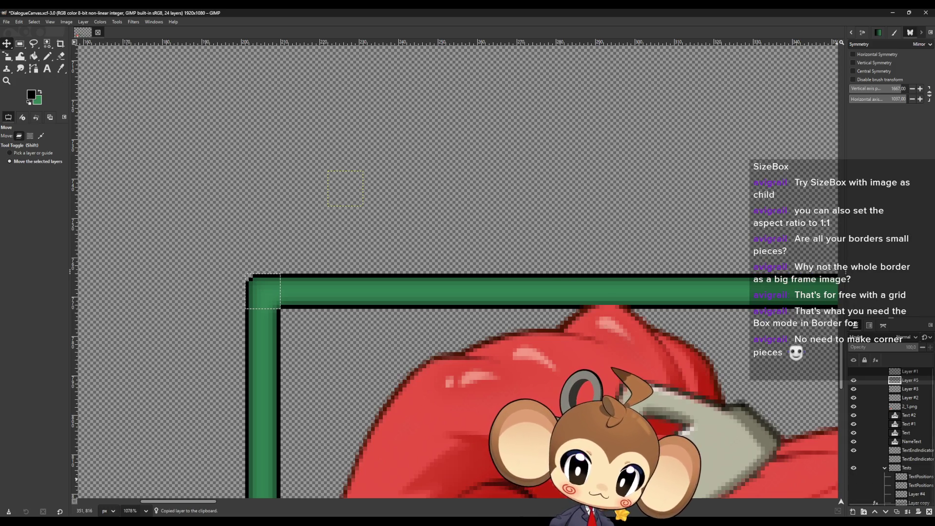
pyautogui.click(930, 512)
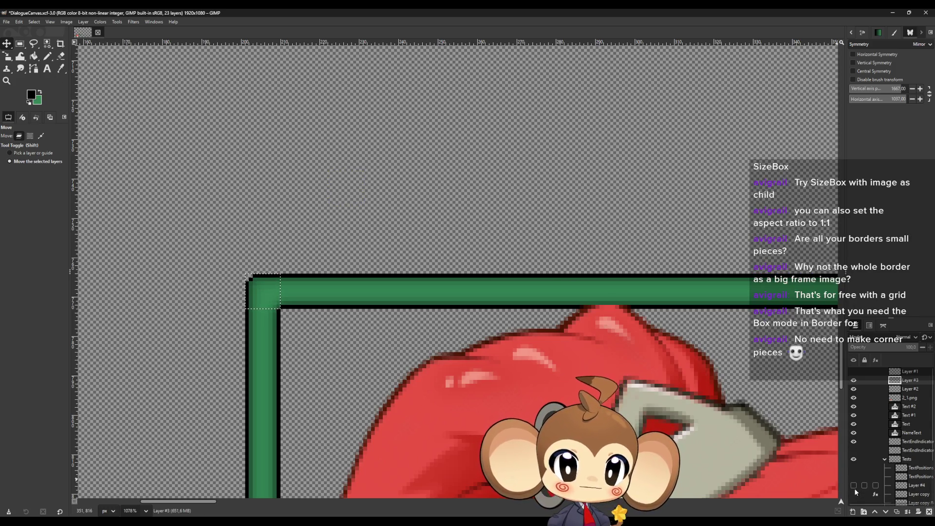
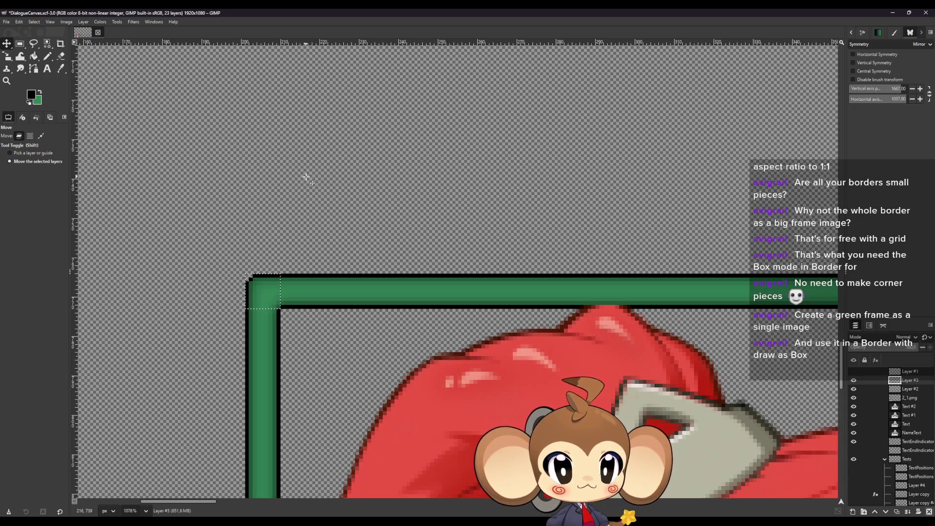
# Step: Import the corner PNGs into GIMP as layers and pull the top corner off the stack
pyautogui.scroll(3, 318, 190)
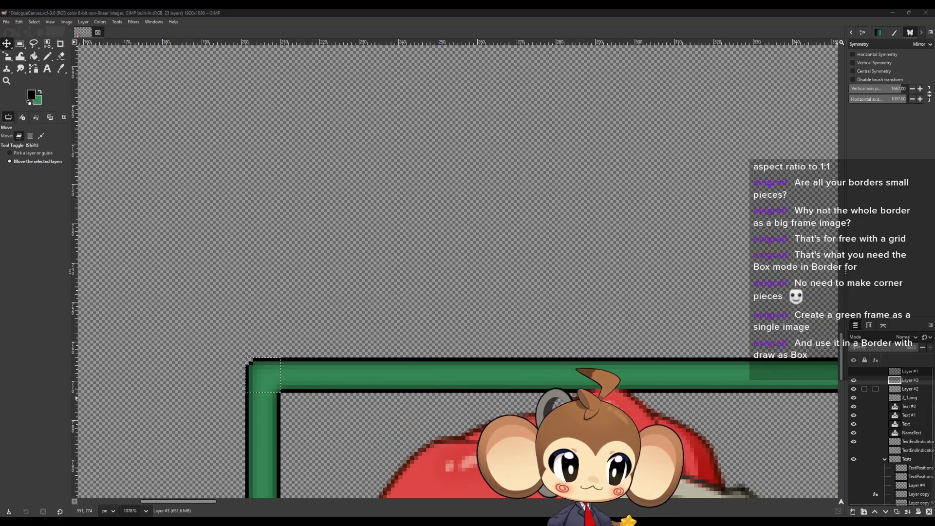
pyautogui.scroll(2, 389, 215)
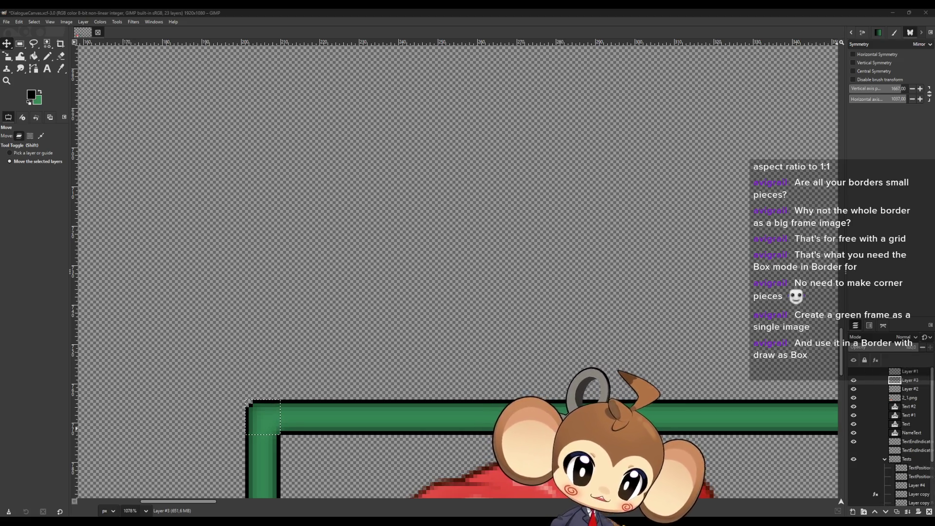
pyautogui.moveTo(462, 254); pyautogui.dragTo(477, 260)
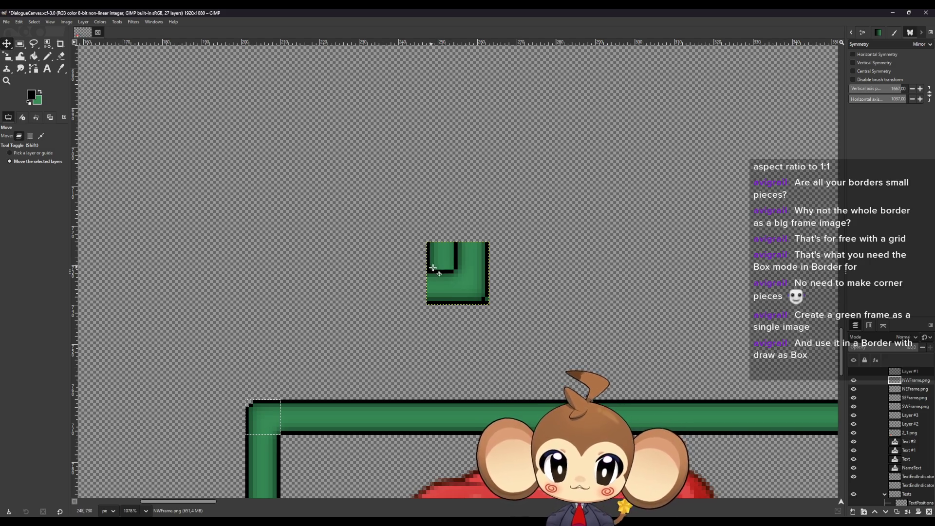
pyautogui.moveTo(433, 268)
pyautogui.mouseDown()
pyautogui.moveTo(524, 277)
pyautogui.moveTo(510, 297)
pyautogui.moveTo(580, 260)
pyautogui.moveTo(574, 233)
pyautogui.moveTo(298, 235)
pyautogui.moveTo(393, 265)
pyautogui.mouseUp()
# Step: With Pick a layer mode, drag the remaining corners into place to close the square frame
pyautogui.click(29, 153)
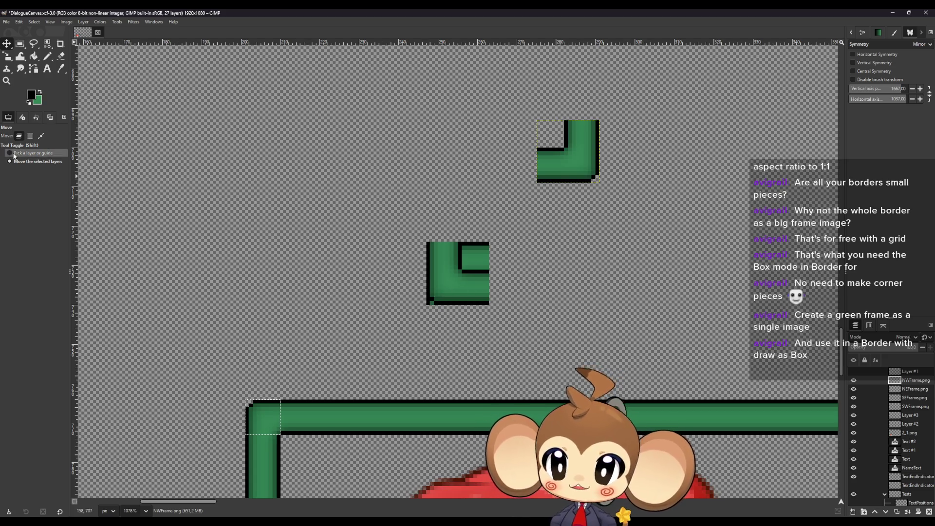
pyautogui.moveTo(441, 292)
pyautogui.mouseDown()
pyautogui.moveTo(478, 171)
pyautogui.moveTo(501, 163)
pyautogui.mouseUp()
pyautogui.scroll(3, 450, 348)
pyautogui.moveTo(449, 347)
pyautogui.mouseDown()
pyautogui.moveTo(512, 147)
pyautogui.moveTo(495, 154)
pyautogui.mouseUp()
pyautogui.moveTo(459, 345)
pyautogui.mouseDown()
pyautogui.moveTo(591, 150)
pyautogui.moveTo(570, 160)
pyautogui.mouseUp()
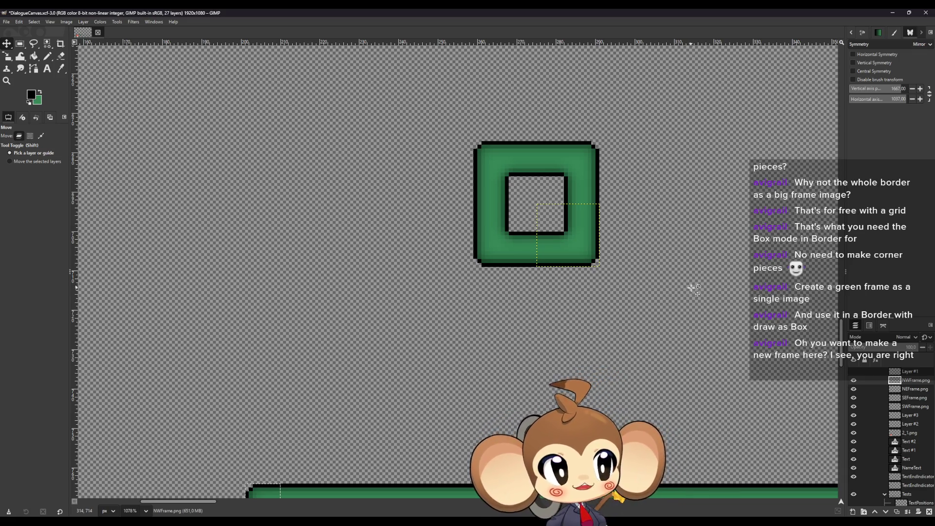
pyautogui.scroll(2, 694, 289)
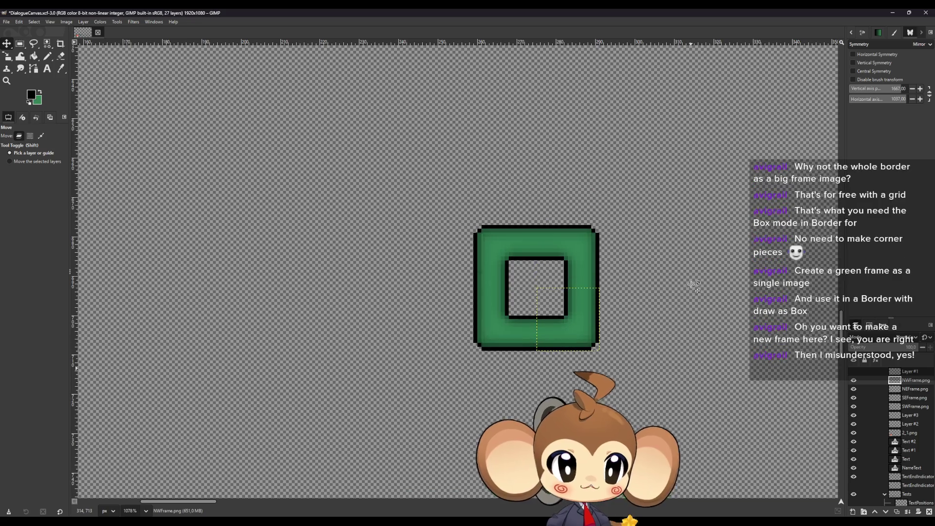
# Step: Merge the four corner layers into one and crop the image to the 32×32 frame
pyautogui.click(20, 45)
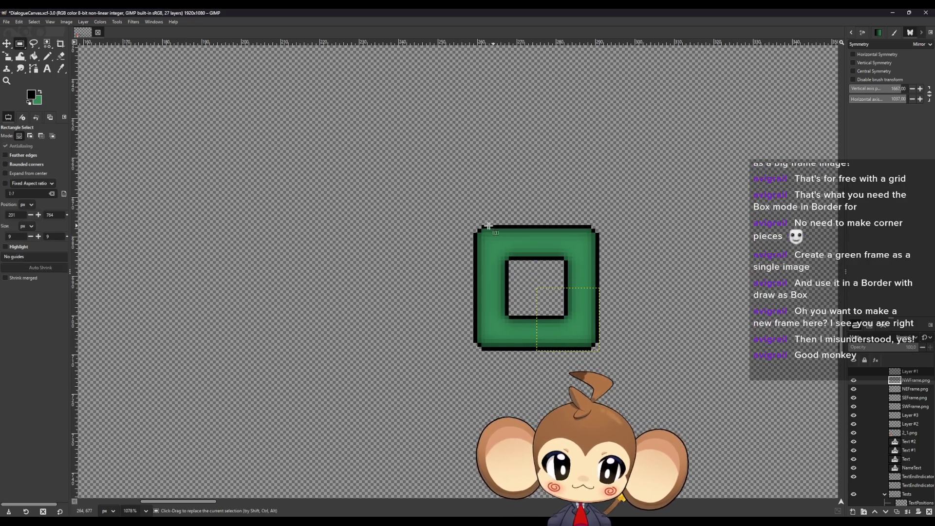
pyautogui.moveTo(475, 226); pyautogui.dragTo(599, 351)
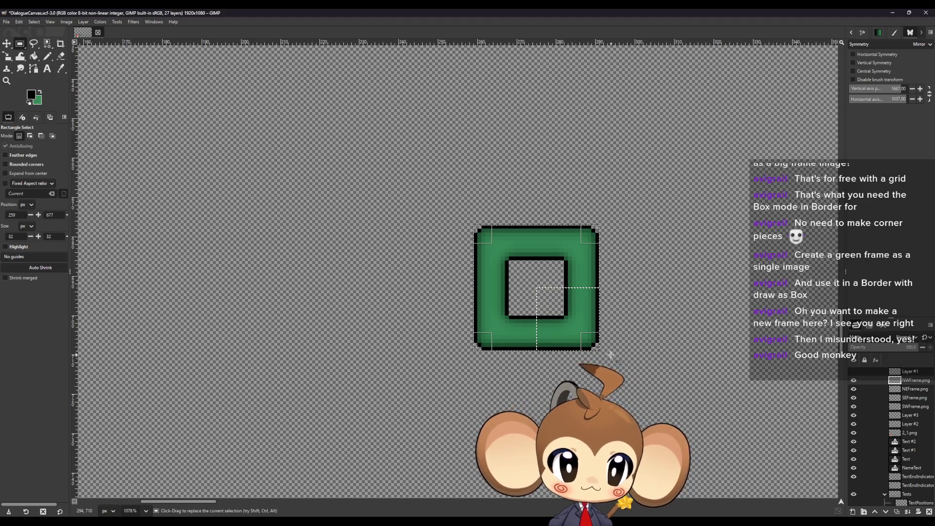
pyautogui.click(674, 296)
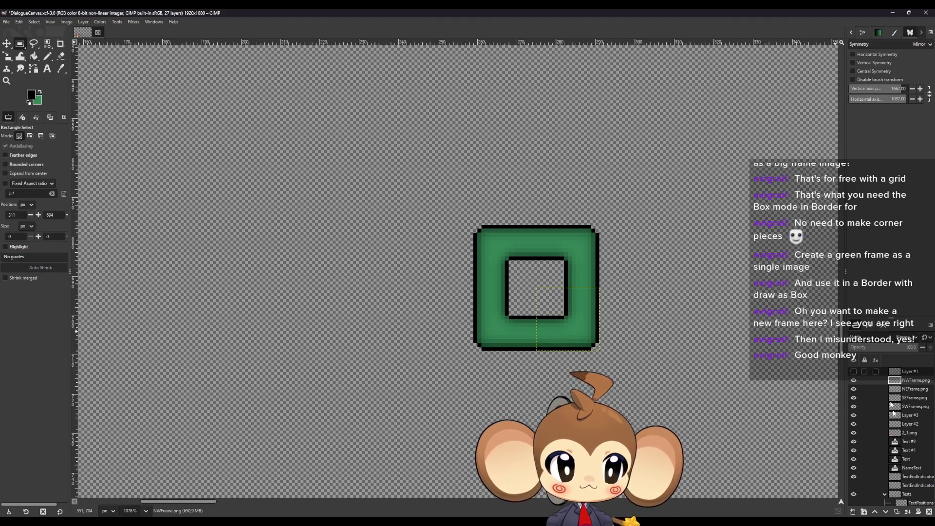
pyautogui.click(907, 513)
pyautogui.click(907, 513)
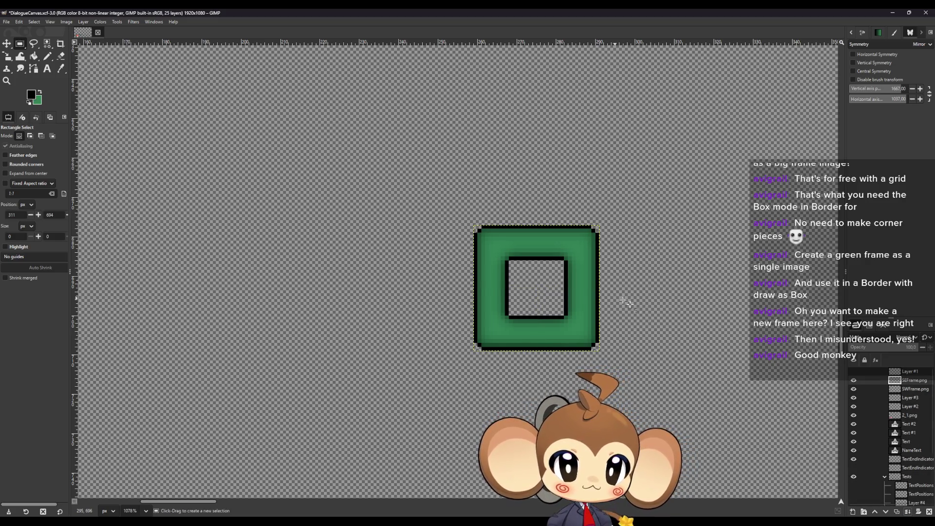
pyautogui.click(907, 513)
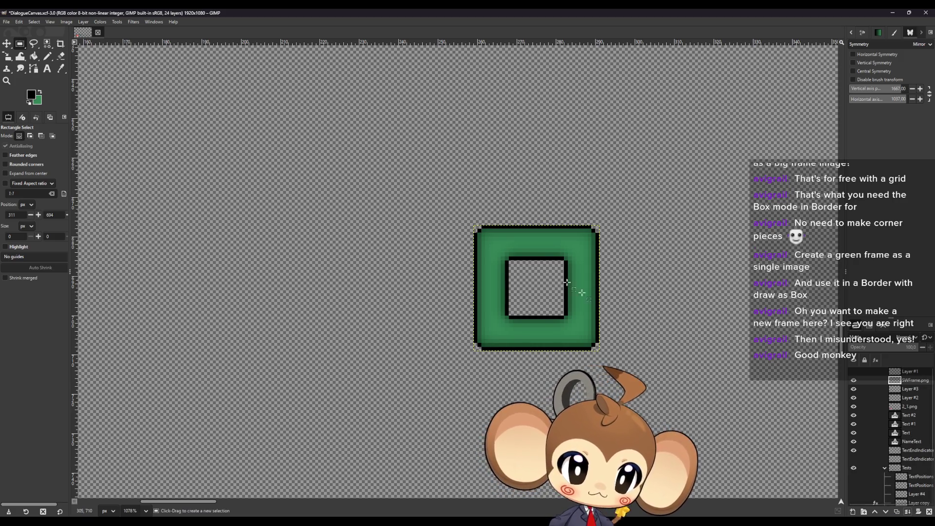
pyautogui.moveTo(475, 227); pyautogui.dragTo(598, 350)
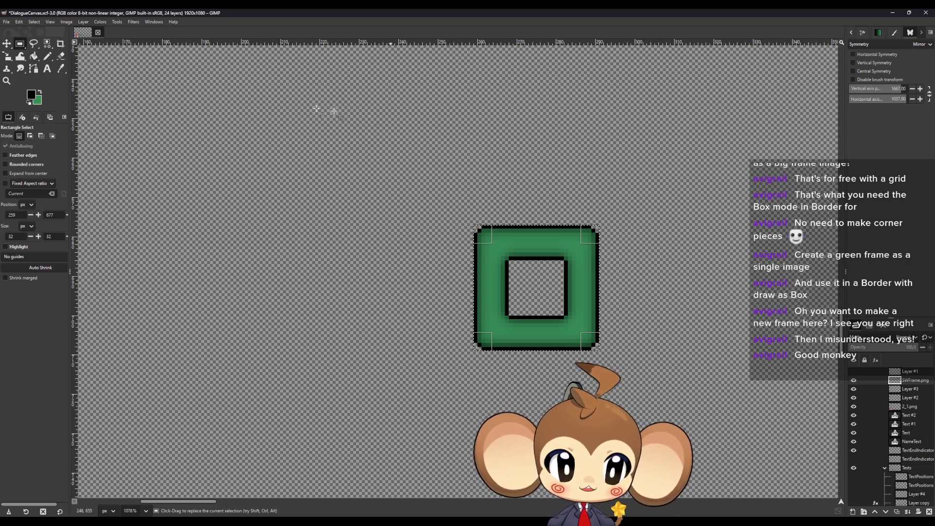
pyautogui.click(65, 23)
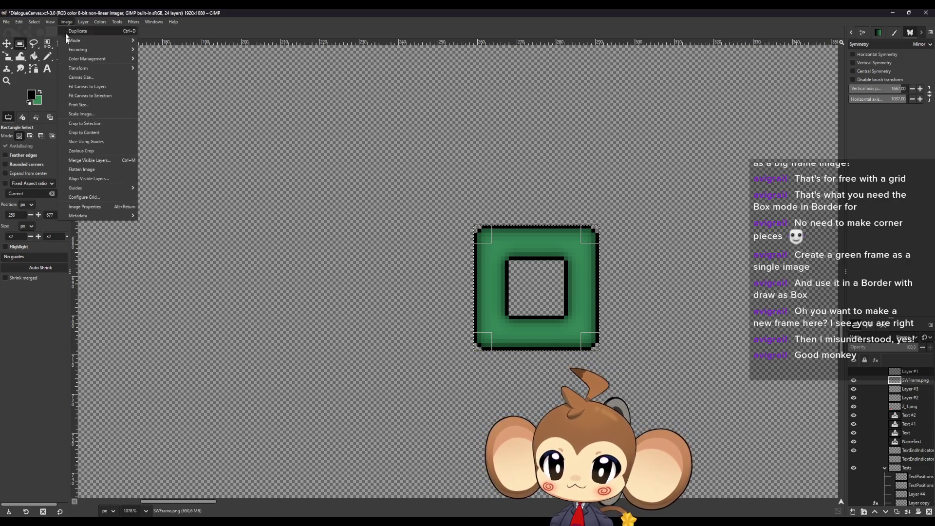
pyautogui.click(97, 124)
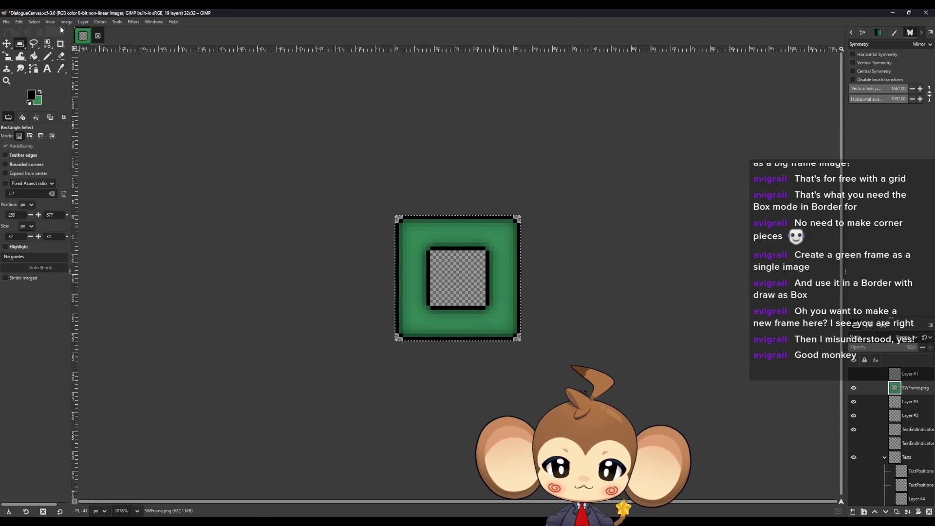
# Step: Export the image as Frame.png, then close it
pyautogui.click(6, 21)
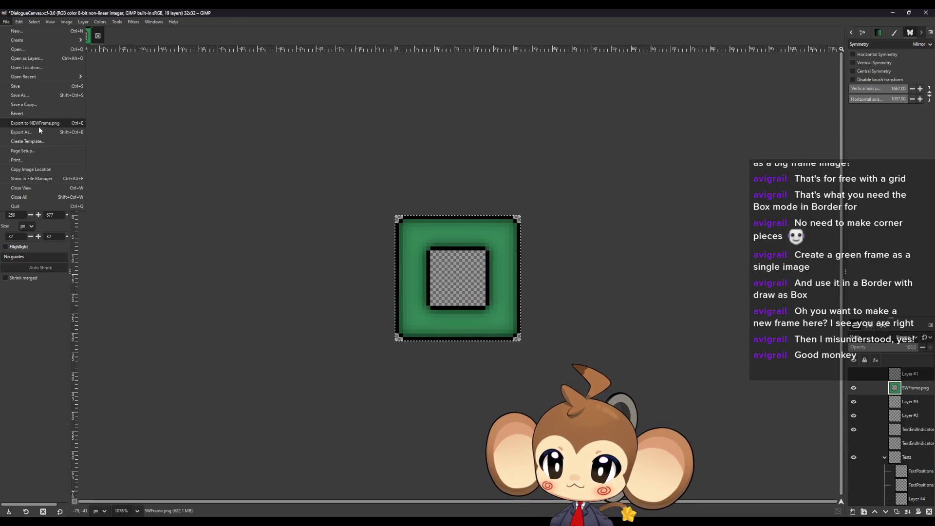
pyautogui.click(22, 132)
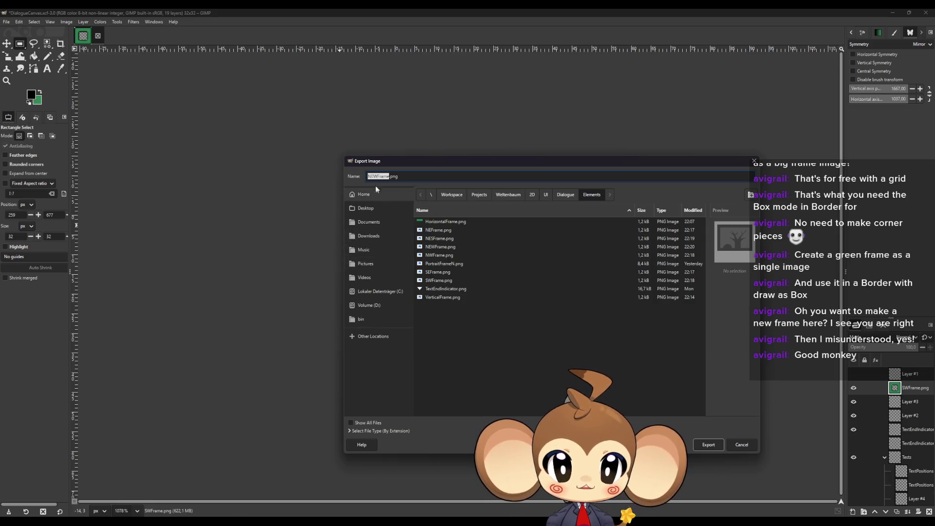
pyautogui.click(378, 176)
pyautogui.press('BackSpace')
pyautogui.press('BackSpace')
pyautogui.press('BackSpace')
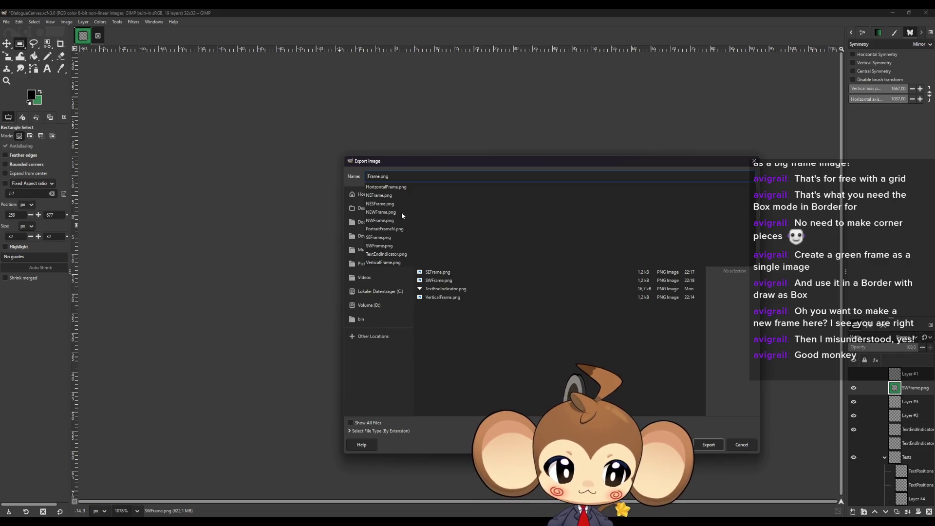
pyautogui.click(705, 447)
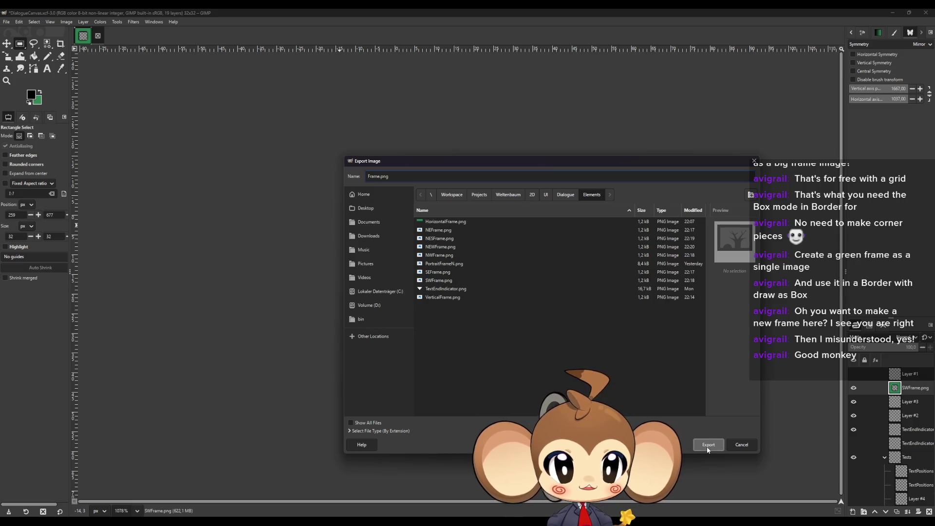
pyautogui.click(705, 448)
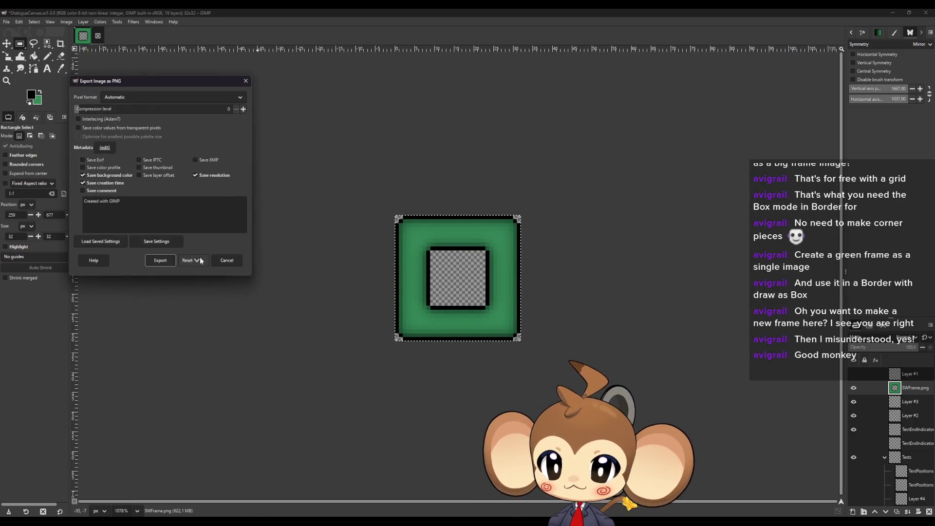
pyautogui.click(188, 261)
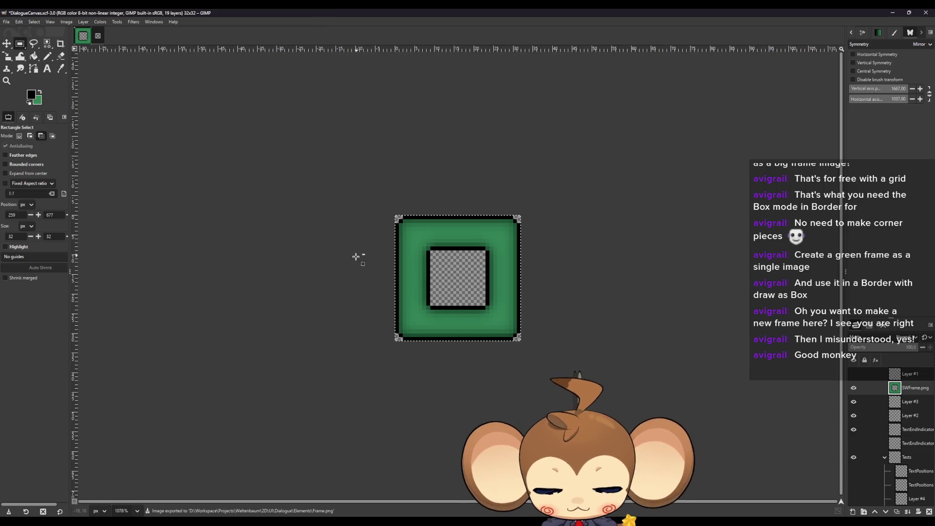
pyautogui.hotkey('ctrl', 'w')
pyautogui.hotkey('alt', 'Tab')
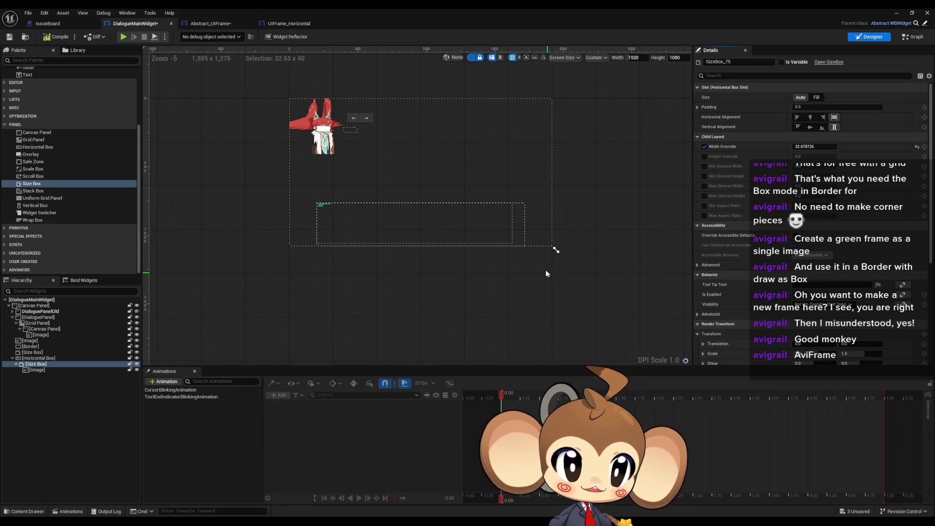
# Step: Delete the fox portrait image from the dialogue widget
pyautogui.moveTo(394, 173); pyautogui.dragTo(420, 225)
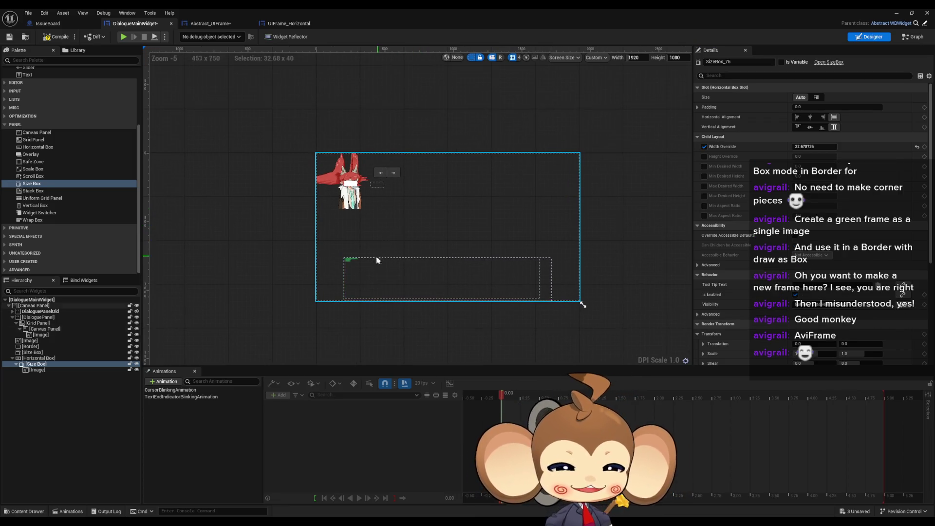
pyautogui.scroll(1, 355, 263)
pyautogui.scroll(2, 329, 241)
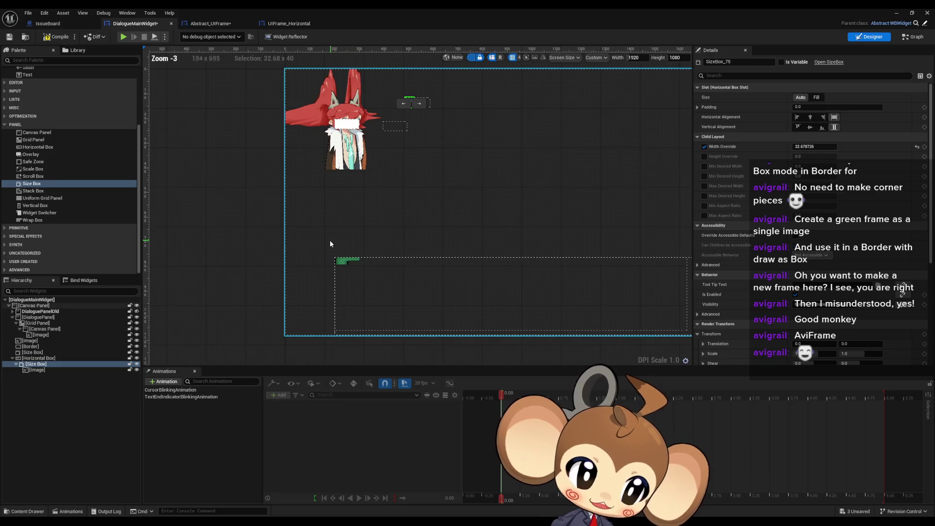
pyautogui.moveTo(332, 246)
pyautogui.mouseDown()
pyautogui.moveTo(346, 256)
pyautogui.moveTo(362, 312)
pyautogui.mouseUp()
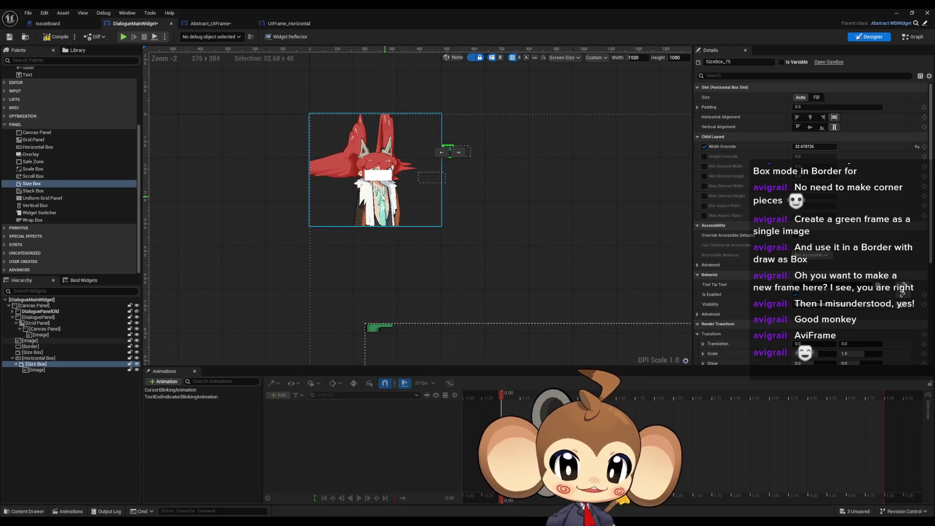
pyautogui.click(419, 181)
pyautogui.press('Delete')
# Step: Delete the Size Box, white Border and Horizontal Box, then restore the editor window size
pyautogui.click(423, 183)
pyautogui.press('Delete')
pyautogui.click(378, 176)
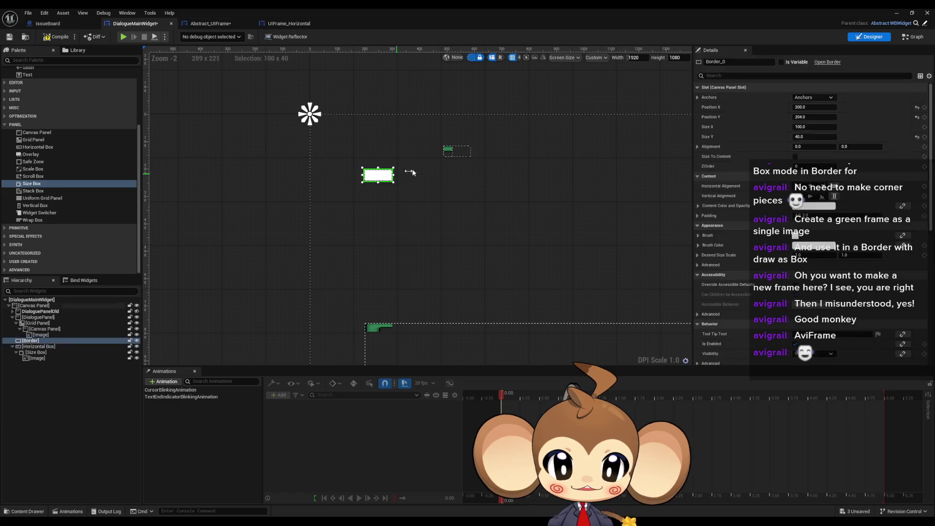
pyautogui.press('Delete')
pyautogui.click(457, 152)
pyautogui.press('Delete')
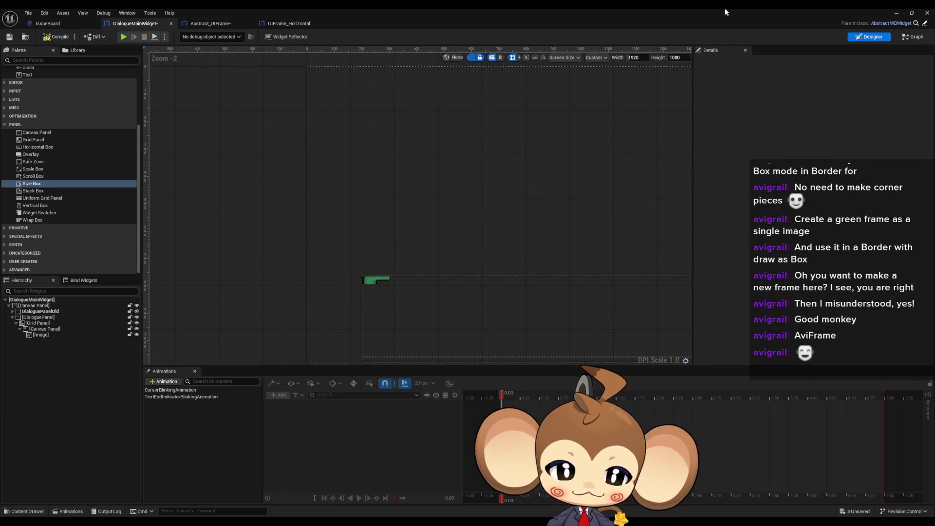
pyautogui.press('super+Down')
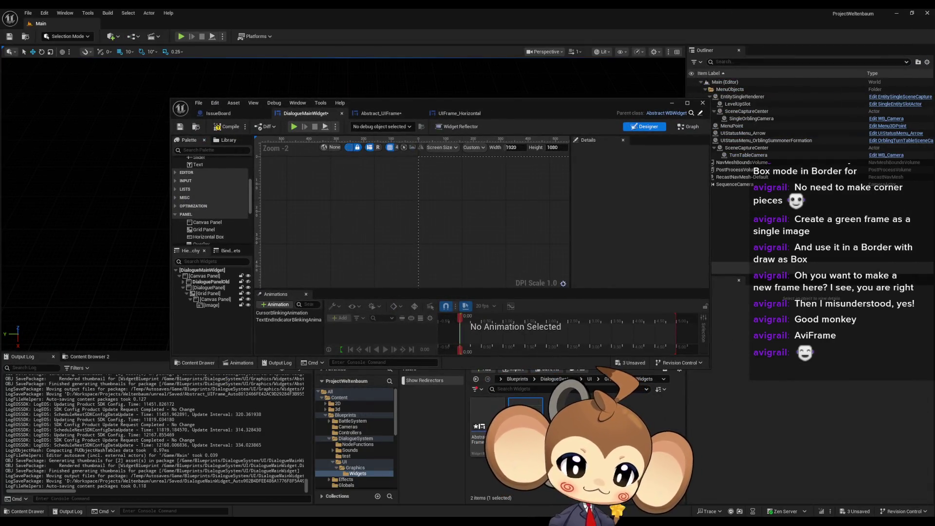
# Step: Open the imported Frame texture from the Graphics folder and turn off its mipmaps
pyautogui.click(612, 379)
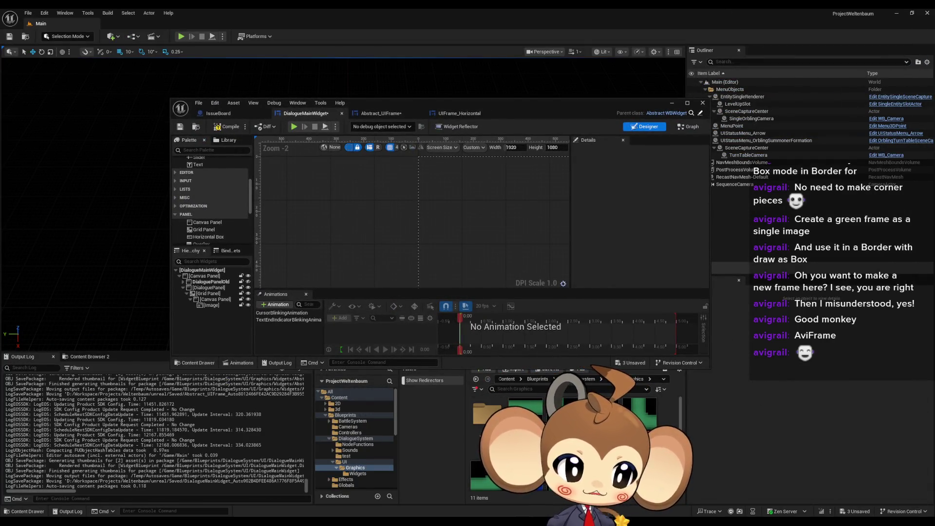
pyautogui.doubleClick(536, 416)
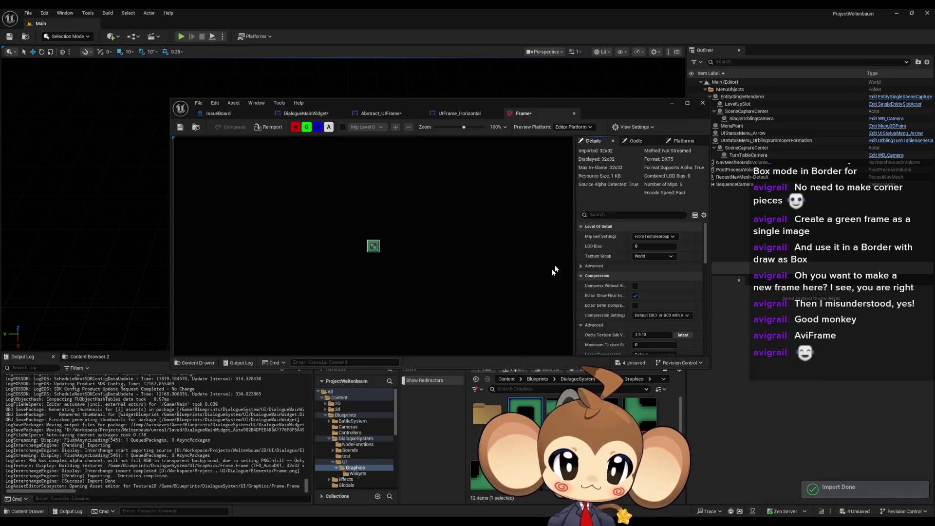
pyautogui.click(660, 237)
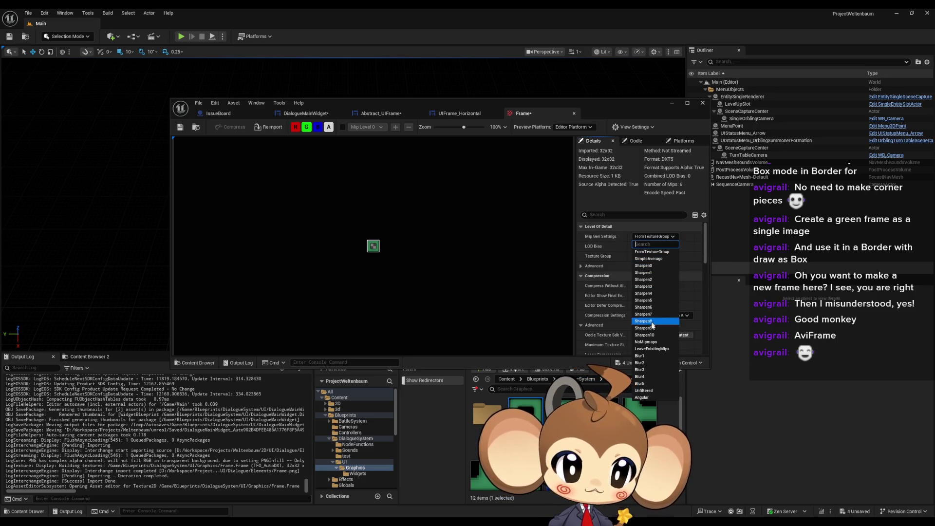
pyautogui.click(652, 342)
# Step: Set the Frame texture to UserInterface2D compression and Nearest filtering, and save it
pyautogui.scroll(-1, 663, 278)
pyautogui.click(662, 281)
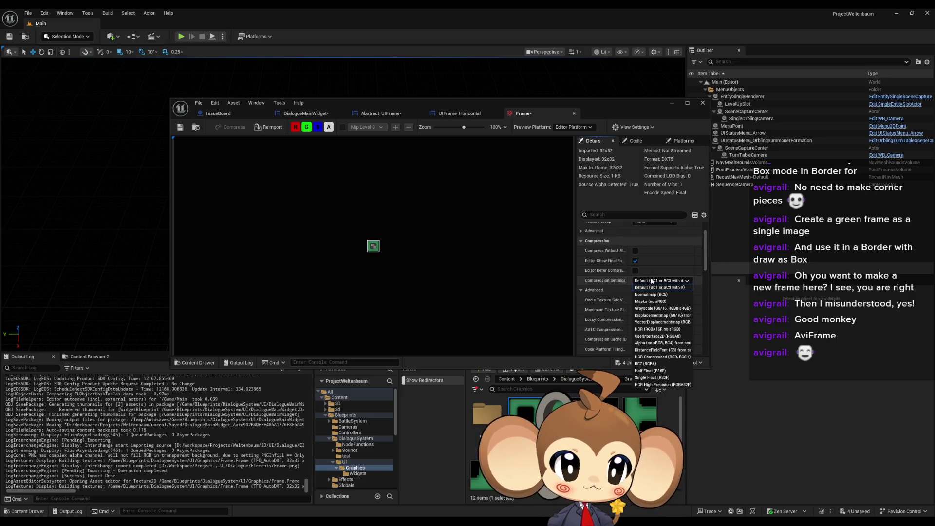
pyautogui.click(657, 336)
pyautogui.scroll(-4, 665, 325)
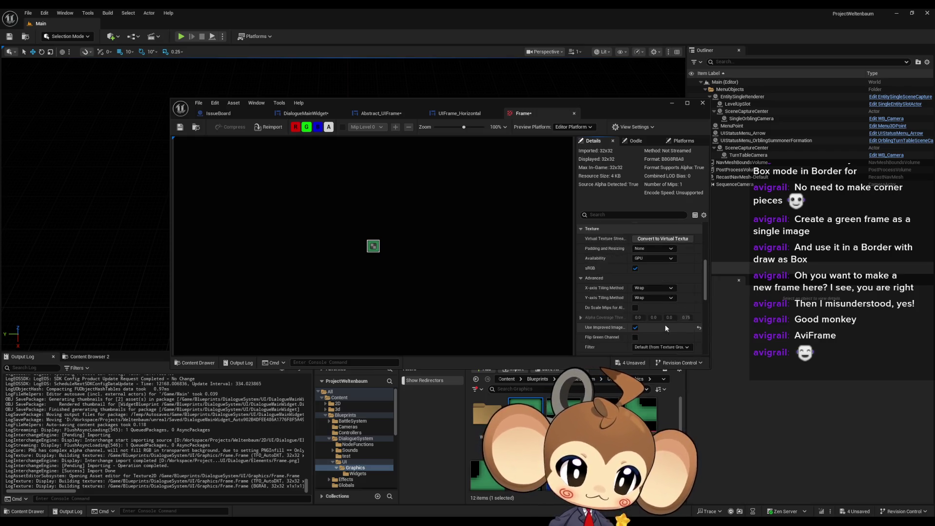
pyautogui.click(653, 290)
pyautogui.click(650, 296)
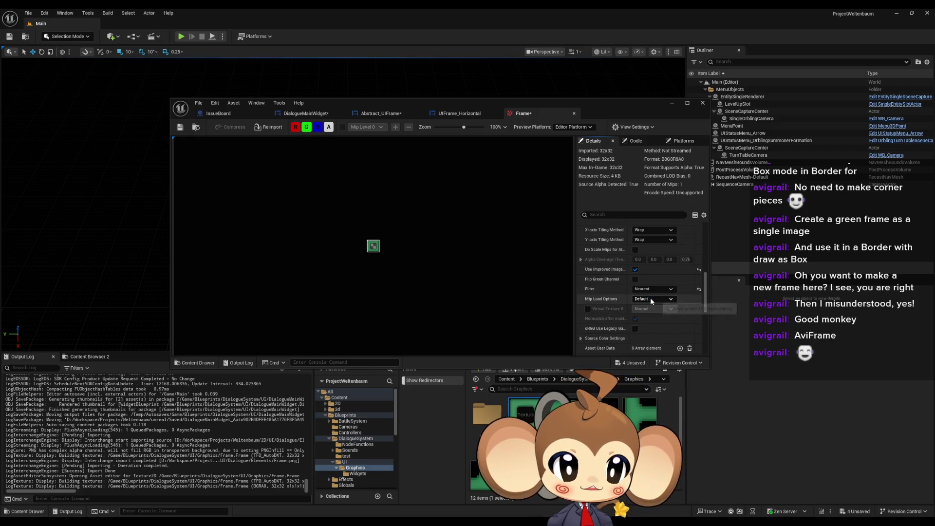
pyautogui.click(179, 127)
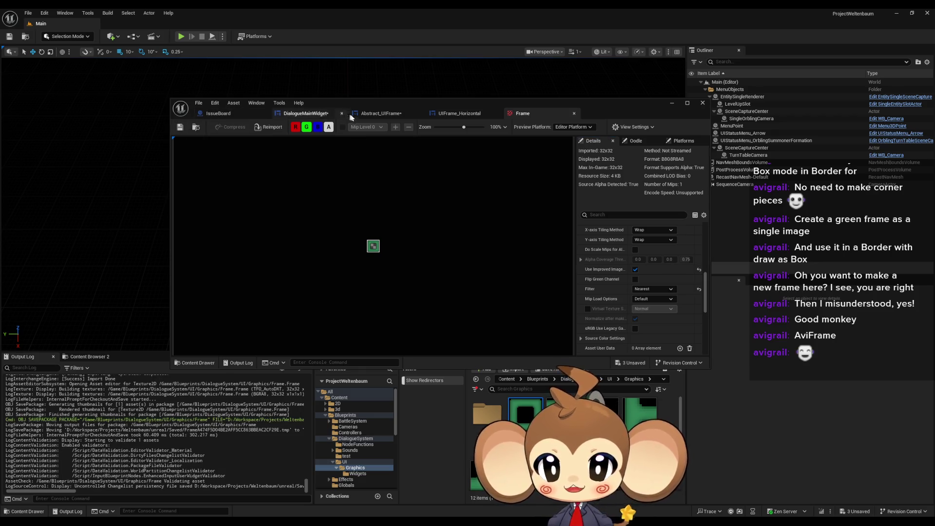
pyautogui.click(306, 113)
# Step: Maximize the widget editor and delete the Canvas Panel and its Image from the Grid Panel
pyautogui.scroll(-4, 441, 220)
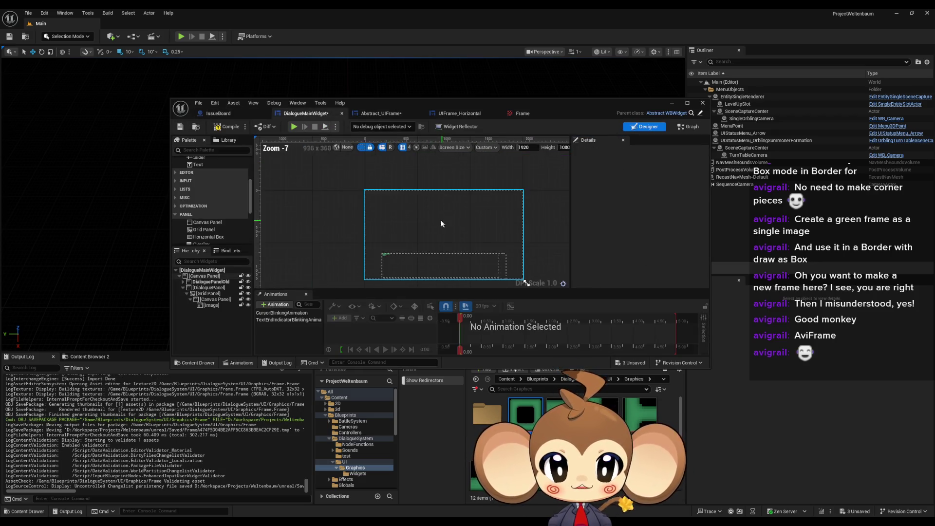
pyautogui.scroll(2, 422, 169)
pyautogui.doubleClick(472, 103)
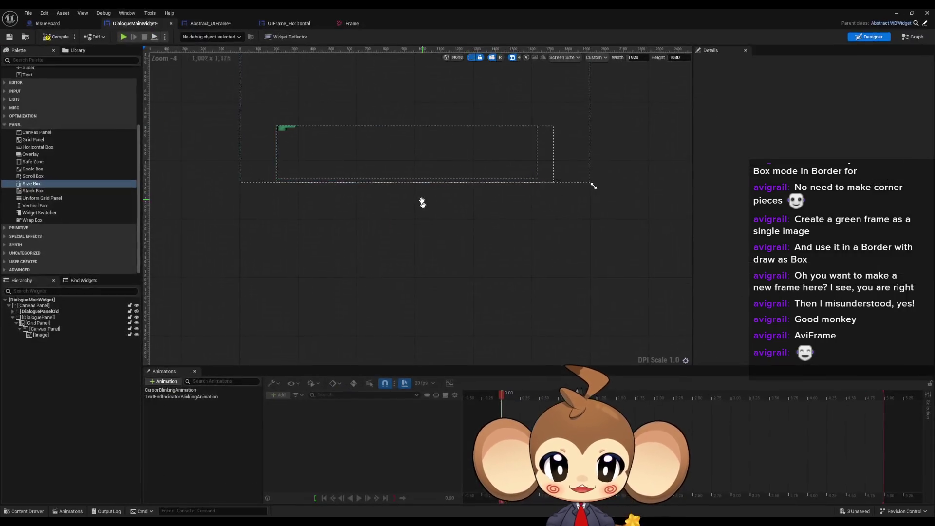
pyautogui.click(36, 330)
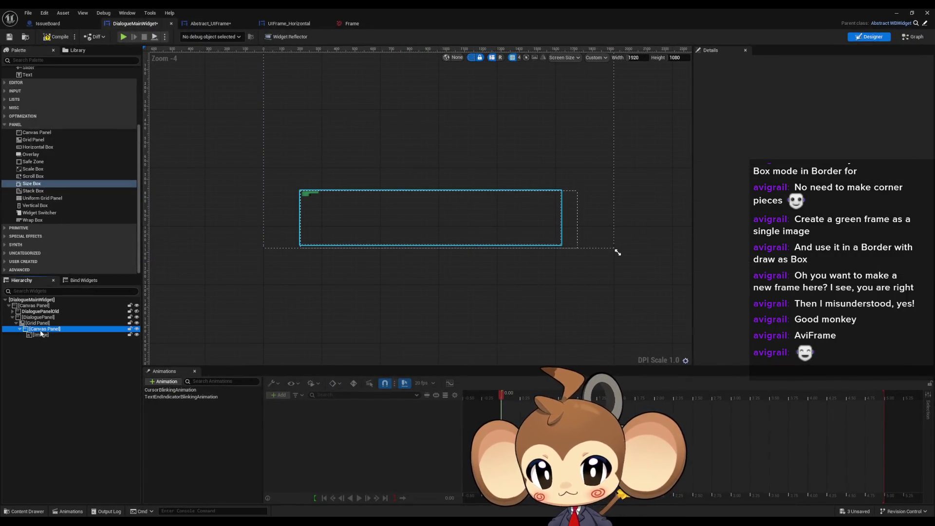
pyautogui.scroll(4, 243, 195)
pyautogui.scroll(1, 299, 226)
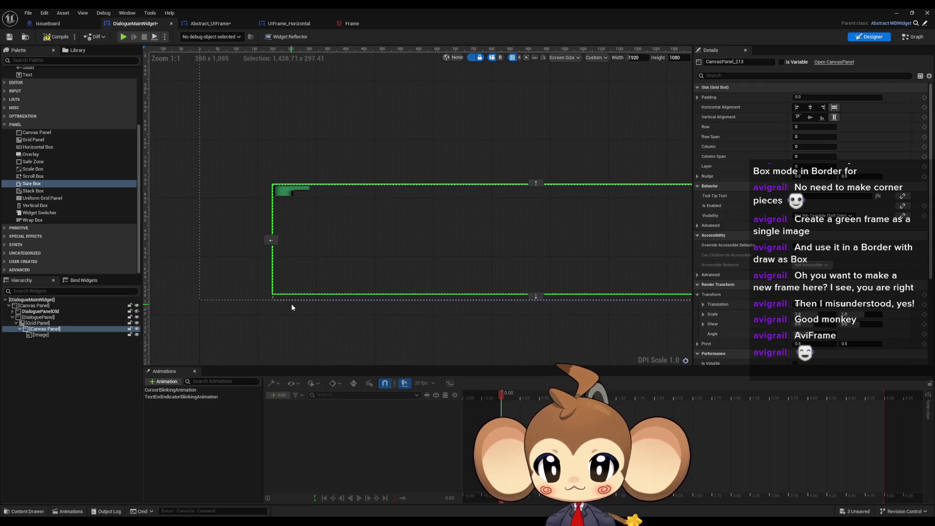
pyautogui.scroll(1, 292, 303)
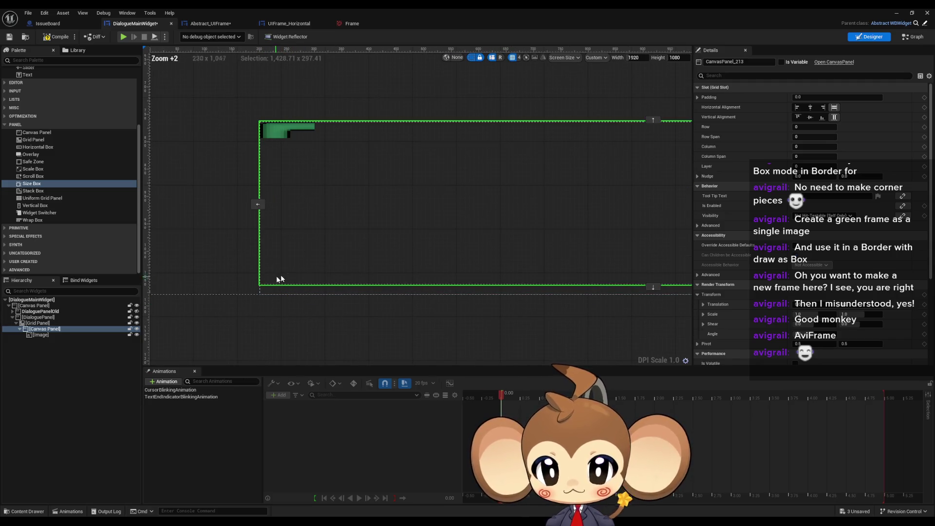
pyautogui.click(37, 329)
pyautogui.press('Delete')
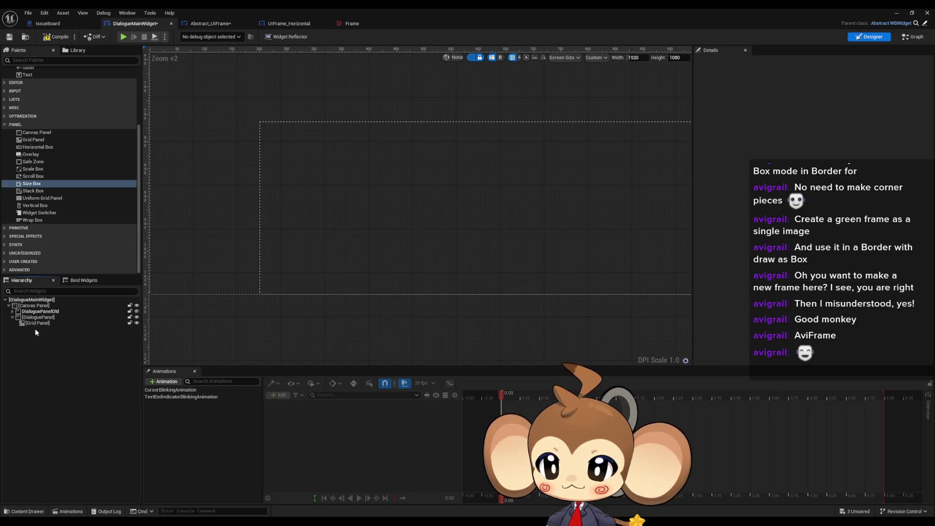
pyautogui.click(34, 325)
pyautogui.moveTo(289, 177); pyautogui.dragTo(241, 194)
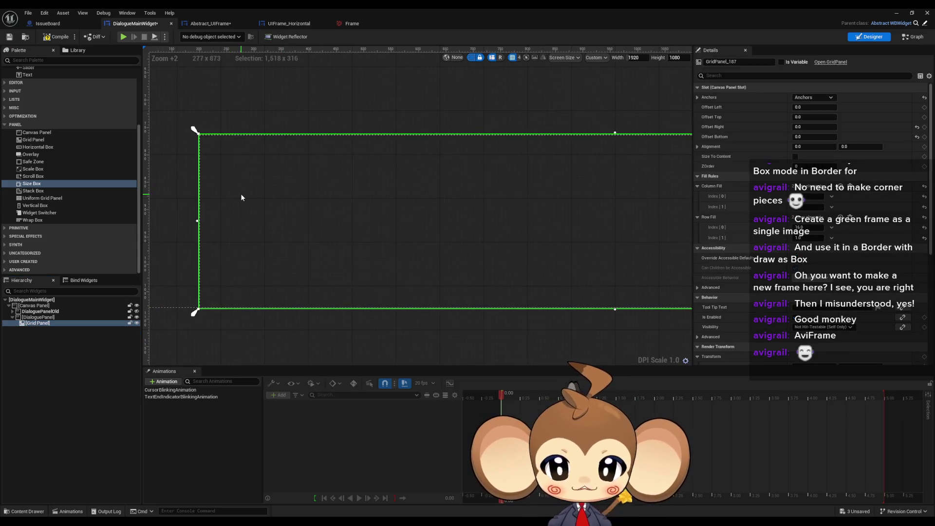
pyautogui.click(40, 317)
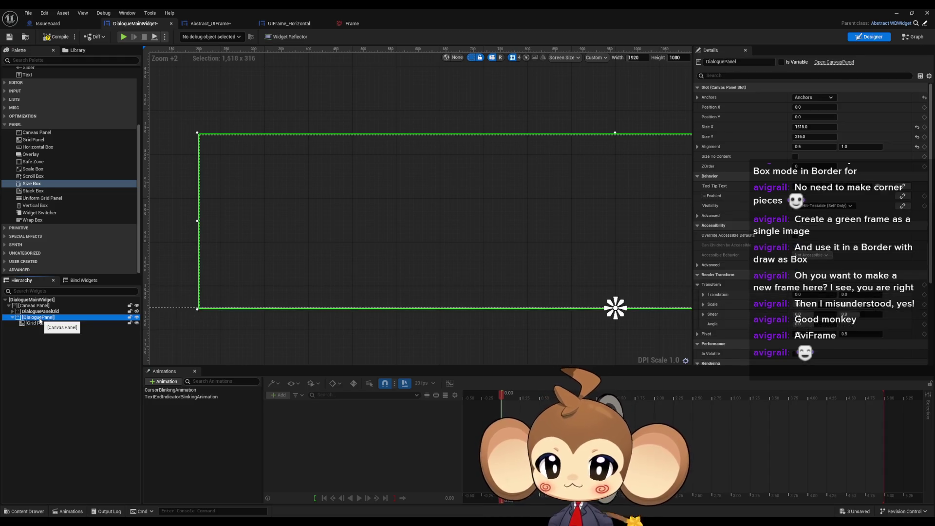
# Step: Add a Border from the Palette into the Grid Panel
pyautogui.click(35, 324)
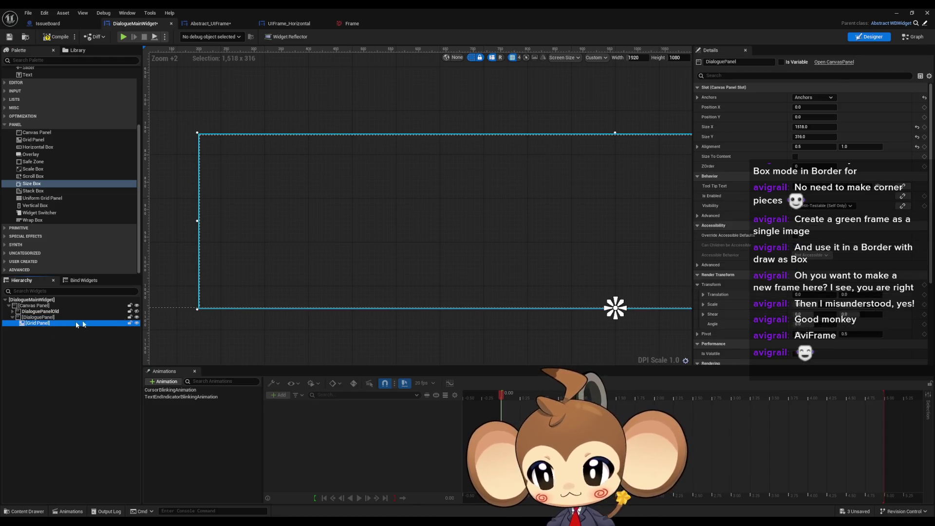
pyautogui.scroll(-5, 484, 283)
pyautogui.moveTo(403, 256); pyautogui.dragTo(554, 262)
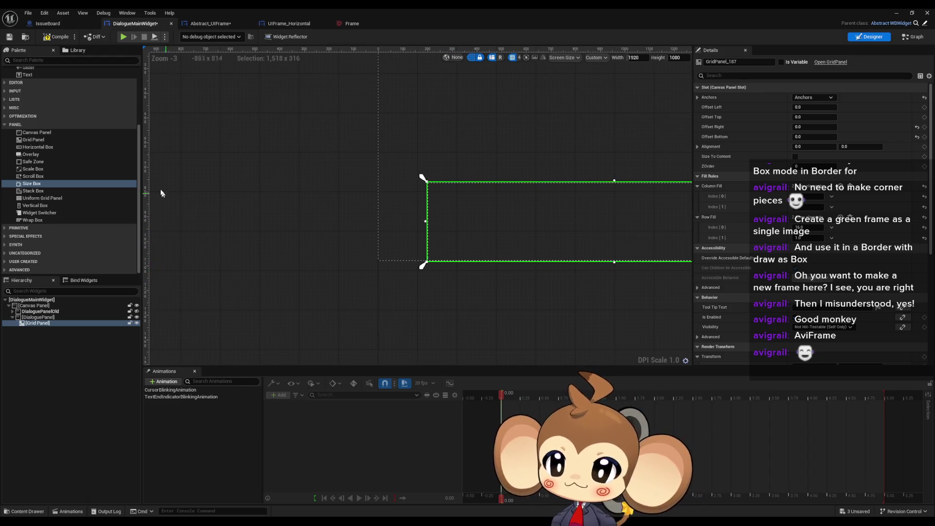
pyautogui.scroll(3, 50, 180)
pyautogui.scroll(2, 50, 179)
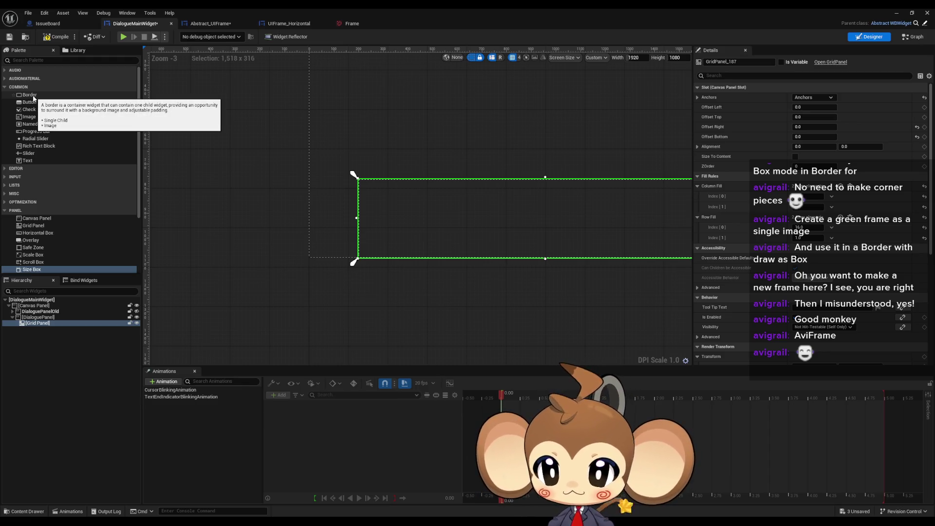
pyautogui.moveTo(33, 98)
pyautogui.mouseDown()
pyautogui.moveTo(39, 324)
pyautogui.moveTo(59, 329)
pyautogui.mouseUp()
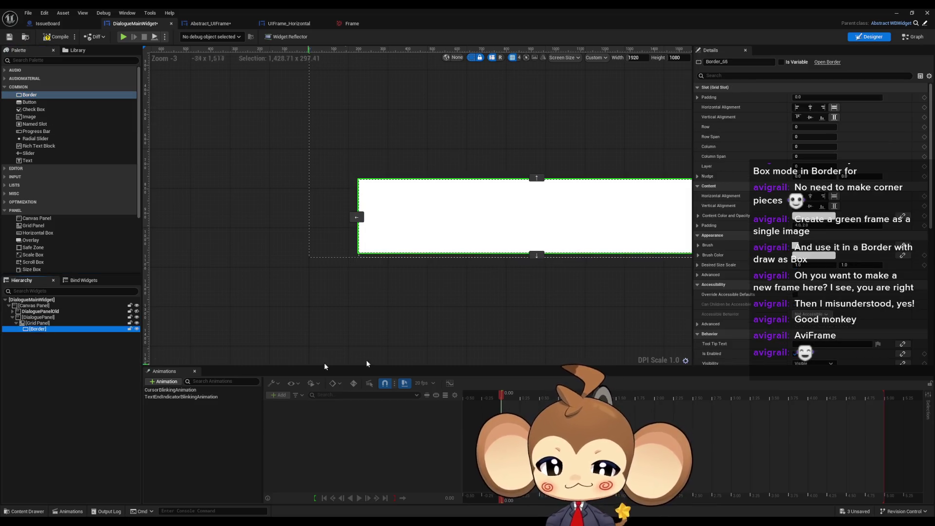
# Step: Set the Border's Brush image to the Frame texture
pyautogui.moveTo(598, 195); pyautogui.dragTo(524, 194)
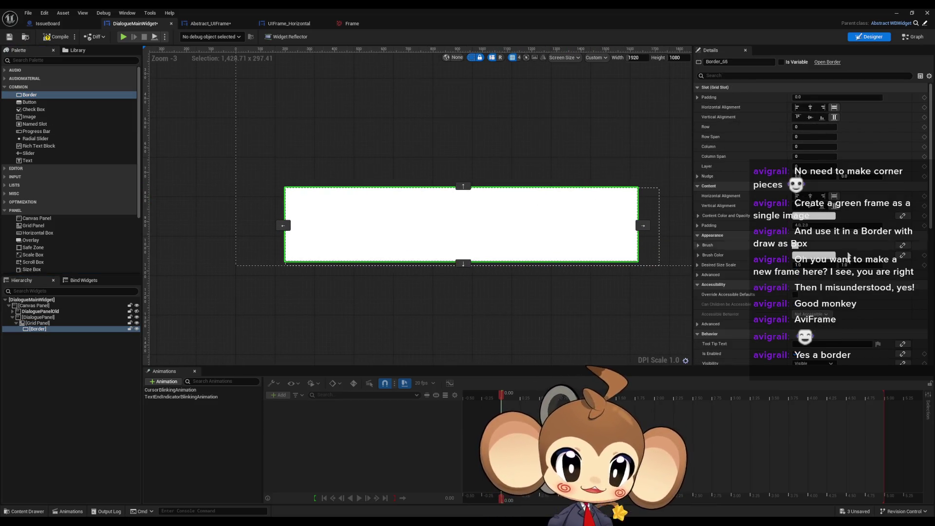
pyautogui.click(699, 216)
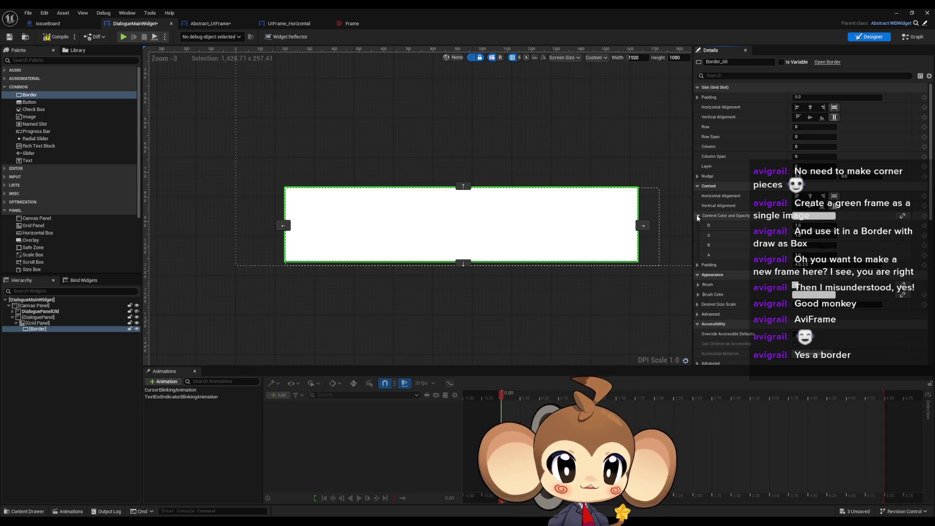
pyautogui.click(699, 216)
pyautogui.click(698, 225)
pyautogui.click(698, 227)
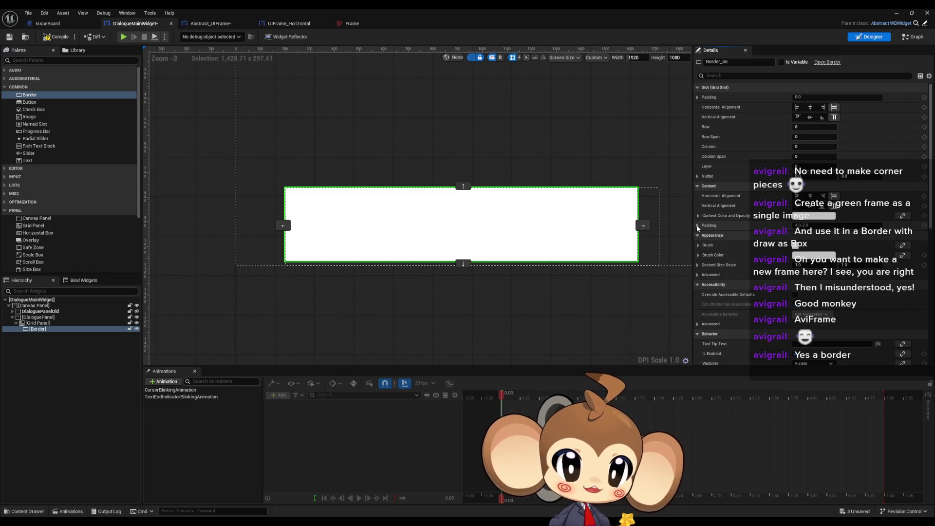
pyautogui.click(699, 246)
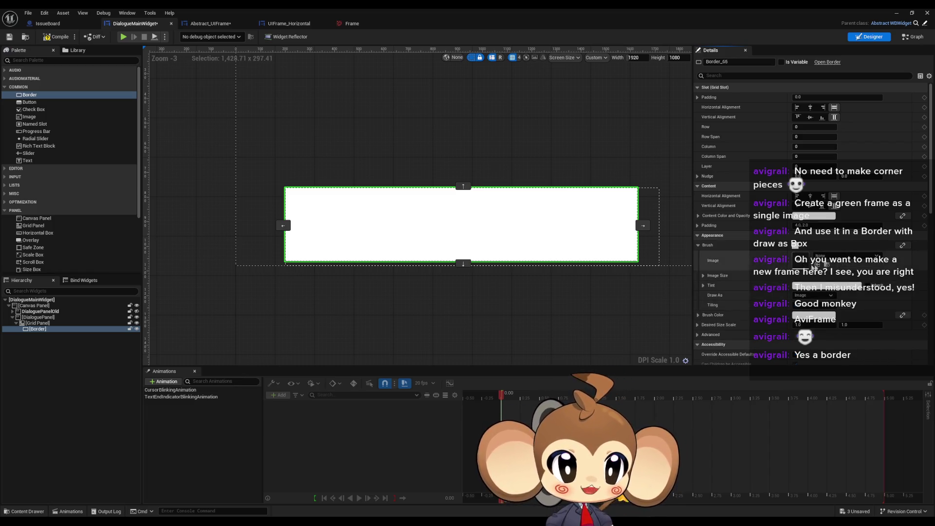
pyautogui.click(827, 258)
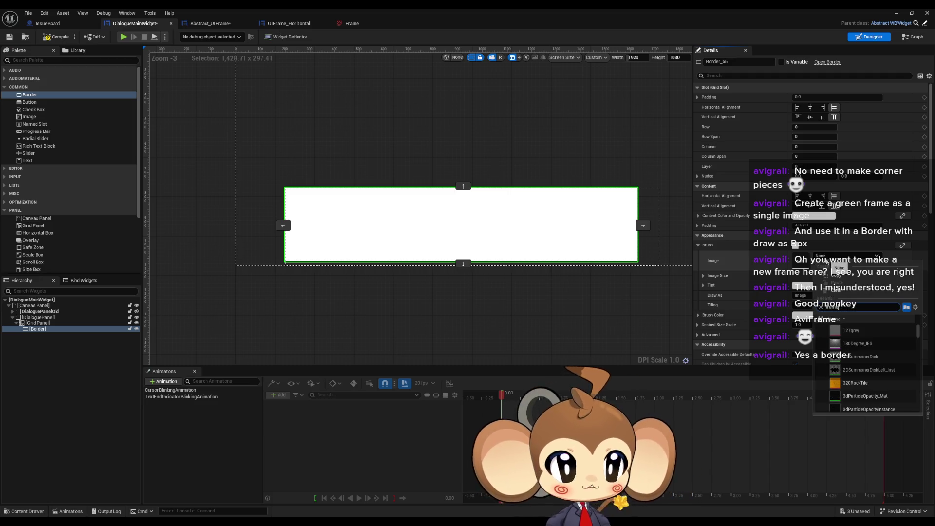
pyautogui.click(856, 331)
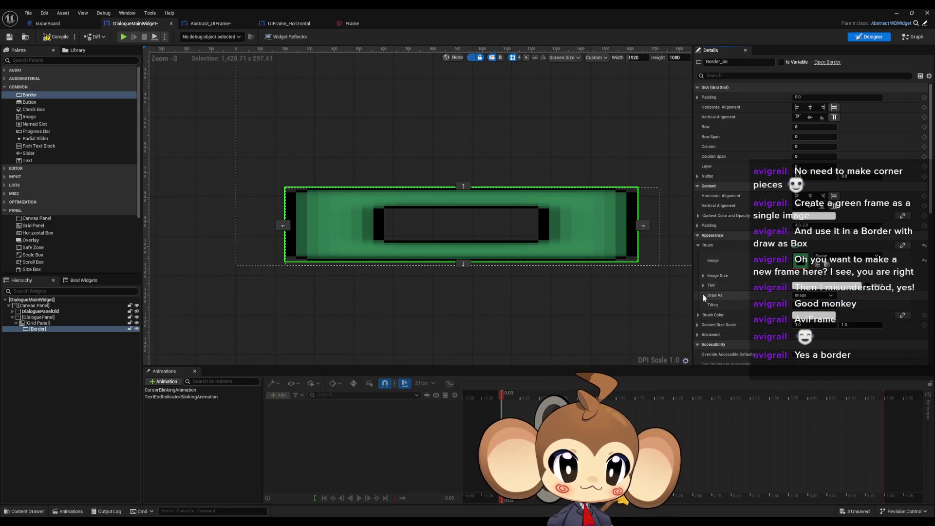
# Step: Set the Border brush's Draw As to Box and expand its Margin settings
pyautogui.scroll(-1, 707, 304)
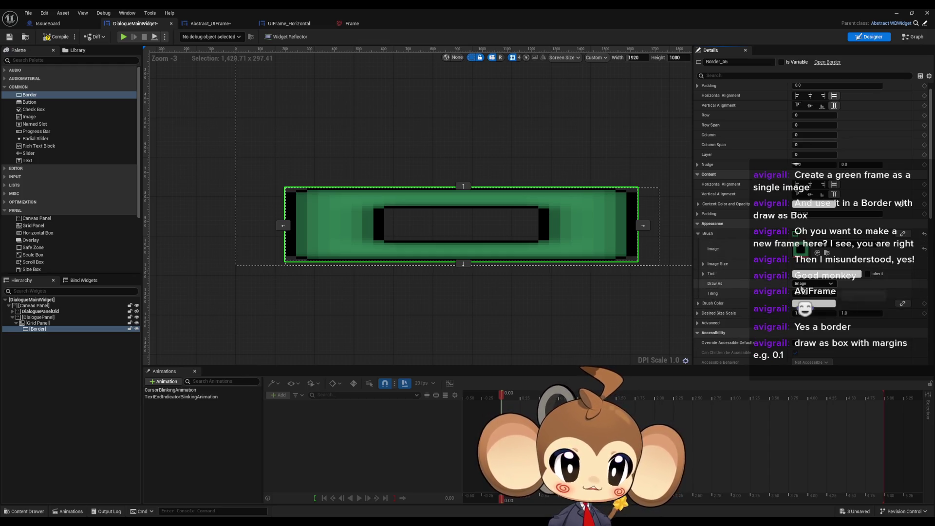
pyautogui.click(813, 284)
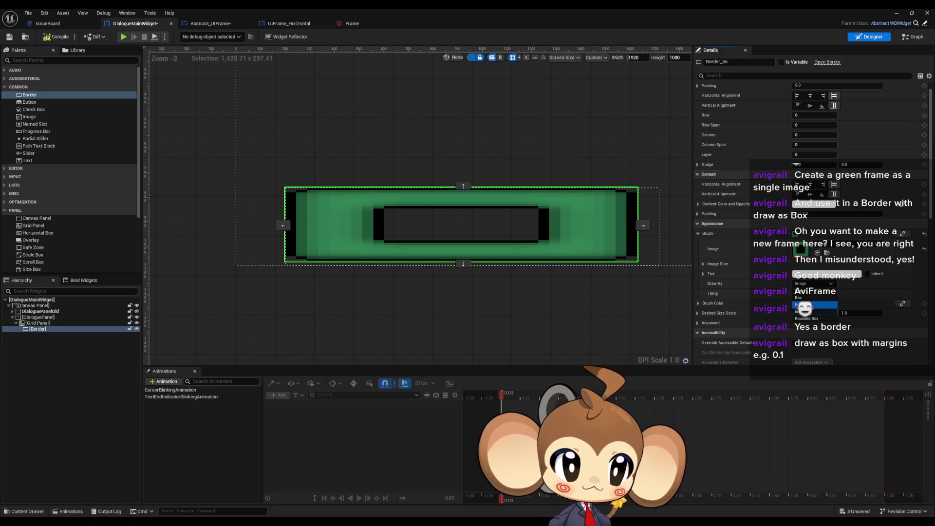
pyautogui.click(804, 298)
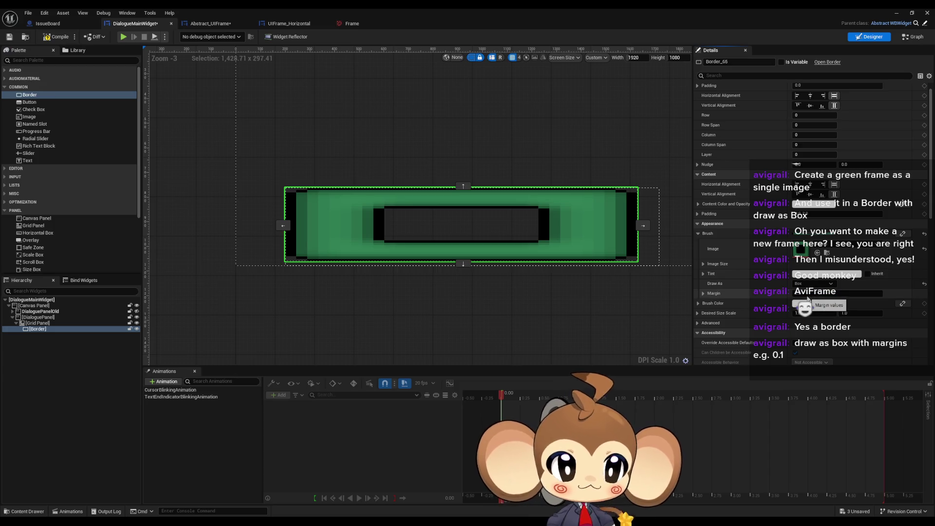
pyautogui.click(703, 293)
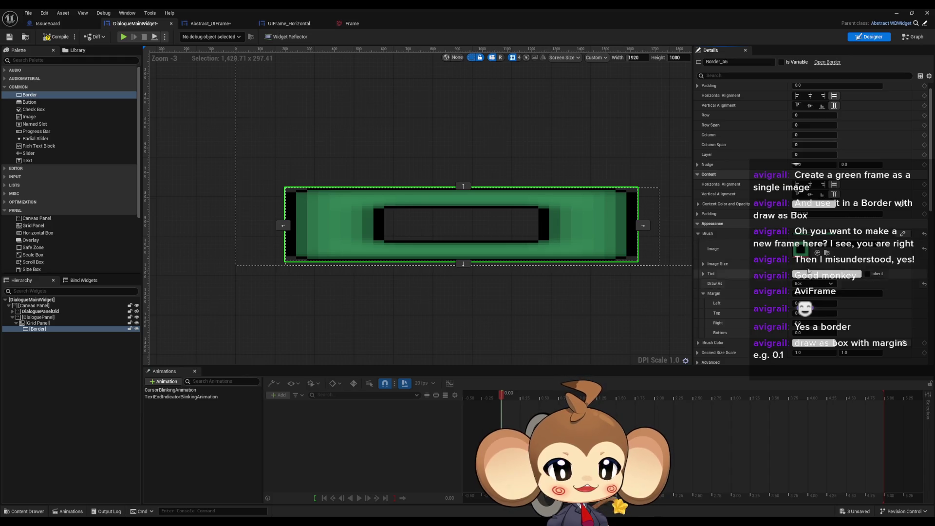
pyautogui.click(703, 264)
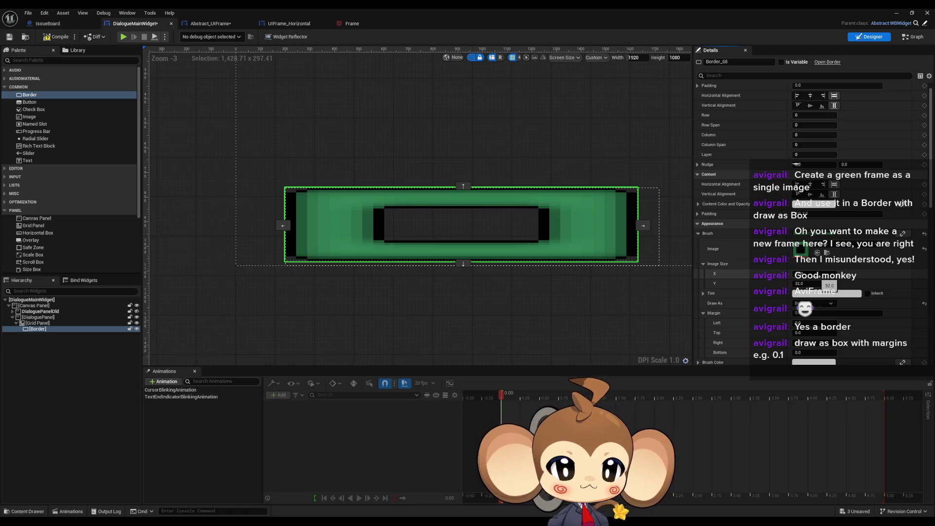
# Step: Enter 0.5 for the Left, Top, Right and Bottom brush margins
pyautogui.scroll(-1, 824, 276)
pyautogui.click(831, 299)
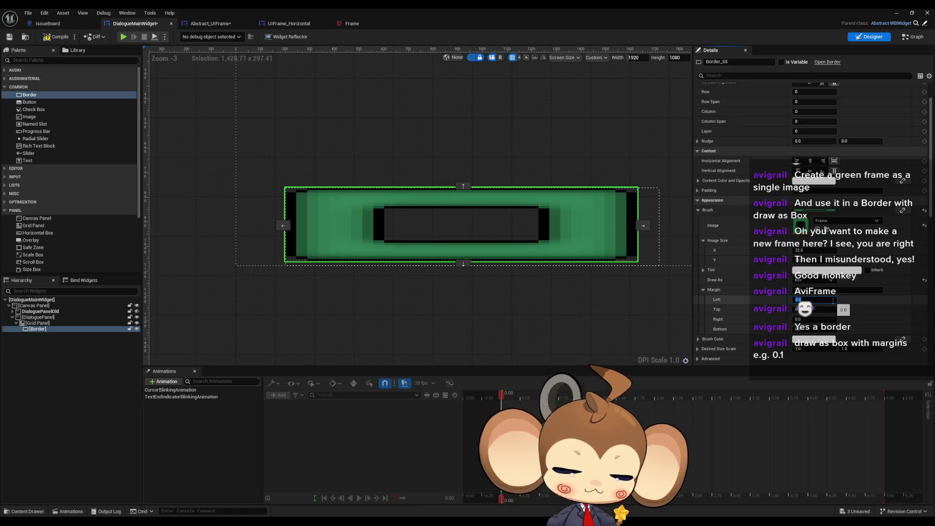
pyautogui.write('0.5')
pyautogui.press('Tab')
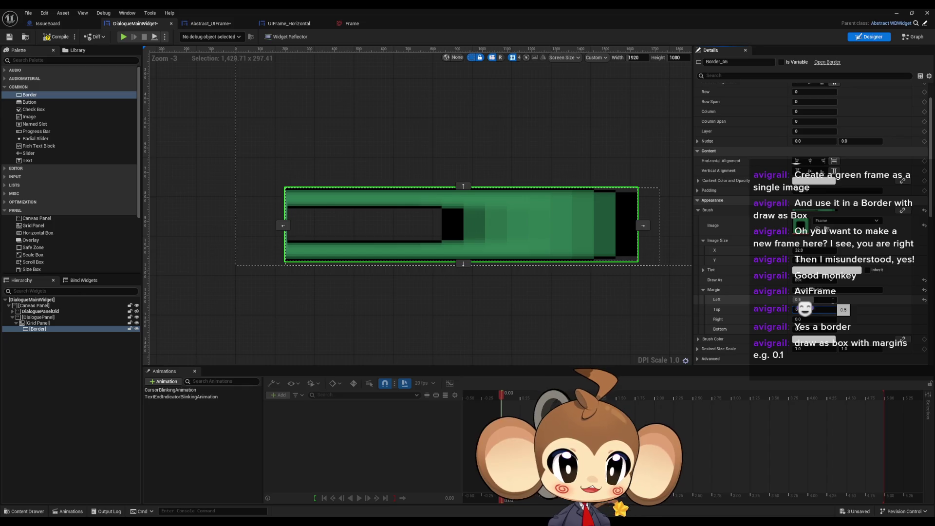
pyautogui.press('Tab')
pyautogui.write('0.5')
pyautogui.press('Tab')
pyautogui.write('0.5')
pyautogui.press('Tab')
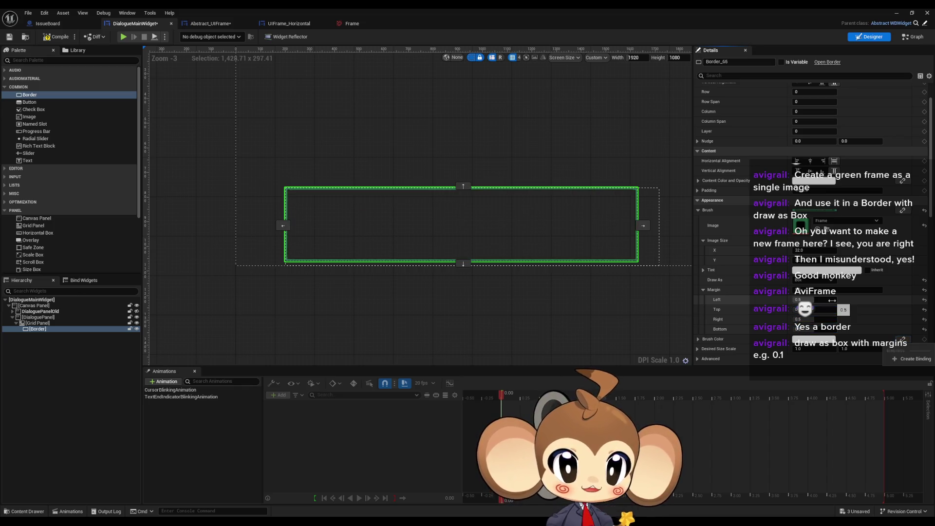
pyautogui.scroll(10, 258, 225)
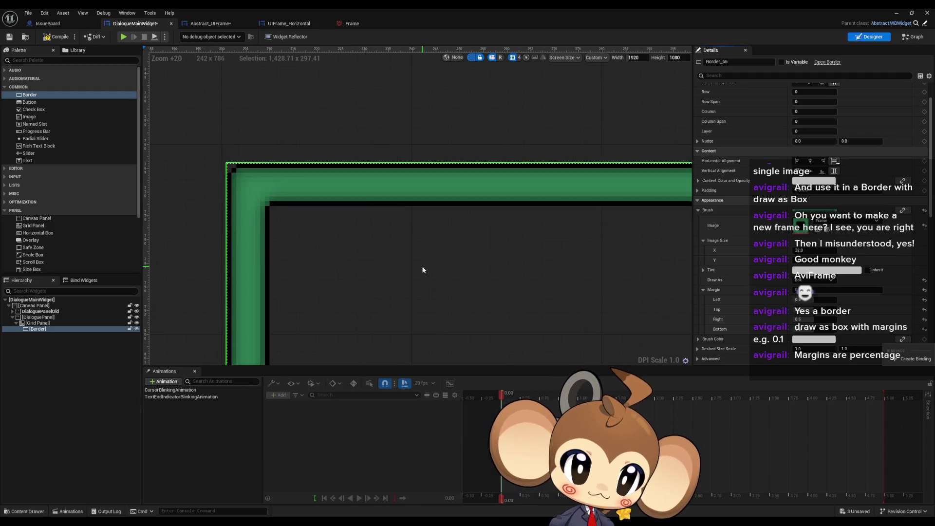
# Step: Select the Grid Panel and clear its Column Fill and Row Fill entries
pyautogui.scroll(-10, 423, 269)
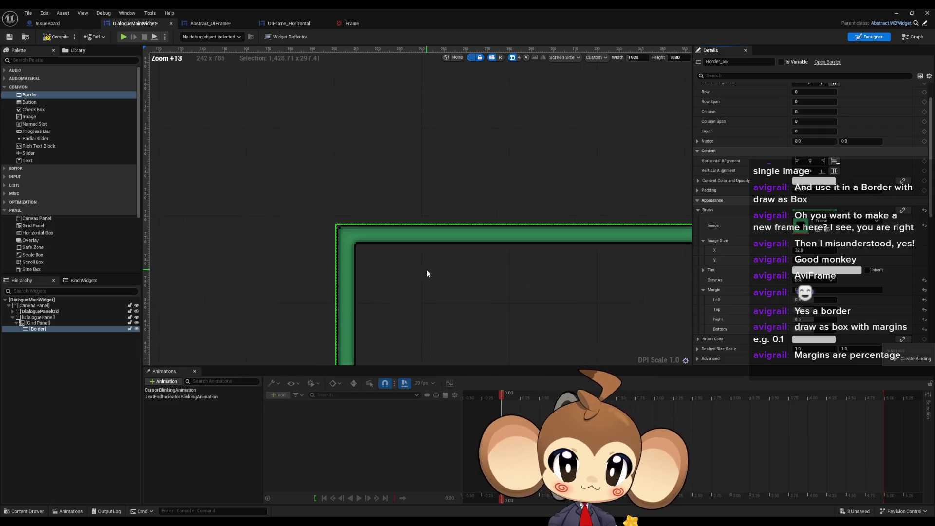
pyautogui.moveTo(547, 288)
pyautogui.mouseDown()
pyautogui.moveTo(404, 202)
pyautogui.moveTo(522, 218)
pyautogui.mouseUp()
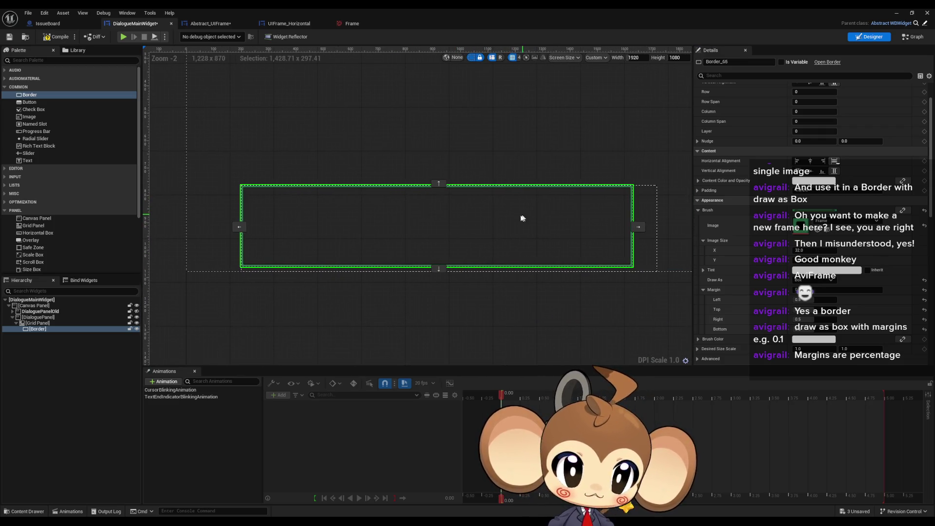
pyautogui.scroll(10, 302, 273)
pyautogui.moveTo(302, 273); pyautogui.dragTo(484, 278)
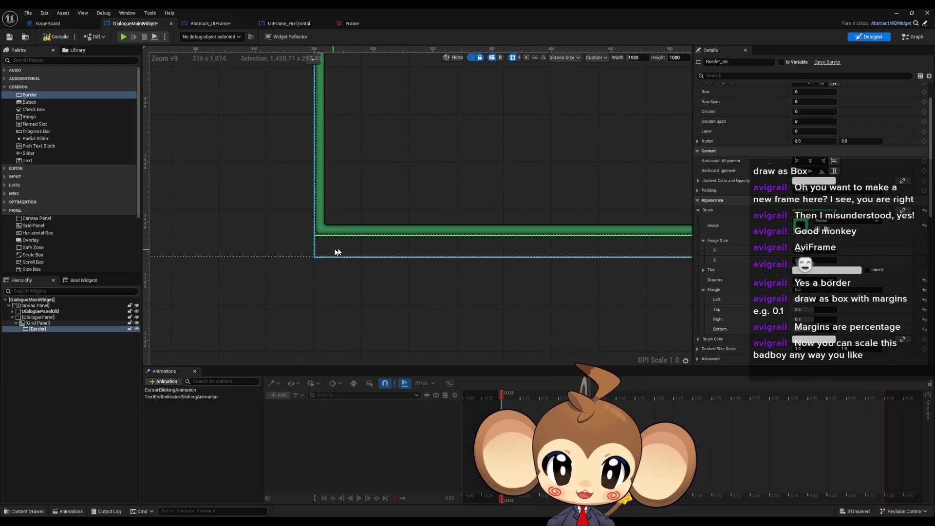
pyautogui.moveTo(337, 252); pyautogui.dragTo(268, 257)
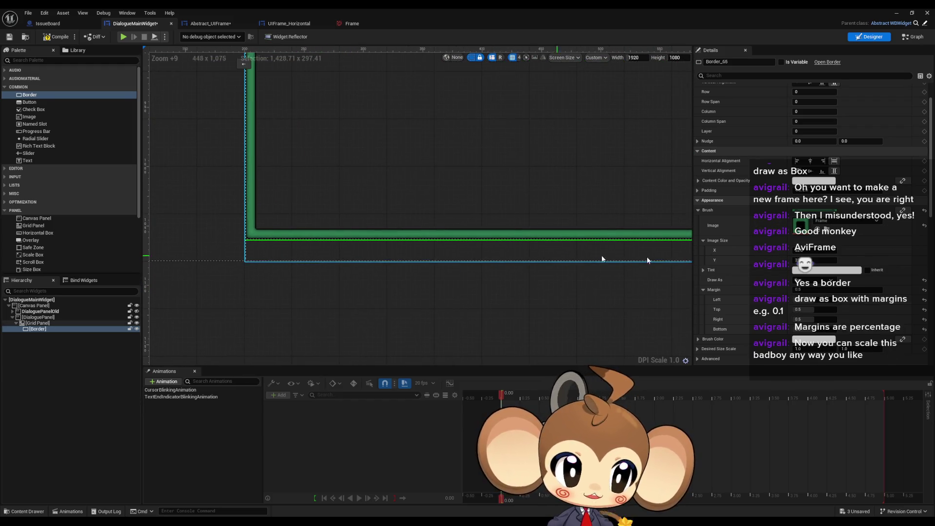
pyautogui.click(293, 251)
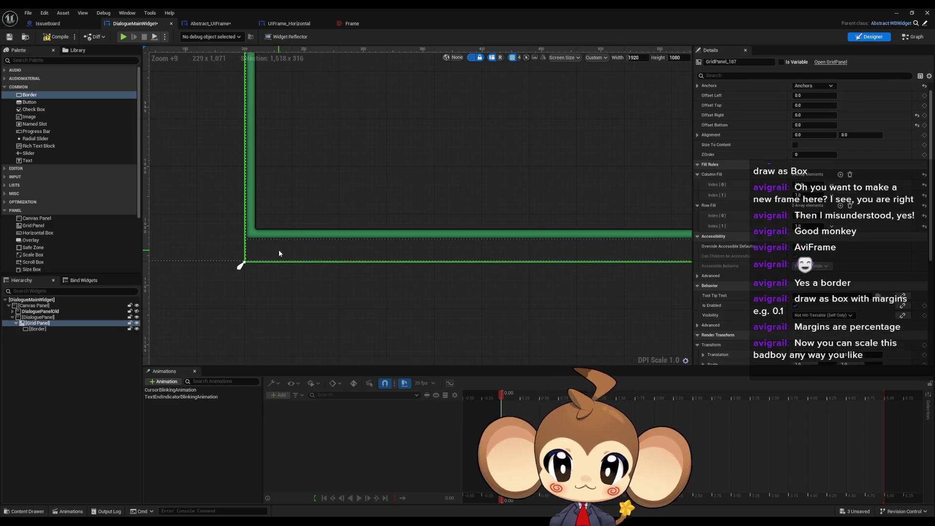
pyautogui.click(850, 205)
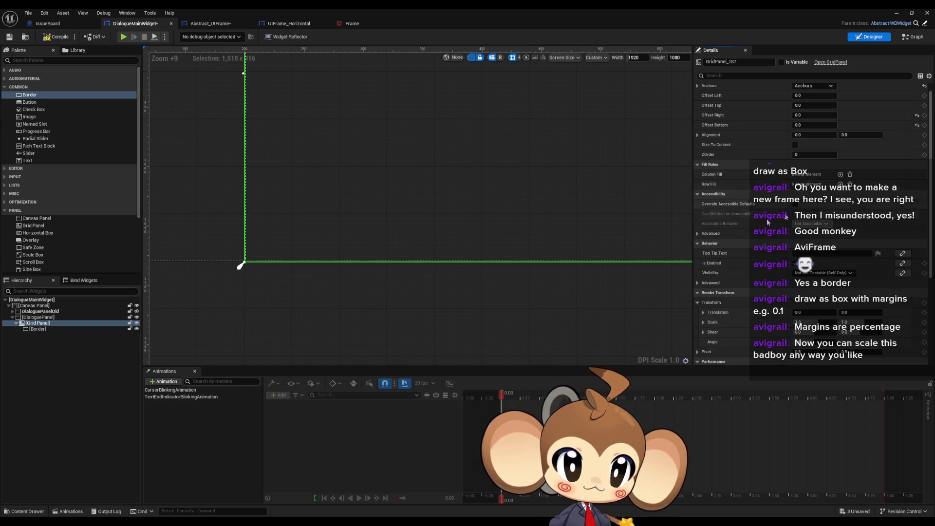
pyautogui.scroll(-12, 341, 263)
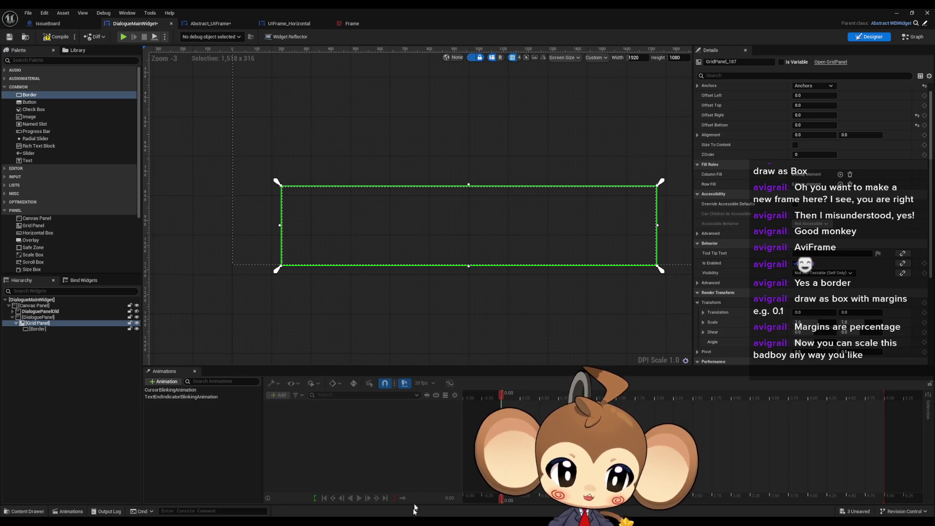
pyautogui.moveTo(383, 523)
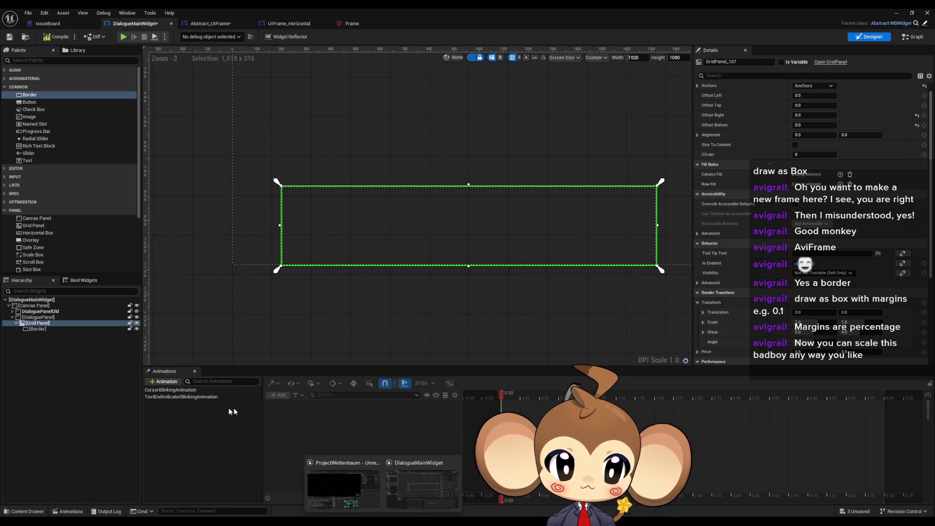
# Step: Switch to GIMP and zoom around the dialogue mockup to study the portrait, name and text frames
pyautogui.hotkey('alt', 'Tab')
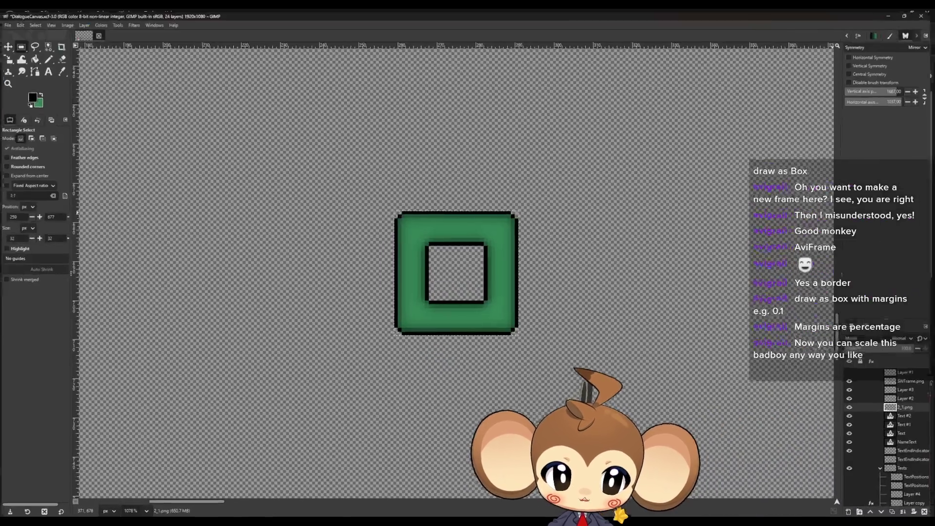
pyautogui.scroll(5, 413, 371)
pyautogui.scroll(-10, 414, 371)
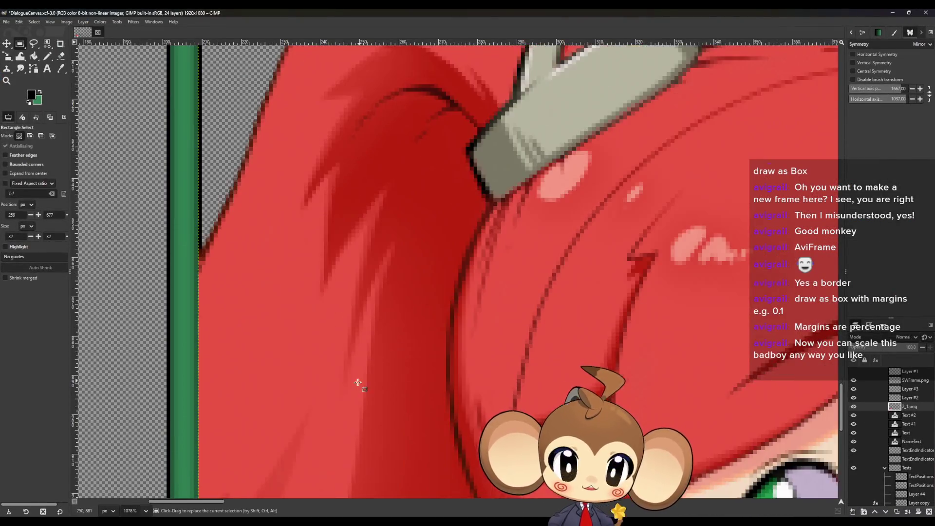
pyautogui.scroll(-2, 425, 294)
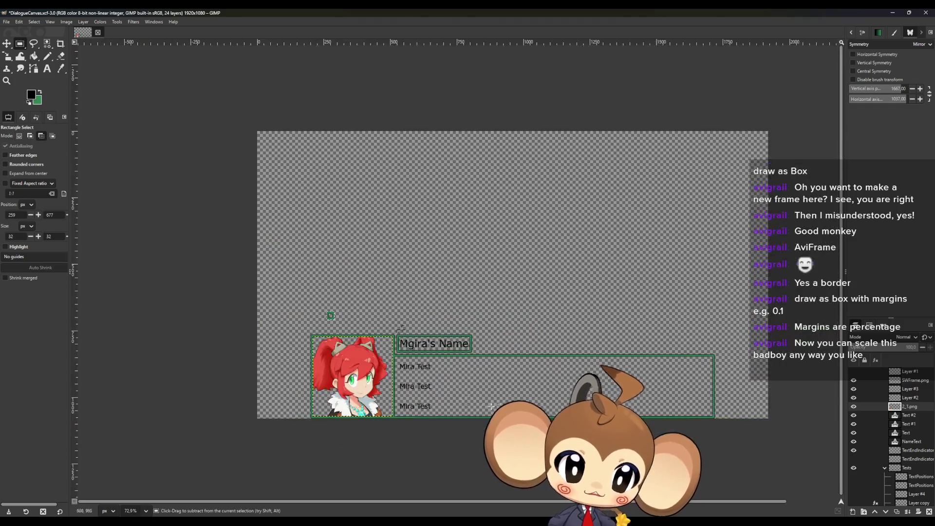
pyautogui.scroll(2, 294, 286)
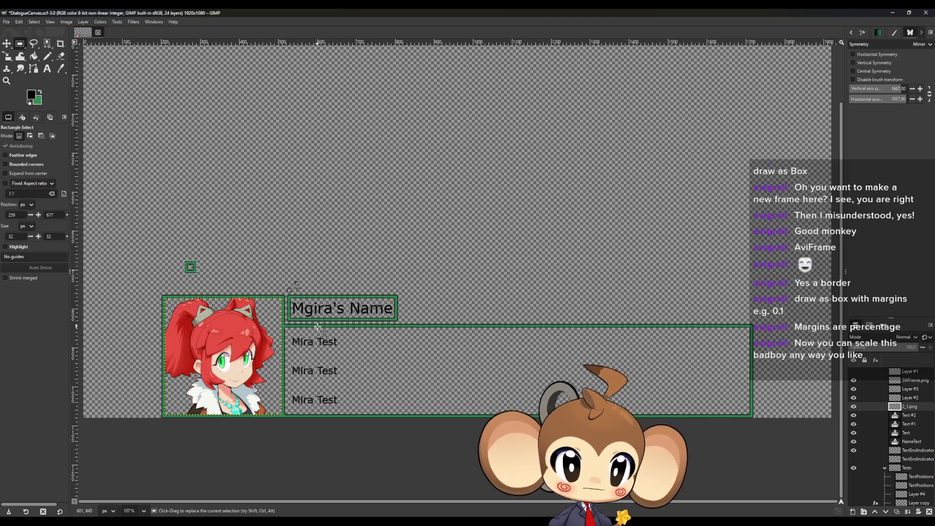
pyautogui.scroll(3, 409, 347)
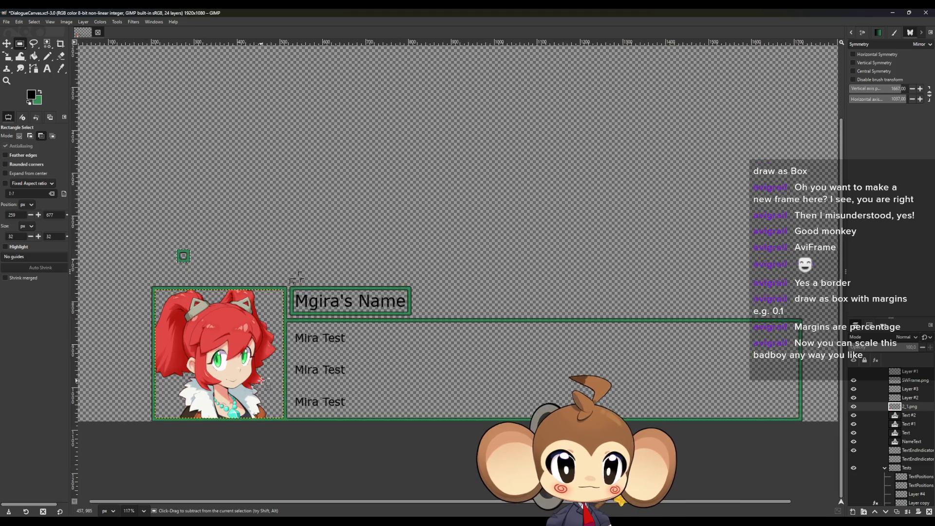
pyautogui.scroll(-3, 555, 323)
pyautogui.scroll(4, 502, 327)
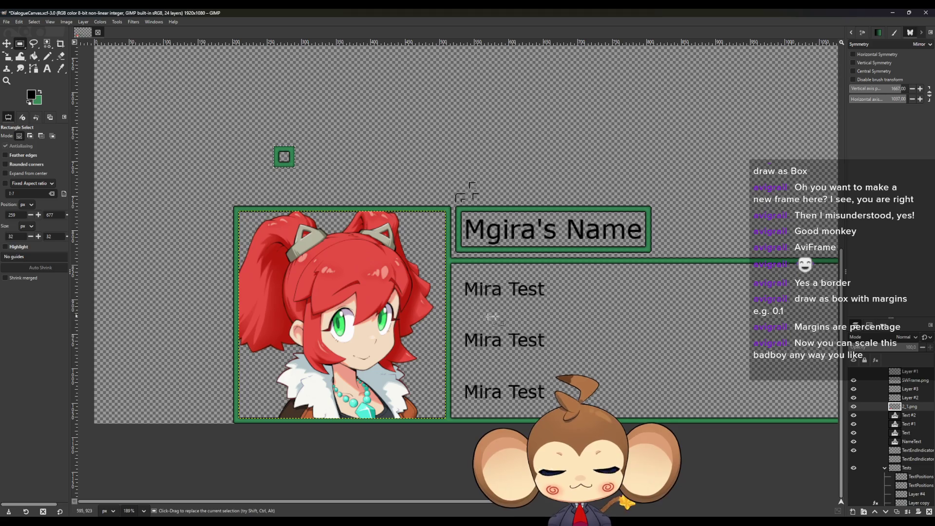
pyautogui.scroll(-4, 492, 318)
pyautogui.scroll(2, 516, 307)
pyautogui.scroll(-2, 560, 340)
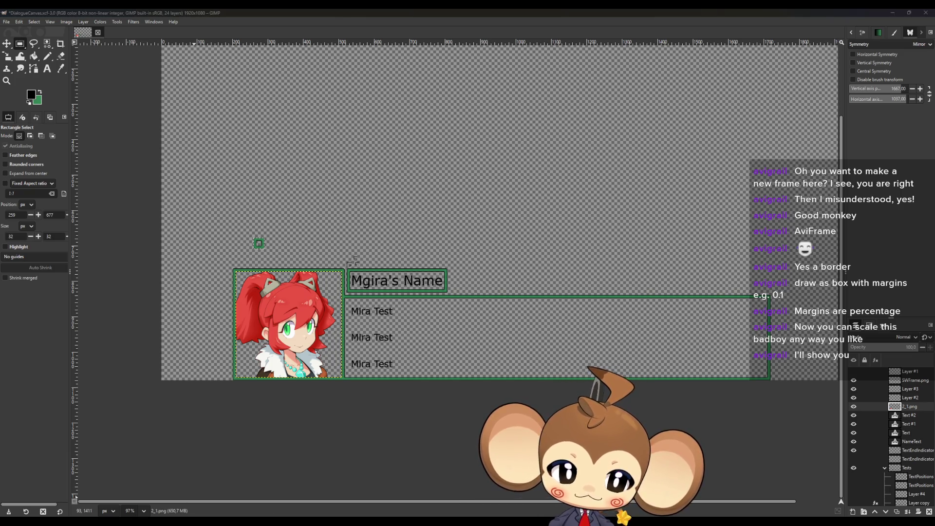
# Step: Return to the DialogueMainWidget designer and pan to the Grid Panel's green Frame border
pyautogui.click(416, 489)
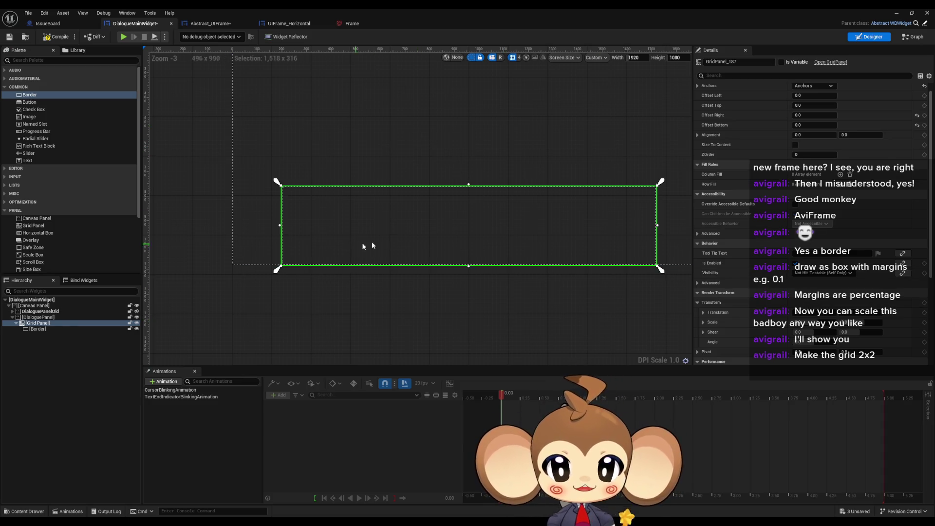
pyautogui.scroll(1, 826, 239)
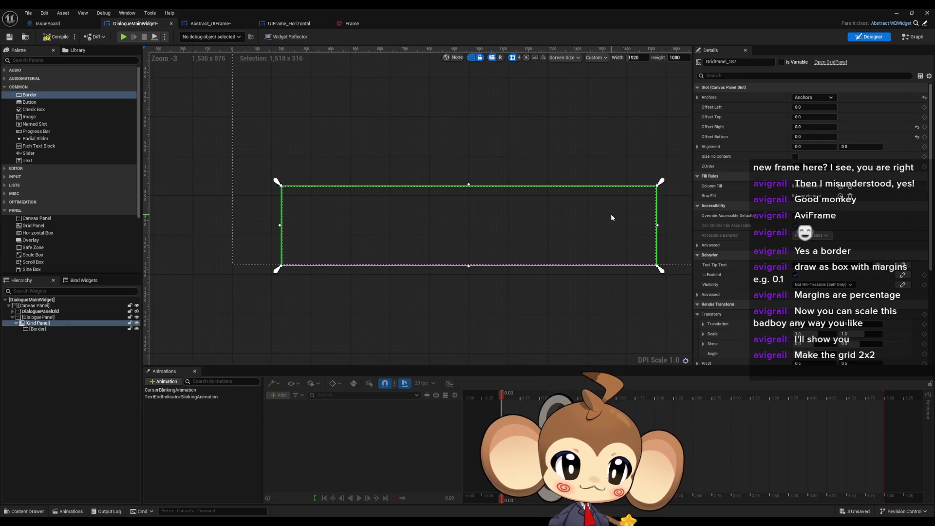
pyautogui.moveTo(616, 214); pyautogui.dragTo(567, 231)
pyautogui.click(697, 245)
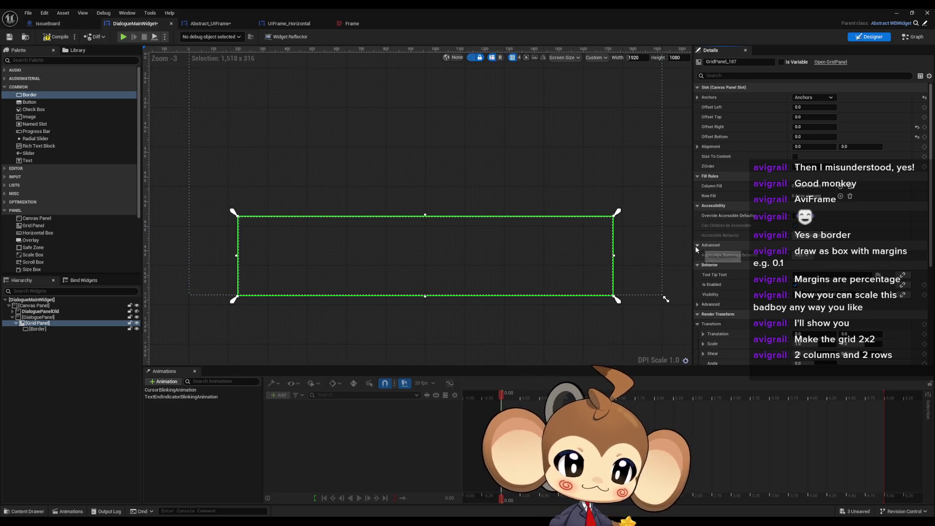
pyautogui.click(696, 245)
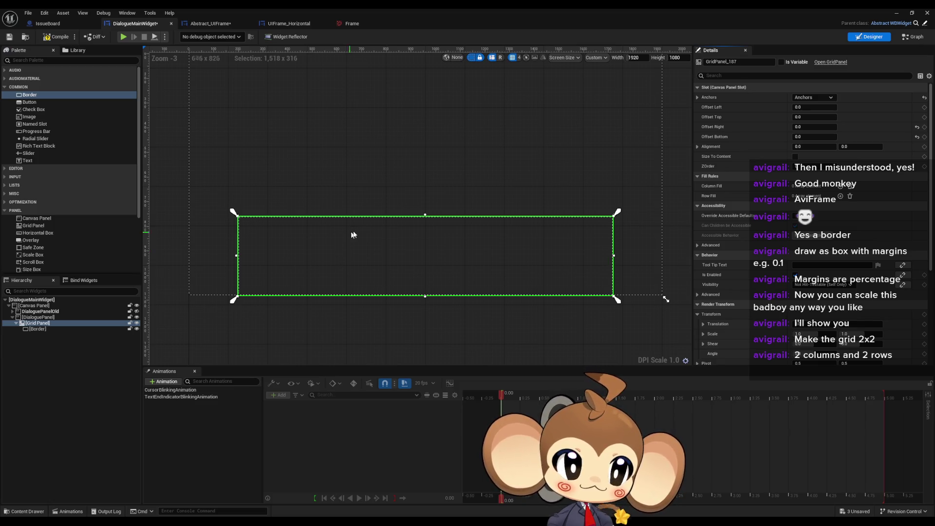
# Step: Paste a test copy of the Border into the grid panel and move it to the second column
pyautogui.click(33, 336)
pyautogui.click(39, 329)
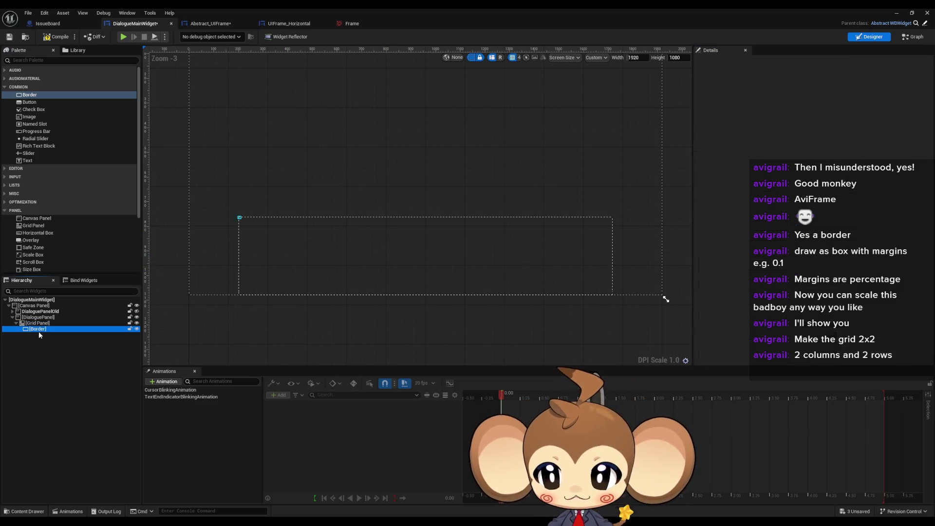
pyautogui.click(39, 324)
pyautogui.hotkey('ctrl', 'v')
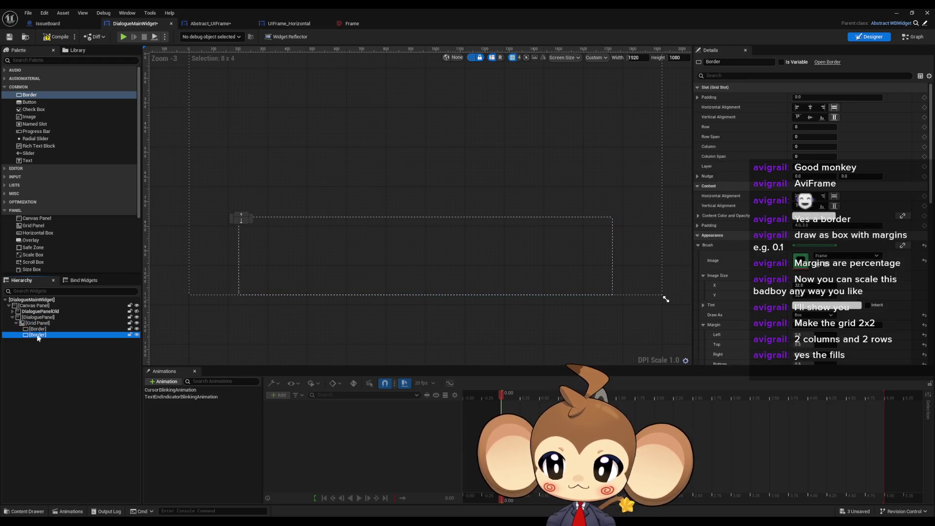
pyautogui.moveTo(251, 220)
pyautogui.mouseDown()
pyautogui.moveTo(215, 254)
pyautogui.moveTo(240, 215)
pyautogui.mouseUp()
pyautogui.scroll(5, 236, 224)
pyautogui.scroll(10, 244, 205)
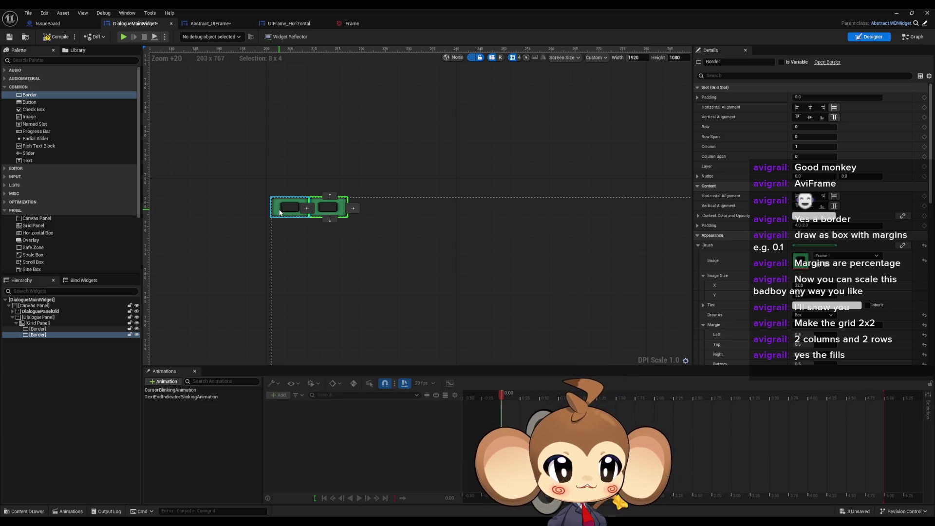
# Step: Delete the copied Border and add two Column Fill and two Row Fill entries to the Grid Panel
pyautogui.click(56, 335)
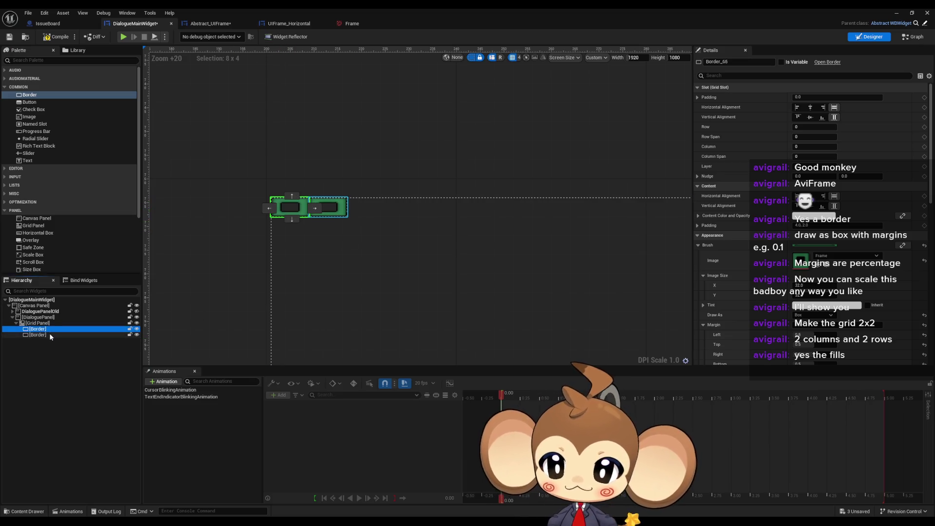
pyautogui.press('Delete')
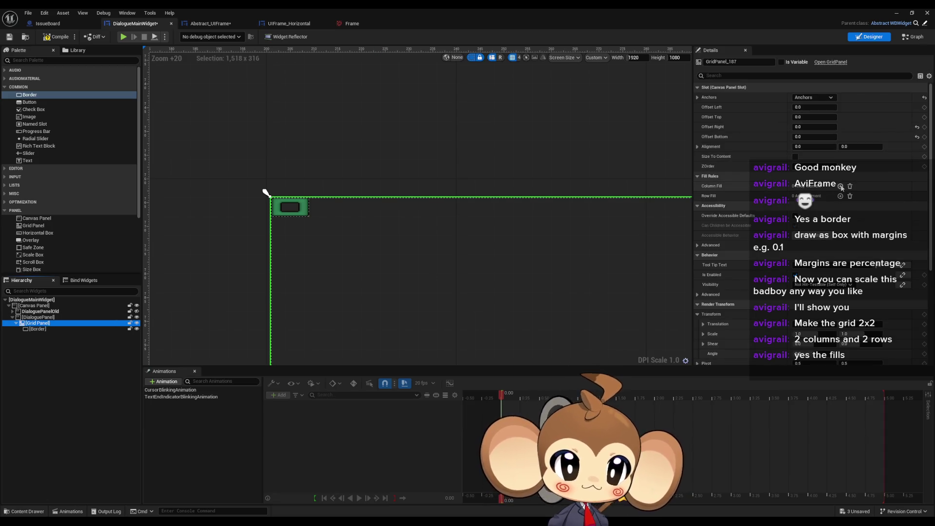
pyautogui.click(842, 188)
pyautogui.click(841, 218)
pyautogui.click(841, 218)
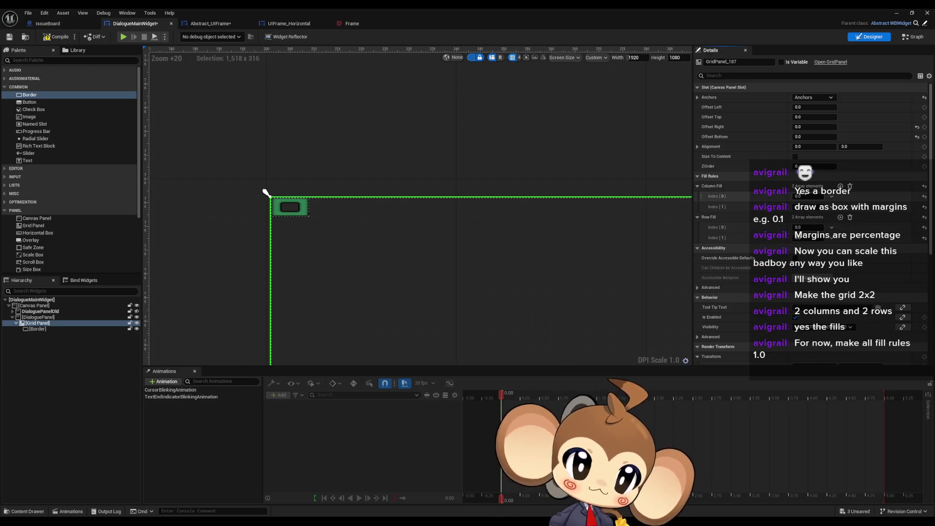
# Step: Set the grid's Column Fill Index[0] and Row Fill Index[0] to 1.0
pyautogui.write('1')
pyautogui.press('Return')
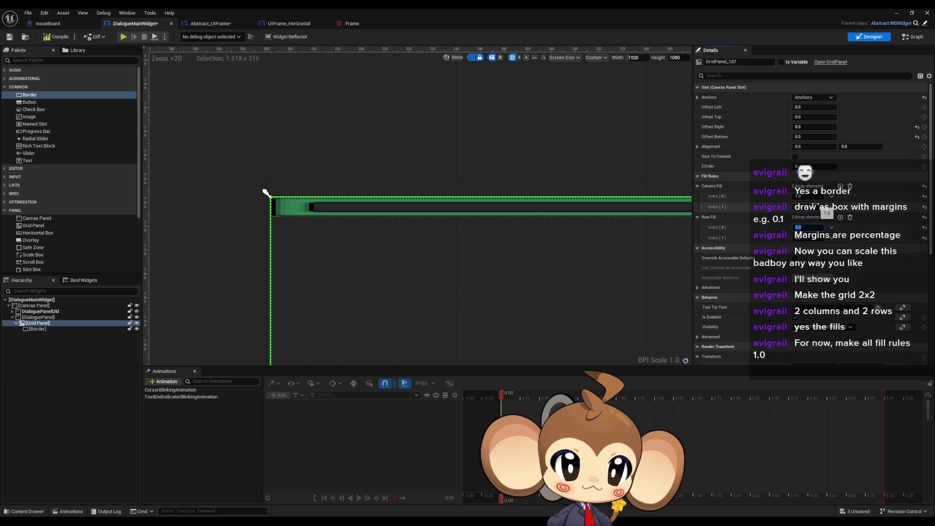
pyautogui.write('1')
pyautogui.press('Return')
pyautogui.scroll(-6, 516, 236)
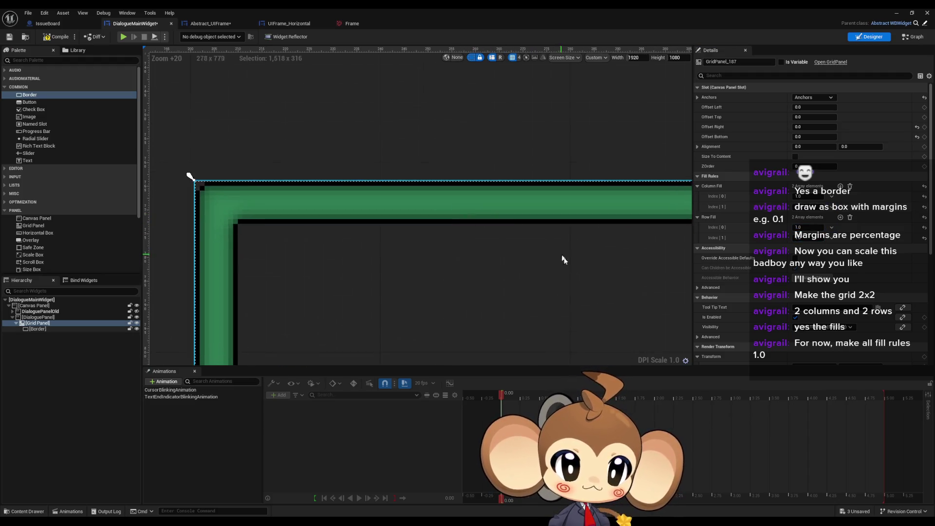
pyautogui.scroll(-4, 440, 243)
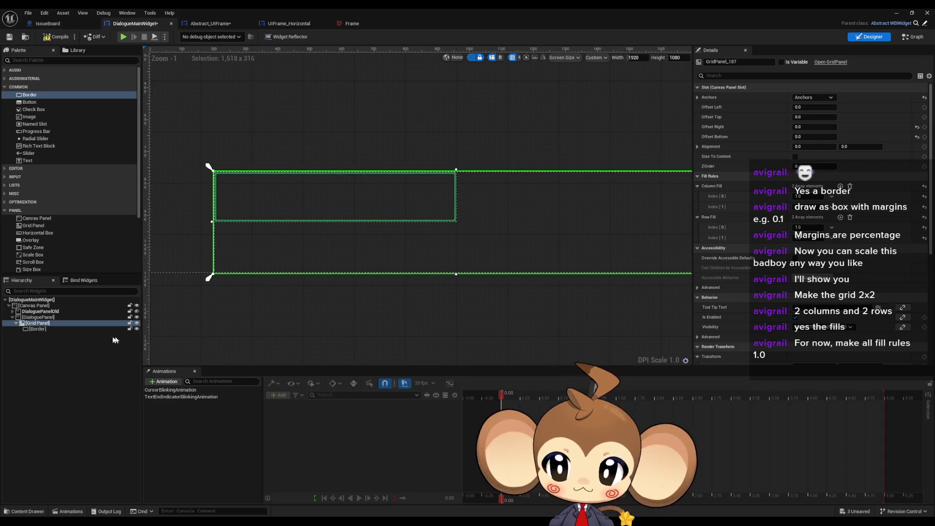
# Step: Duplicate the Border twice with Ctrl+D and place the copies in the top-right and bottom-right grid cells
pyautogui.click(48, 331)
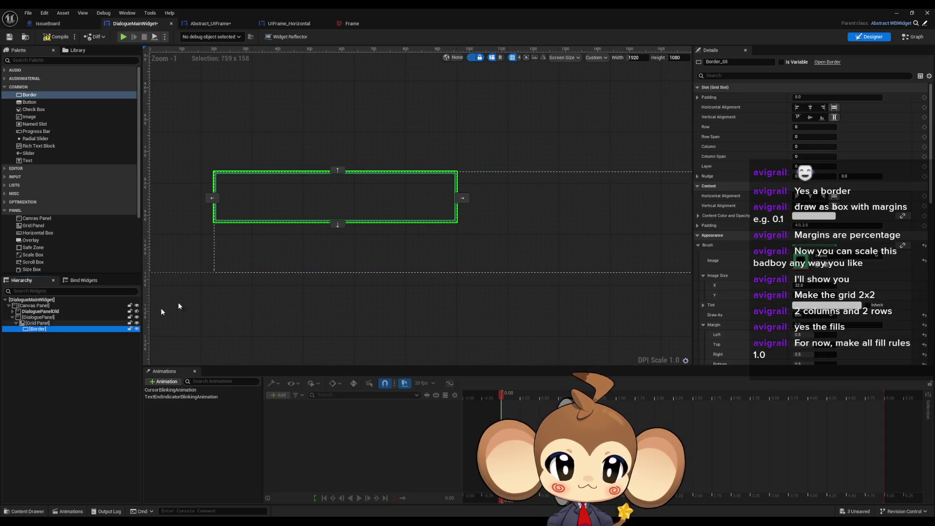
pyautogui.moveTo(472, 194)
pyautogui.mouseDown()
pyautogui.moveTo(510, 211)
pyautogui.moveTo(505, 233)
pyautogui.moveTo(272, 219)
pyautogui.moveTo(258, 228)
pyautogui.moveTo(488, 238)
pyautogui.mouseUp()
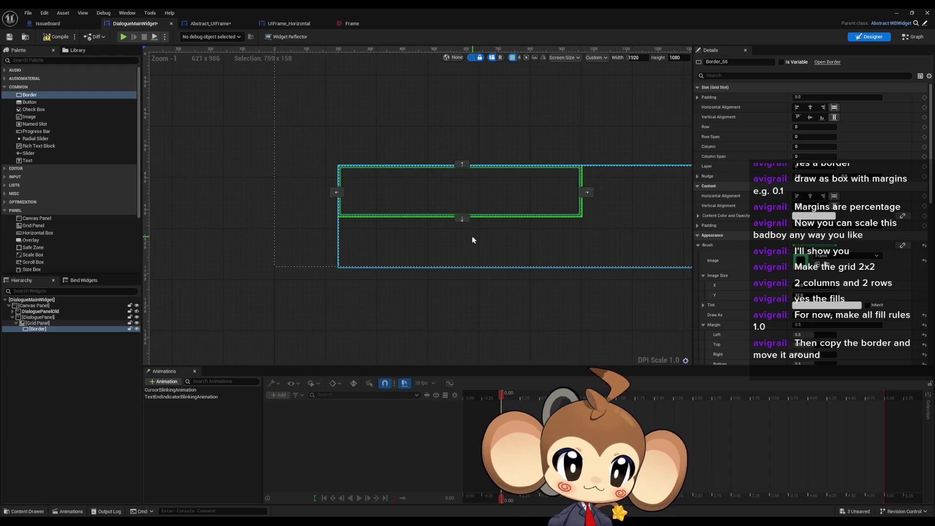
pyautogui.moveTo(469, 240); pyautogui.dragTo(468, 239)
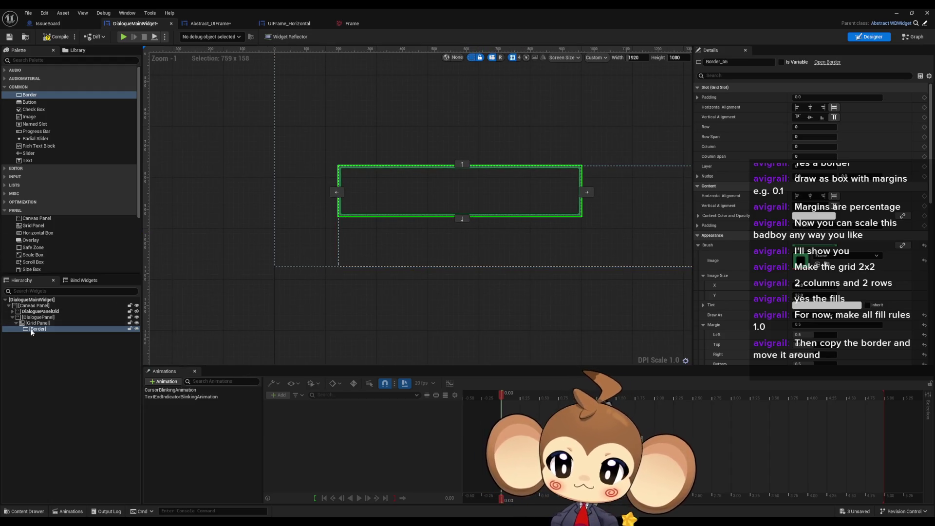
pyautogui.hotkey('ctrl', 'd')
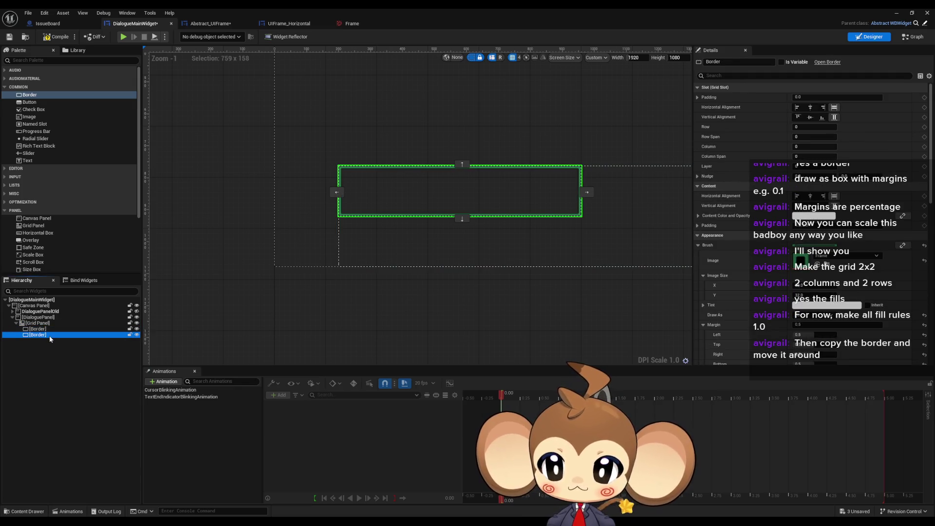
pyautogui.hotkey('ctrl', 'd')
pyautogui.click(38, 335)
pyautogui.moveTo(458, 192)
pyautogui.mouseDown()
pyautogui.moveTo(593, 192)
pyautogui.moveTo(497, 235)
pyautogui.mouseUp()
pyautogui.click(458, 192)
pyautogui.moveTo(458, 192)
pyautogui.mouseDown()
pyautogui.moveTo(595, 192)
pyautogui.moveTo(624, 236)
pyautogui.moveTo(502, 217)
pyautogui.moveTo(435, 290)
pyautogui.mouseUp()
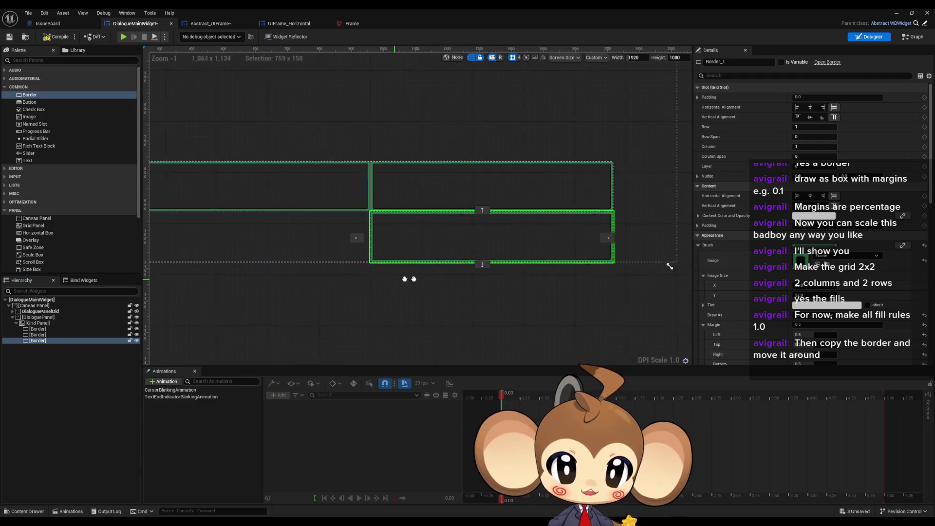
pyautogui.scroll(5, 423, 226)
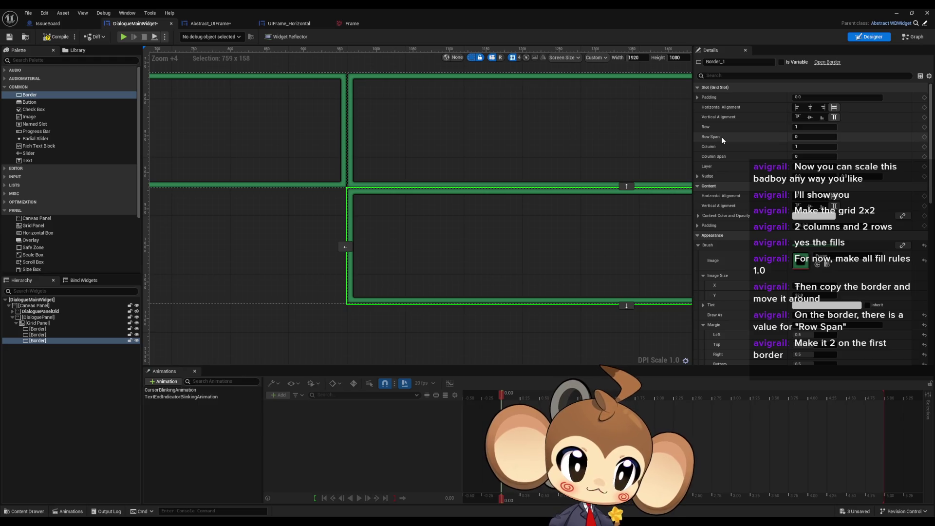
# Step: Set the top-left Border's Row Span to 2 so it fills the whole left column
pyautogui.click(247, 187)
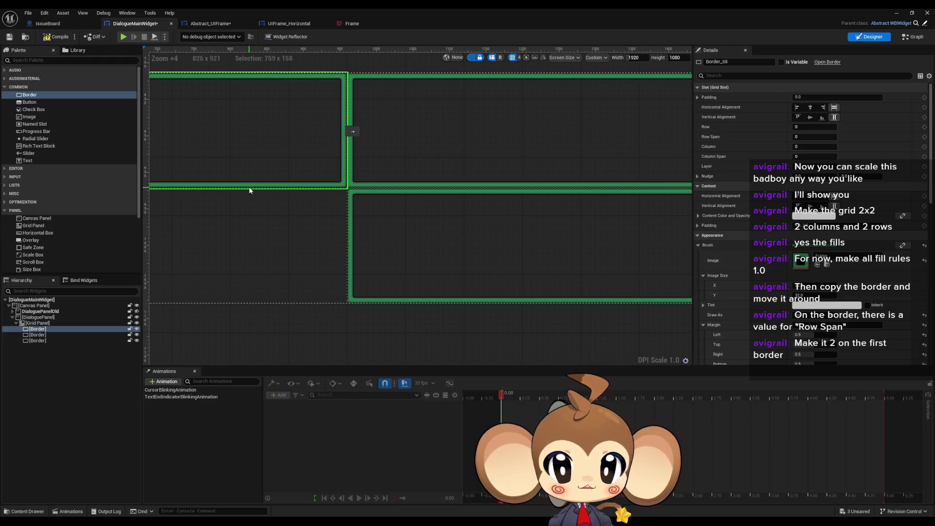
pyautogui.moveTo(249, 187); pyautogui.dragTo(429, 204)
pyautogui.write('2')
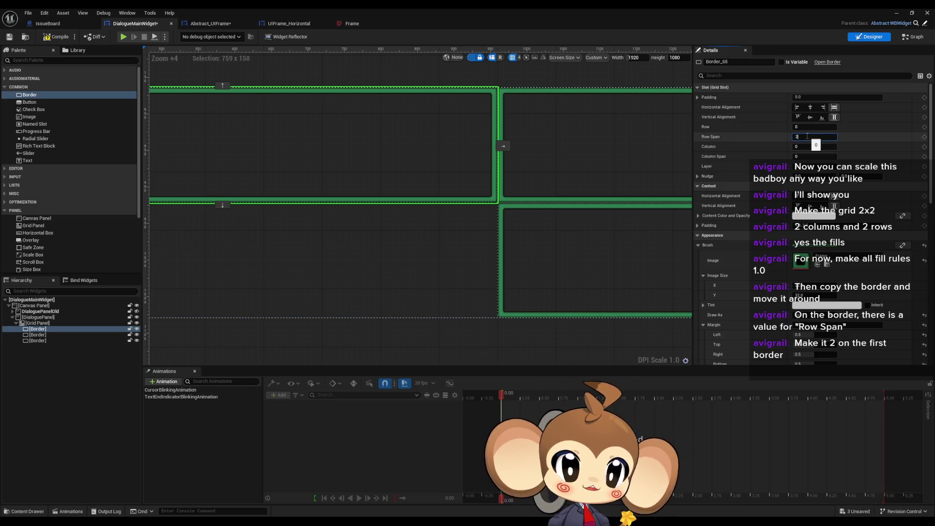
pyautogui.press('Return')
pyautogui.scroll(-5, 379, 200)
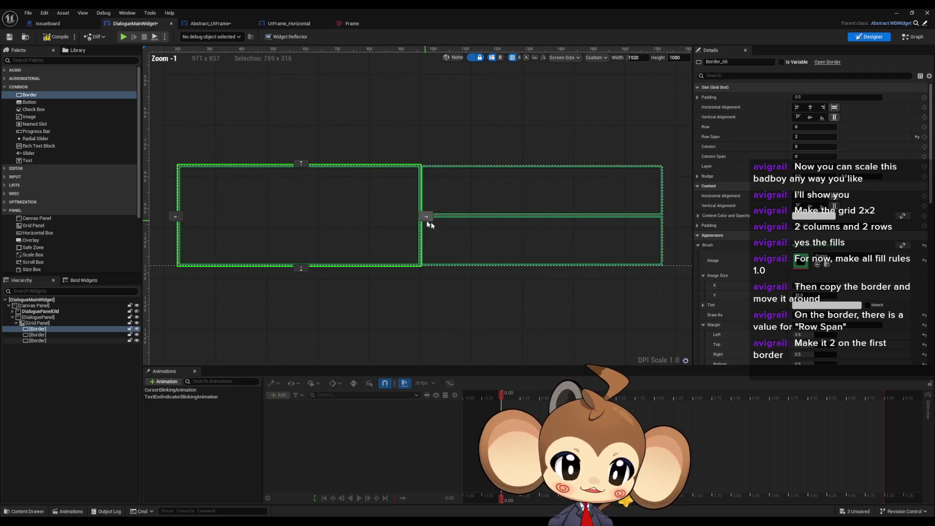
pyautogui.moveTo(430, 225); pyautogui.dragTo(394, 230)
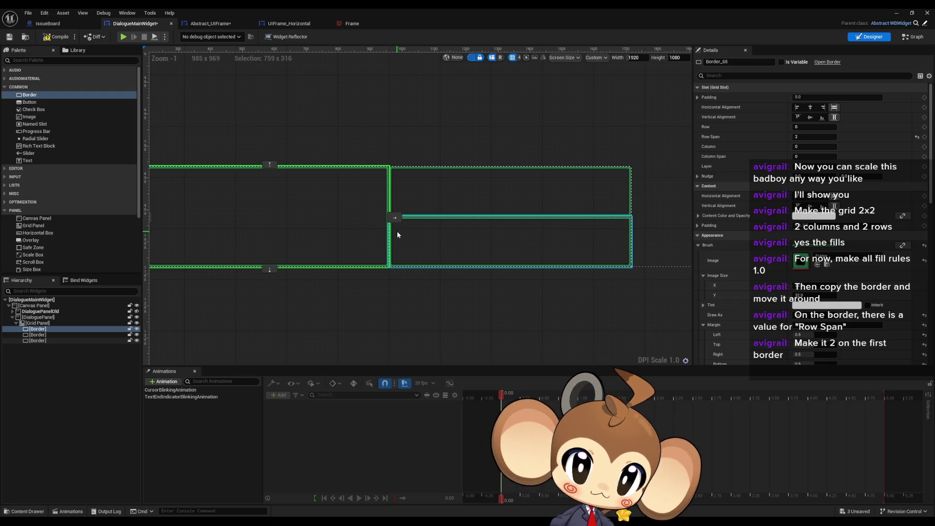
pyautogui.scroll(7, 401, 232)
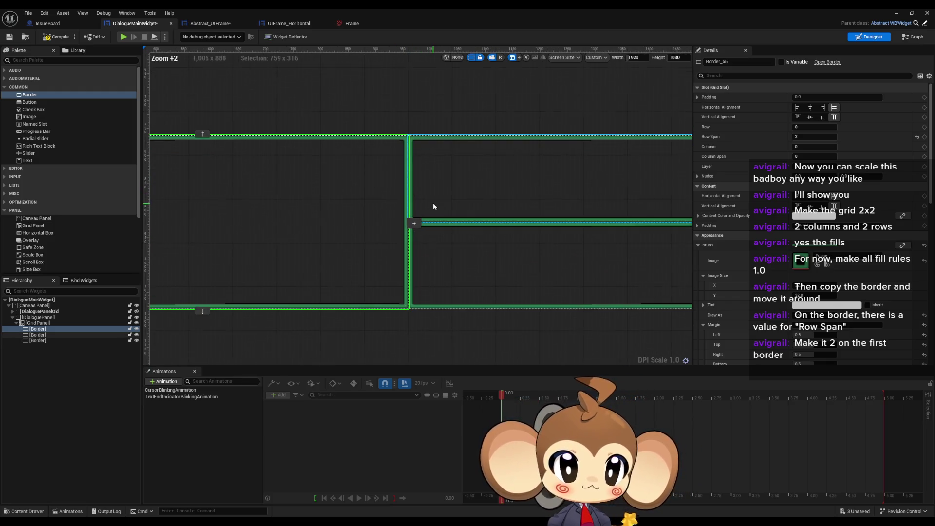
pyautogui.scroll(3, 397, 117)
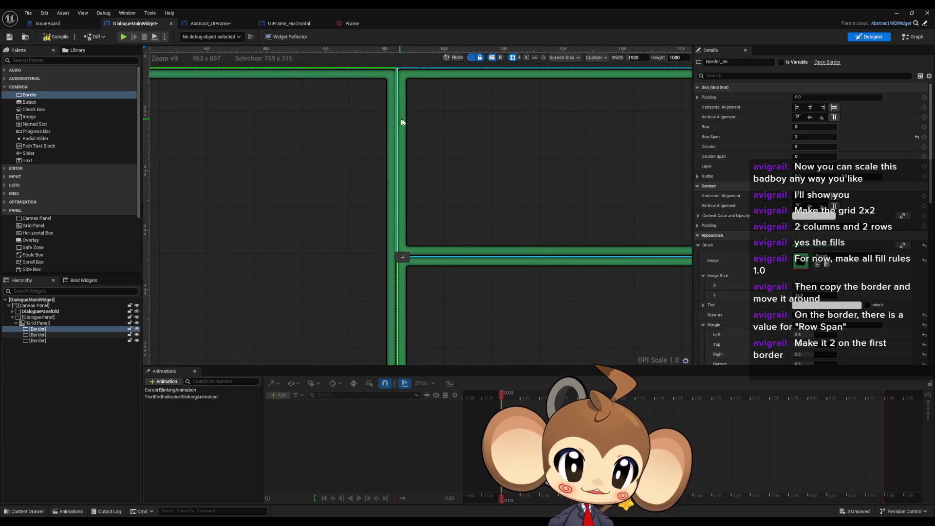
pyautogui.scroll(-1, 402, 126)
pyautogui.scroll(1, 428, 216)
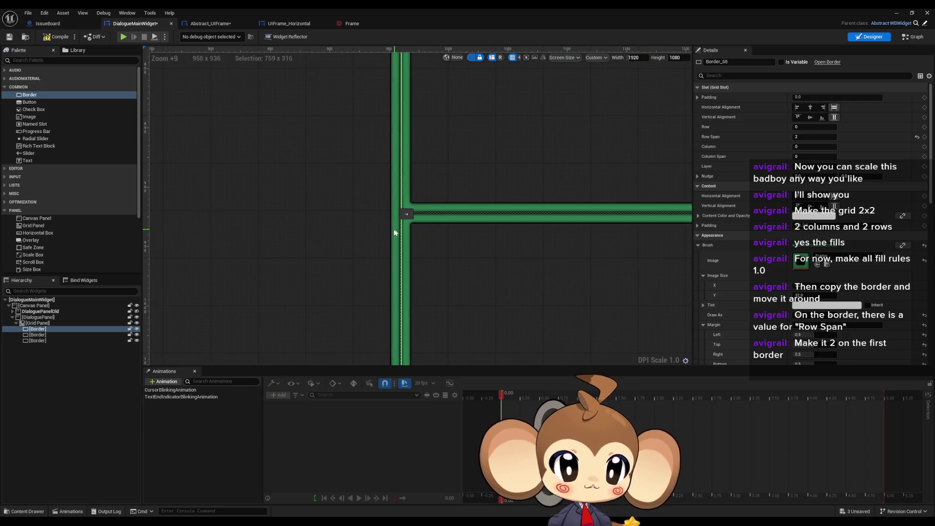
pyautogui.scroll(-9, 604, 232)
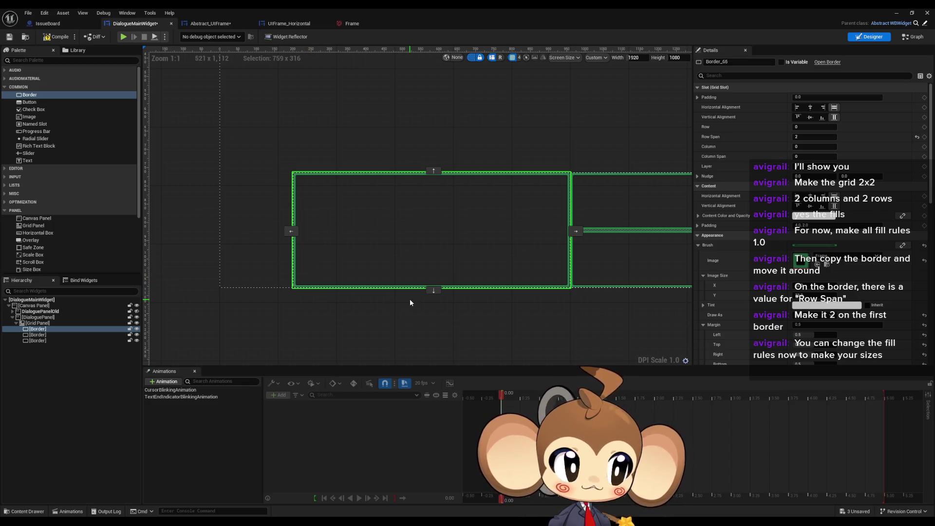
pyautogui.moveTo(513, 300); pyautogui.dragTo(466, 295)
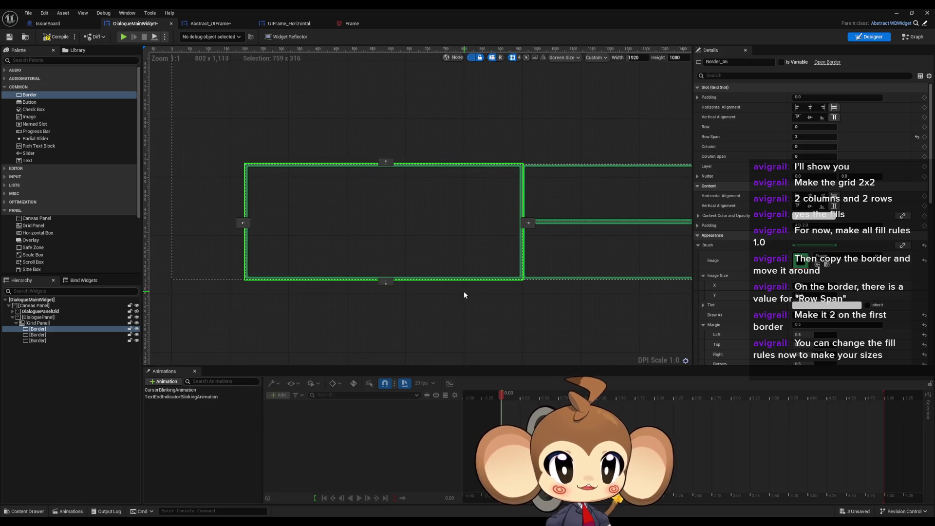
# Step: Try wider Column Fill Index[0] values on the Grid Panel, reset it to 1, then bring up GIMP
pyautogui.click(36, 323)
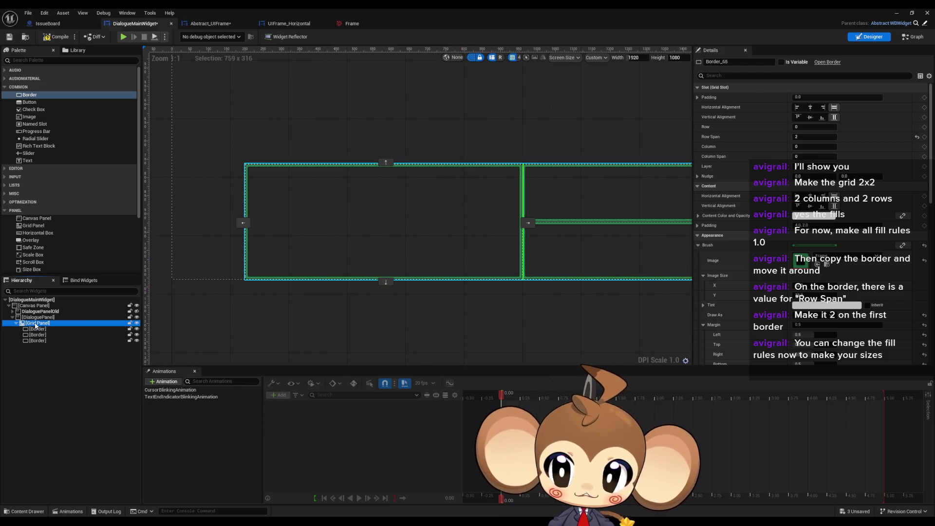
pyautogui.moveTo(594, 225); pyautogui.dragTo(559, 229)
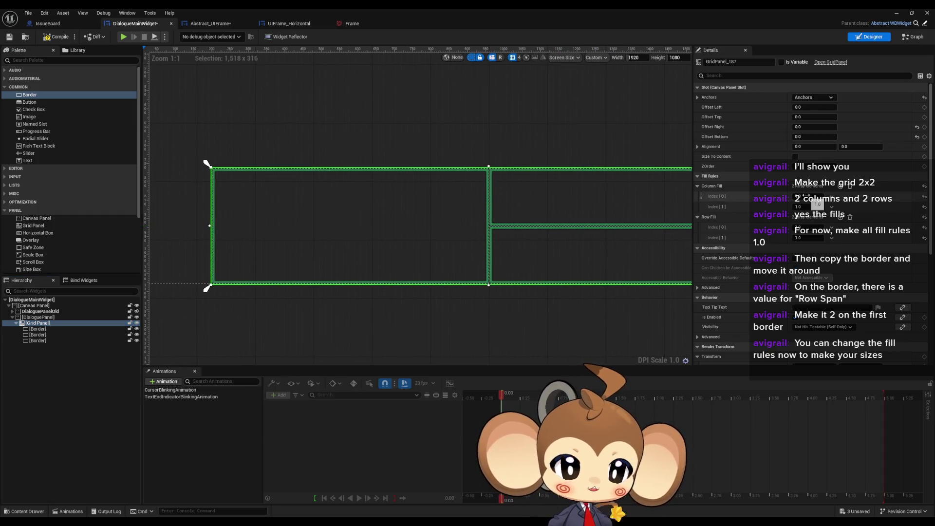
pyautogui.moveTo(809, 197)
pyautogui.mouseDown()
pyautogui.moveTo(858, 197)
pyautogui.moveTo(762, 197)
pyautogui.moveTo(816, 197)
pyautogui.mouseUp()
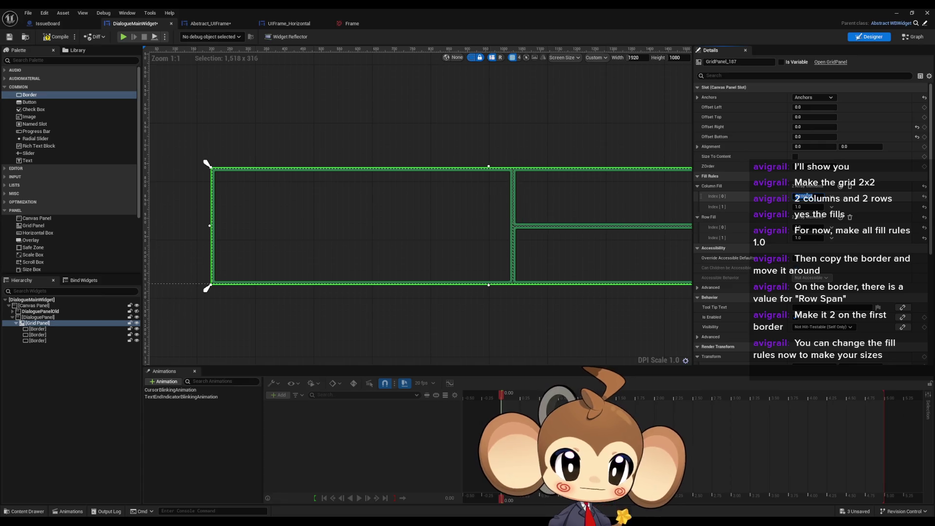
pyautogui.write('1')
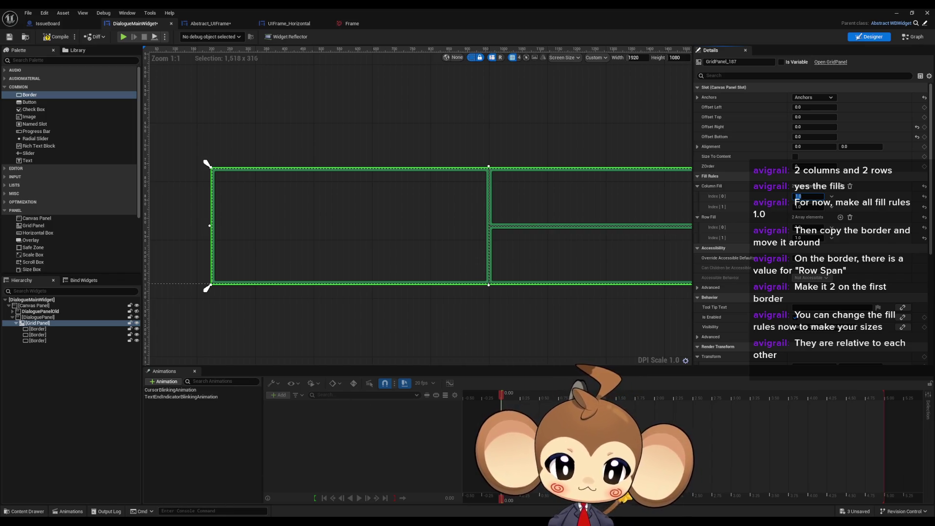
pyautogui.hotkey('alt', 'Tab')
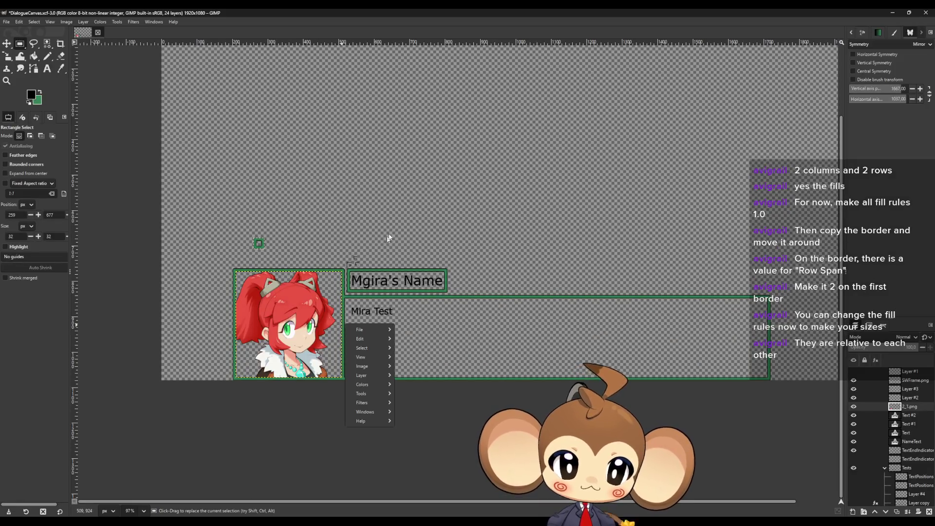
# Step: Select the Pencil tool and add a new empty layer, Layer #5, above Layer #1
pyautogui.scroll(-4, 423, 184)
pyautogui.hscroll(-3, 423, 184)
pyautogui.scroll(5, 321, 244)
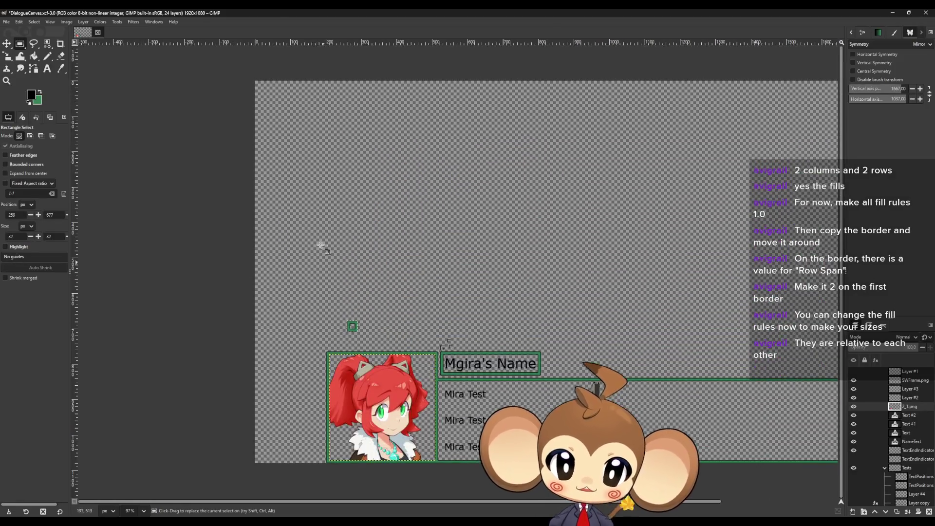
pyautogui.scroll(3, 362, 429)
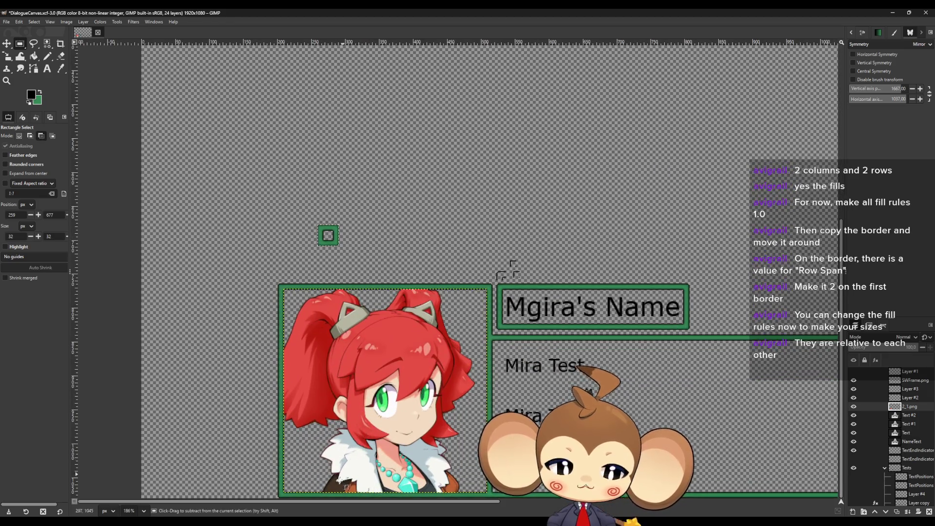
pyautogui.scroll(7, 361, 432)
pyautogui.scroll(-1, 245, 429)
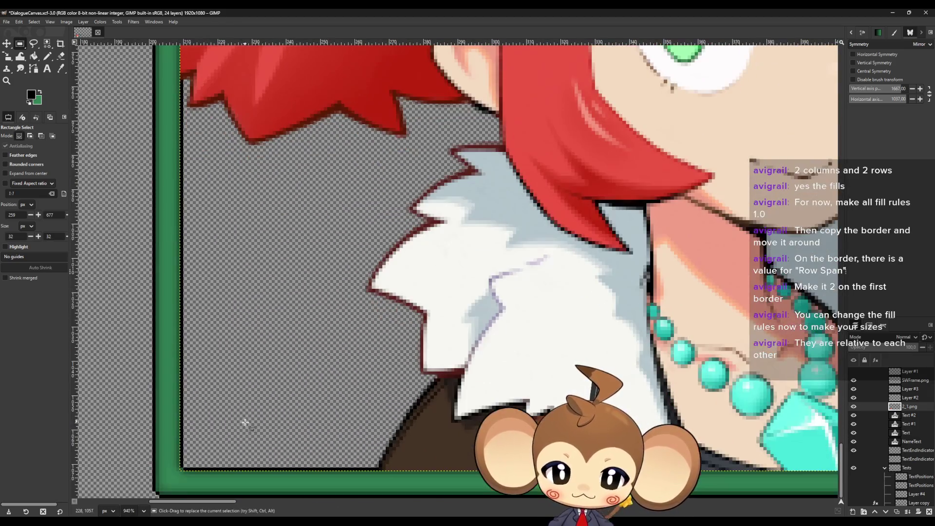
pyautogui.press('n')
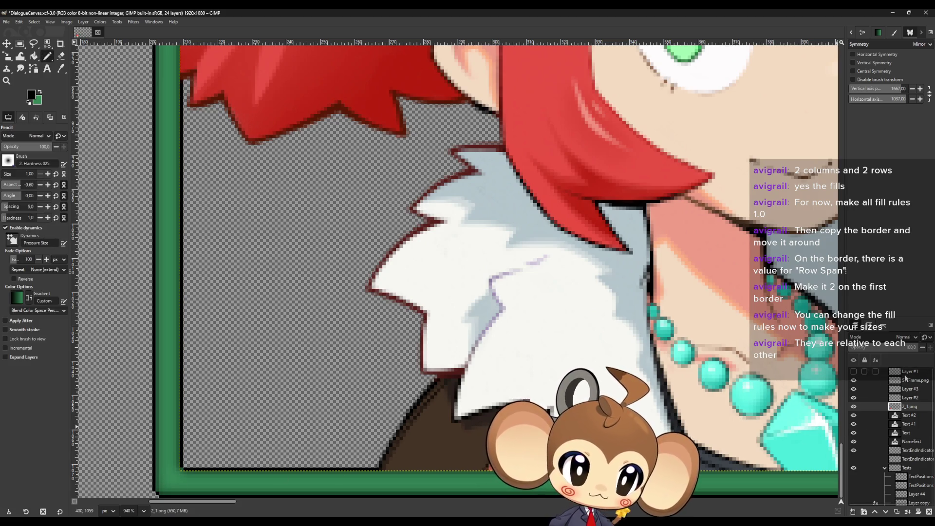
pyautogui.click(906, 373)
pyautogui.click(853, 511)
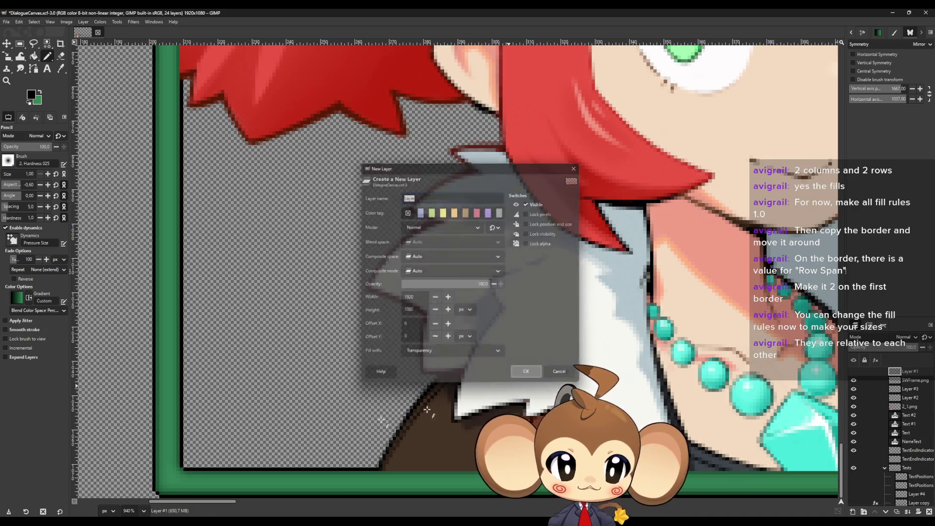
pyautogui.press('Return')
# Step: Mark a point at the frame's lower-left corner and zoom in on the green frame corners
pyautogui.click(153, 496)
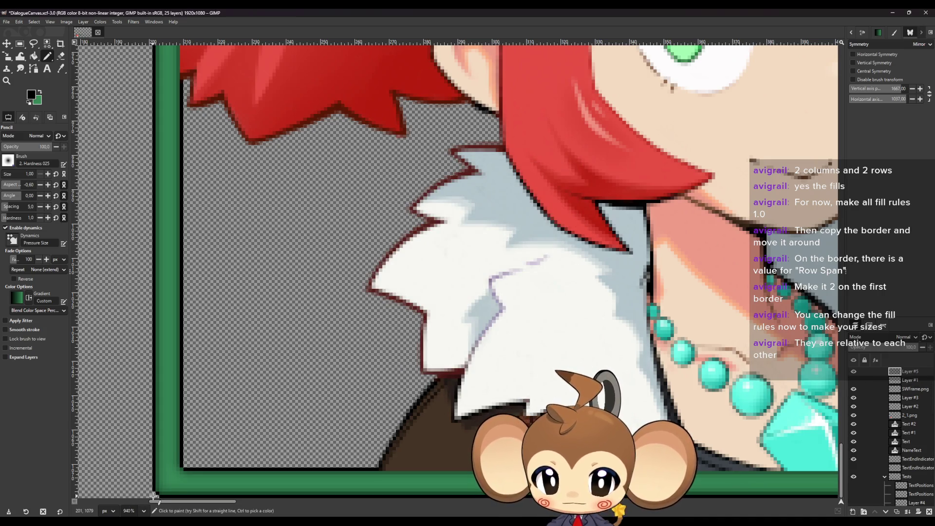
pyautogui.scroll(-1, 153, 496)
pyautogui.scroll(3, 161, 482)
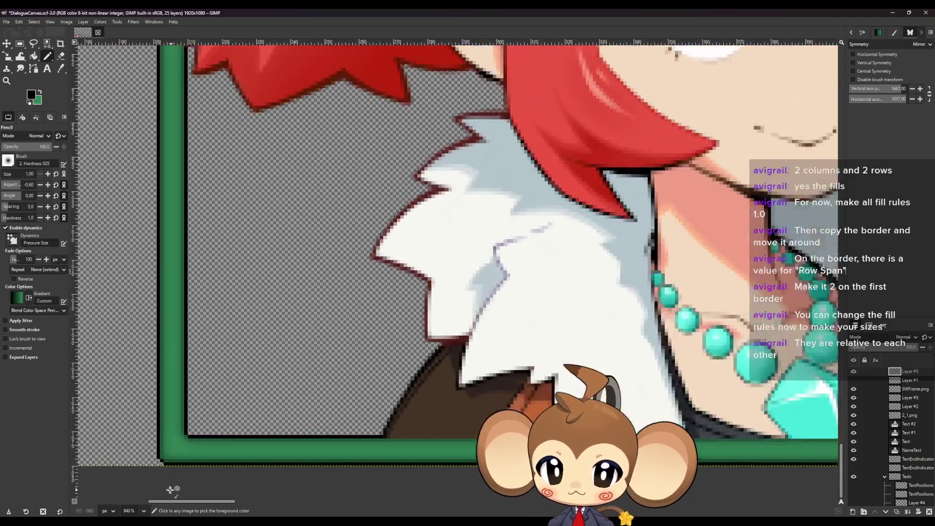
pyautogui.scroll(-10, 169, 459)
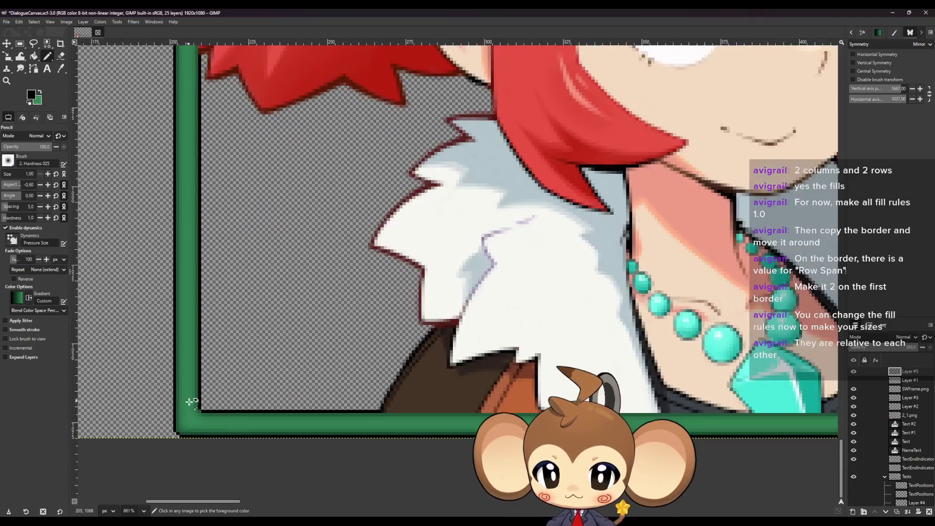
pyautogui.scroll(11, 745, 388)
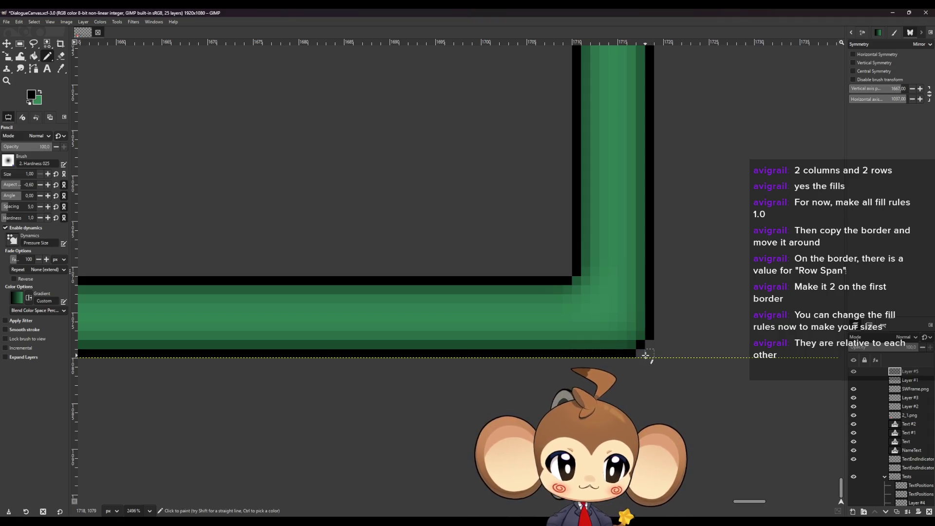
pyautogui.scroll(-11, 650, 355)
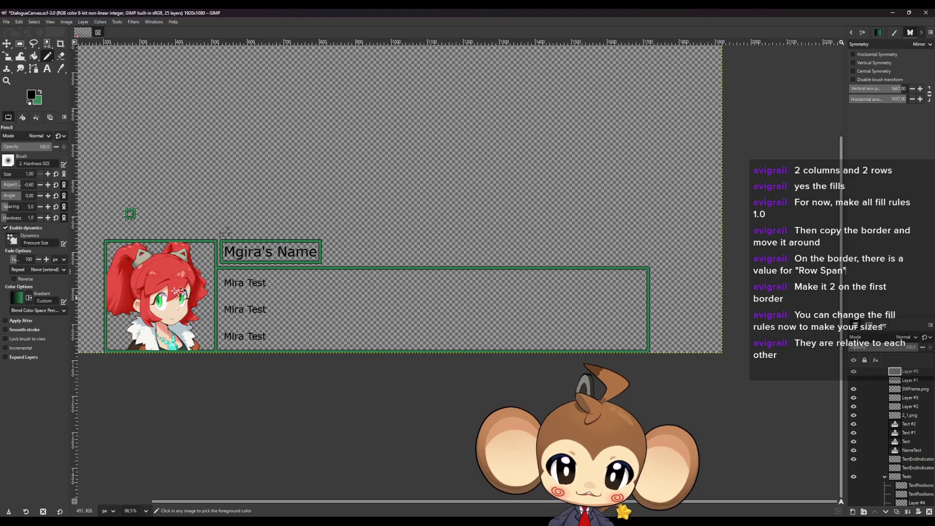
pyautogui.scroll(2, 107, 240)
pyautogui.scroll(5, 106, 240)
pyautogui.scroll(2, 125, 234)
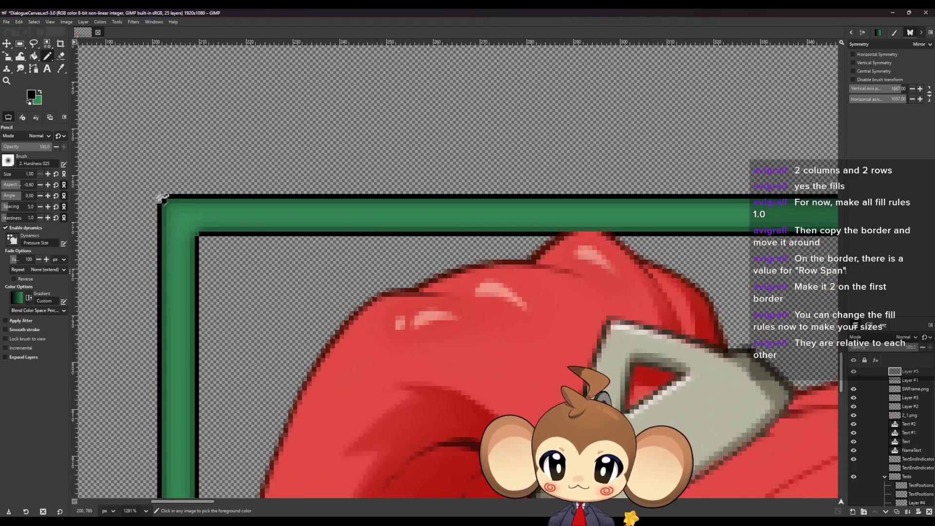
pyautogui.scroll(-15, 159, 272)
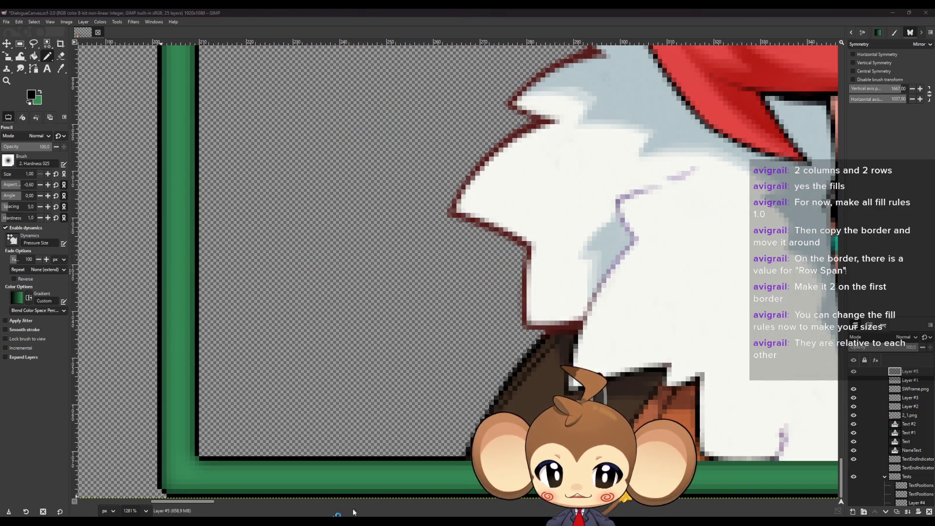
# Step: Enter 1518, dismiss the notes, and check the Unreal widget editor
pyautogui.write('1518')
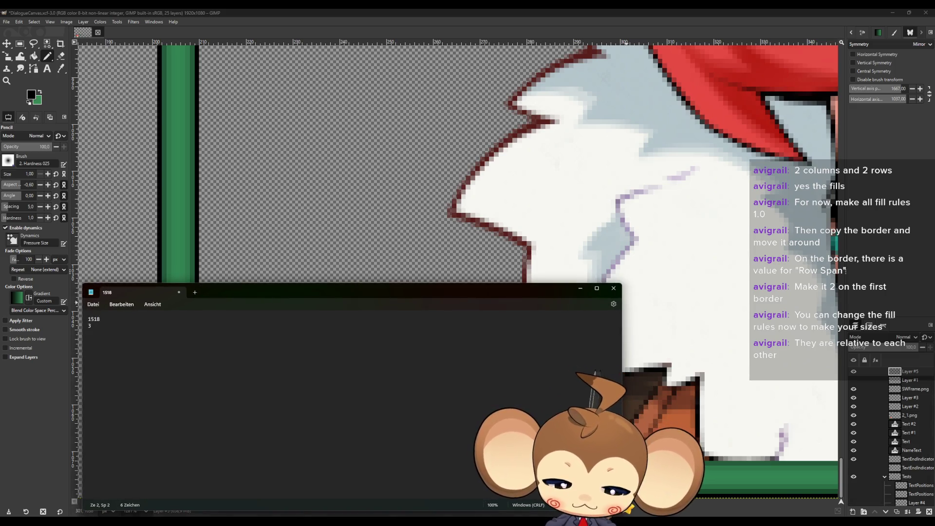
pyautogui.click(580, 288)
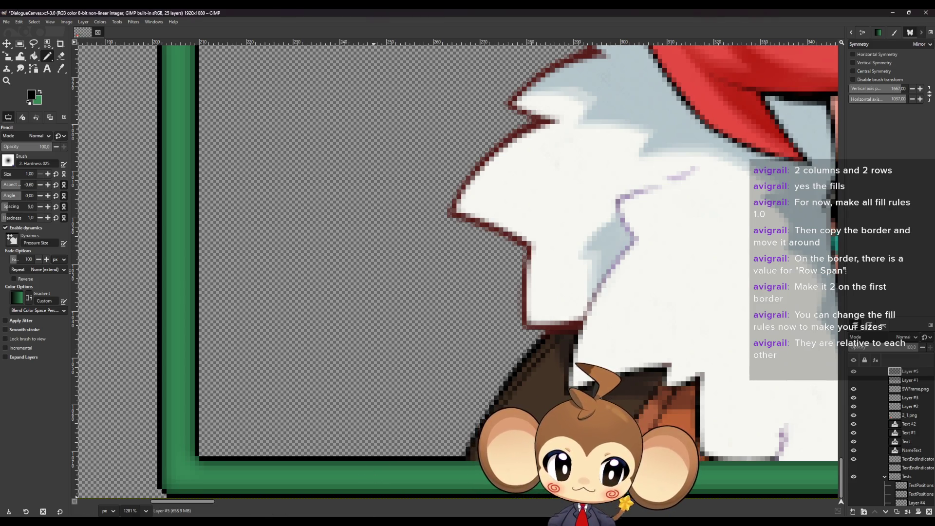
pyautogui.click(405, 488)
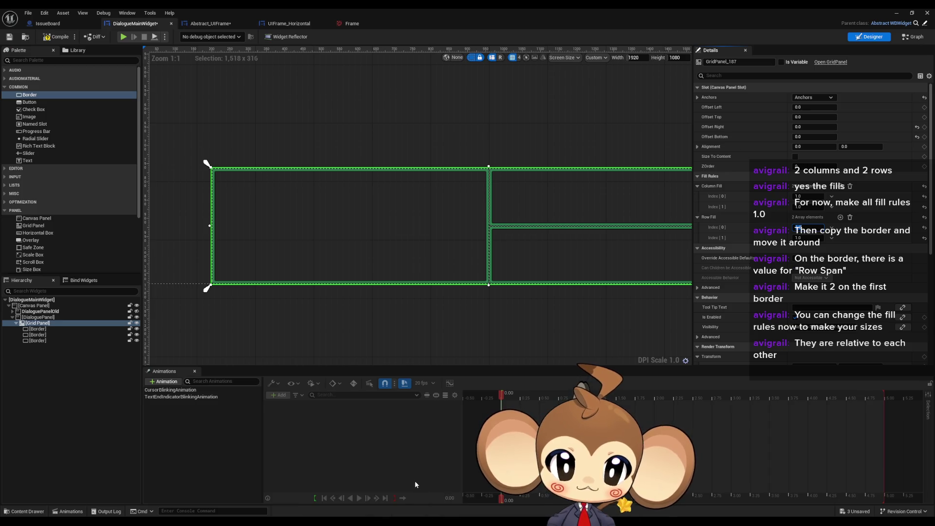
# Step: Back in GIMP, zoom out until the portrait, name and text frames are all visible
pyautogui.hotkey('alt', 'Tab')
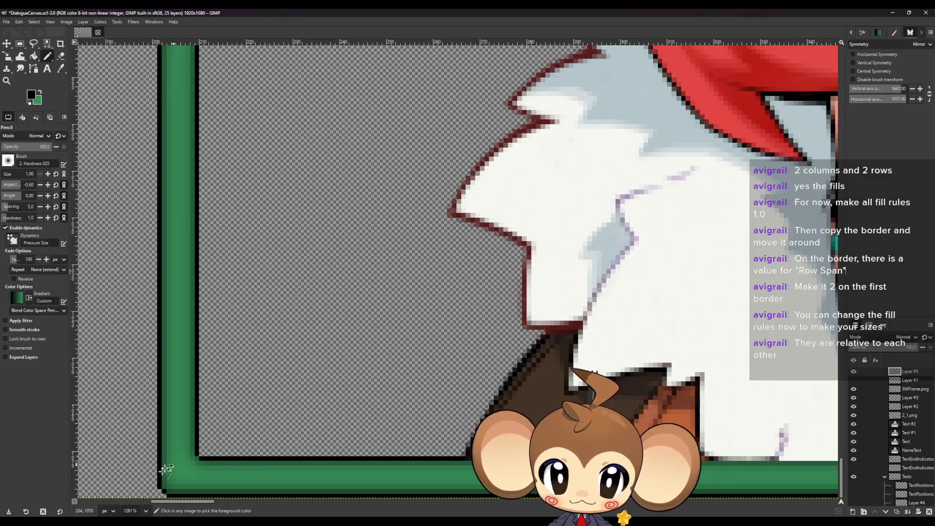
pyautogui.scroll(1, 159, 494)
pyautogui.scroll(5, 158, 494)
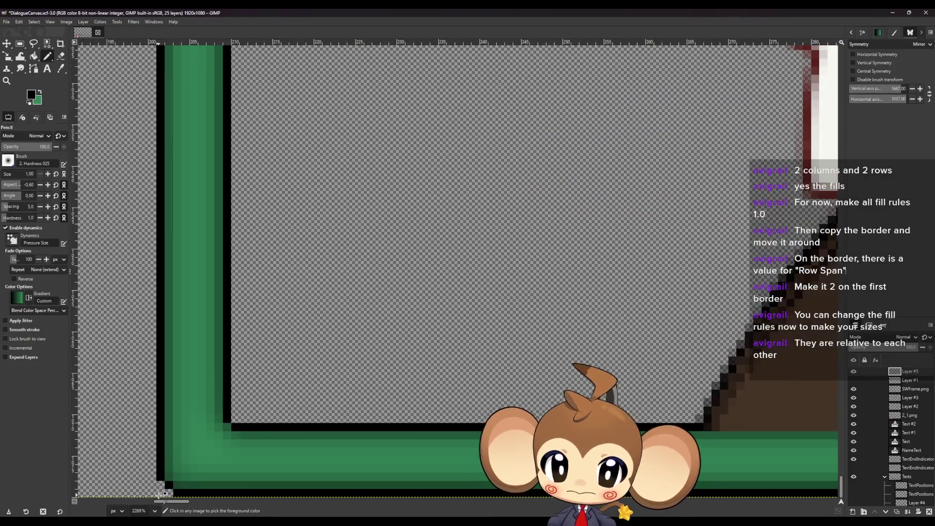
pyautogui.scroll(-6, 161, 492)
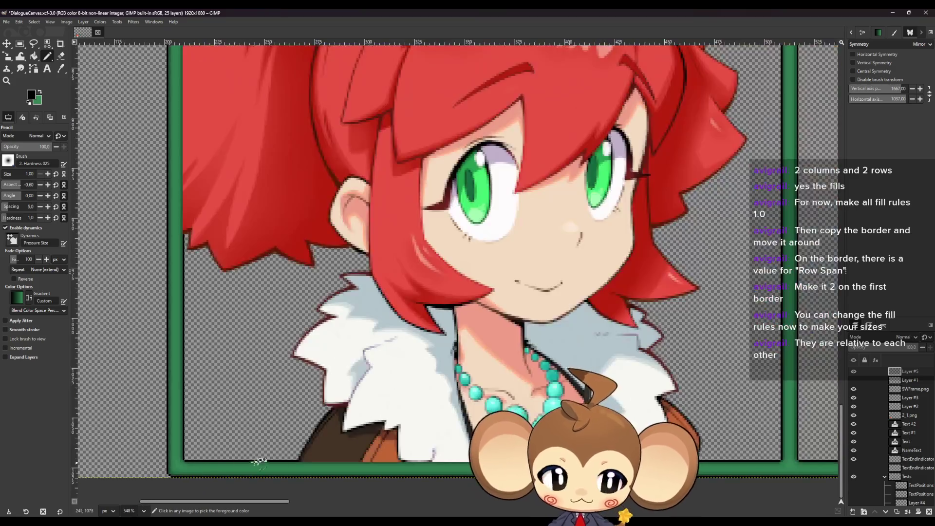
pyautogui.scroll(4, 684, 478)
pyautogui.scroll(4, 684, 475)
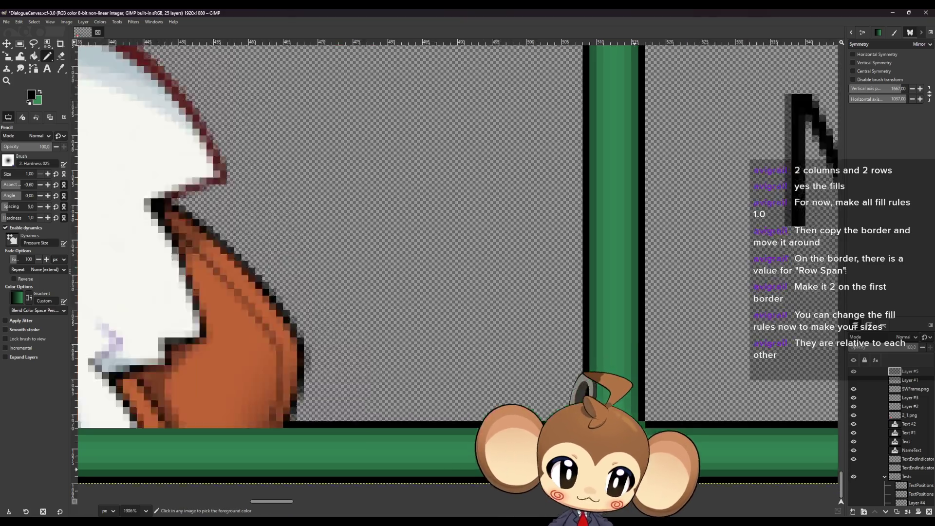
pyautogui.scroll(-14, 361, 451)
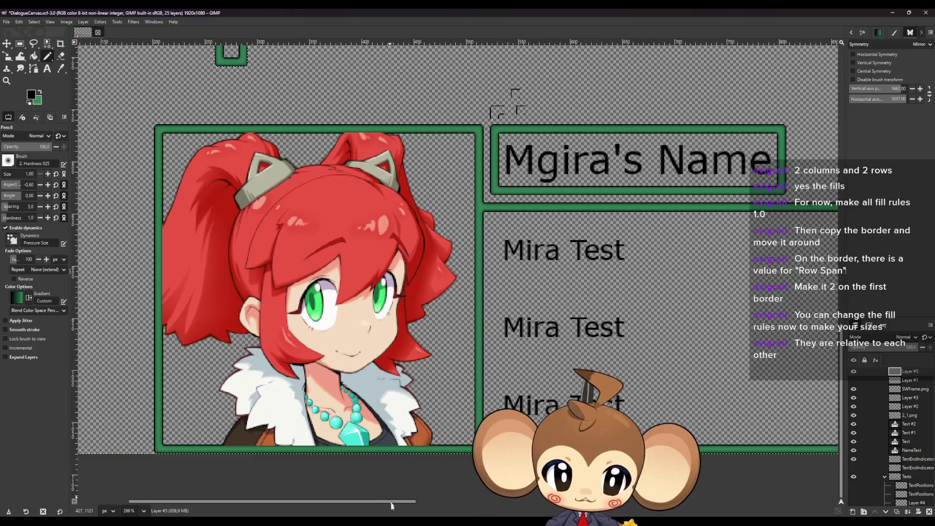
# Step: In the DialogueMainWidget editor, set the grid's column fills to 316 and 1202
pyautogui.moveTo(383, 522)
pyautogui.click(409, 495)
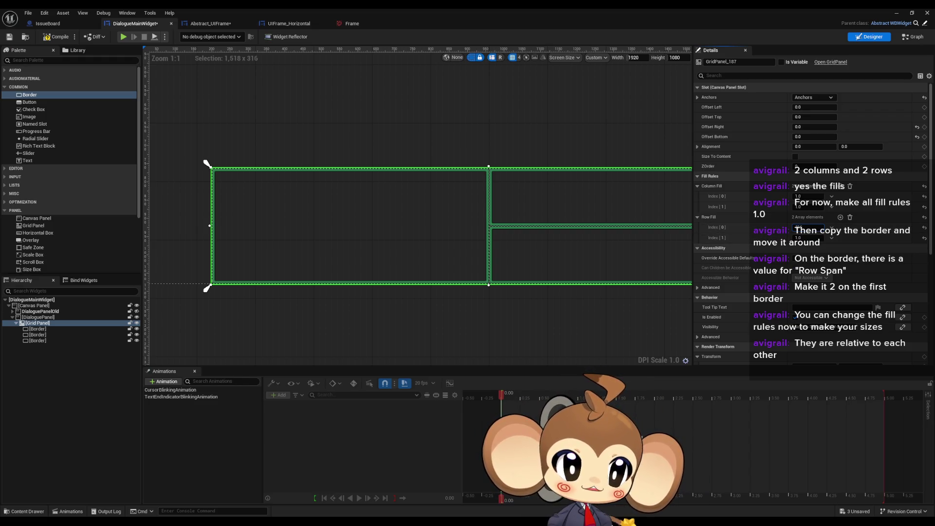
pyautogui.write('0')
pyautogui.press('Tab')
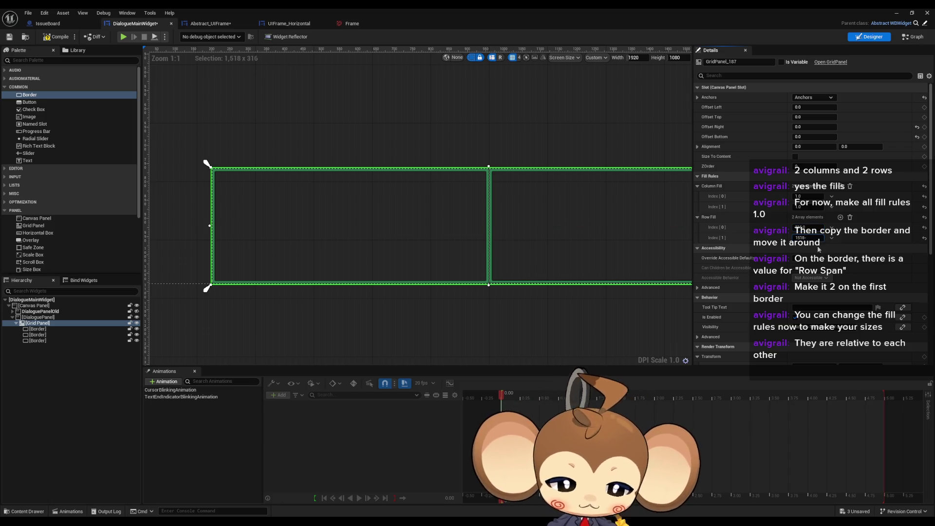
pyautogui.write('1202')
pyautogui.press('Return')
# Step: Set Row Fill Index[1] to 1.0 so the right column splits into two equal rows
pyautogui.moveTo(531, 193)
pyautogui.mouseDown()
pyautogui.moveTo(426, 201)
pyautogui.moveTo(546, 211)
pyautogui.mouseUp()
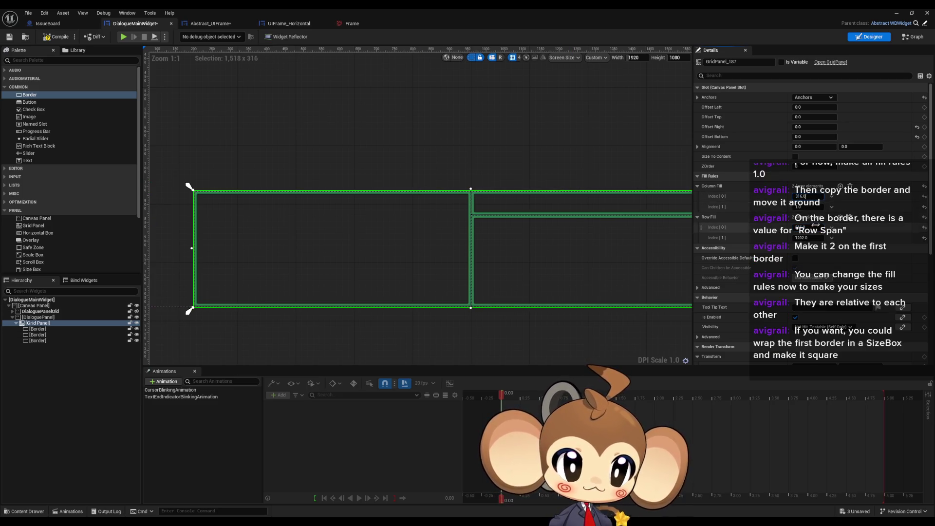
pyautogui.moveTo(801, 196); pyautogui.dragTo(804, 207)
pyautogui.click(809, 238)
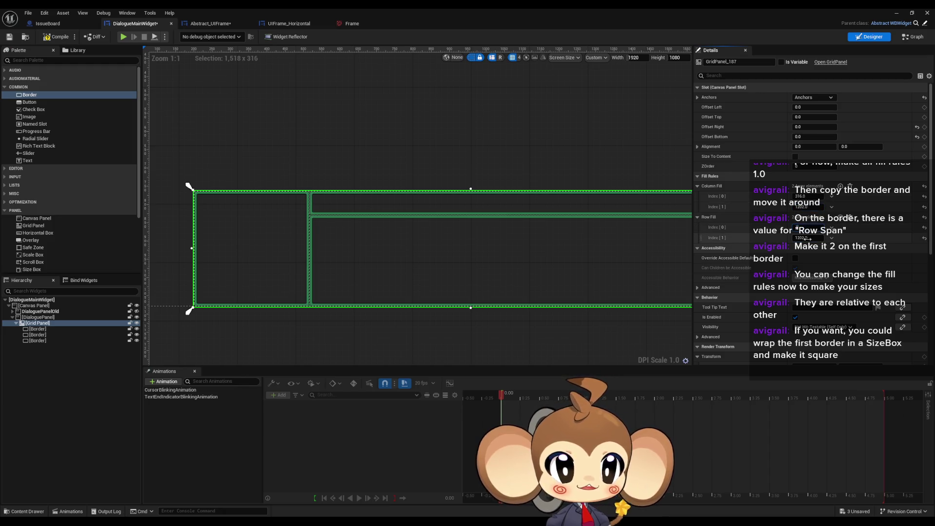
pyautogui.write('1')
pyautogui.press('Return')
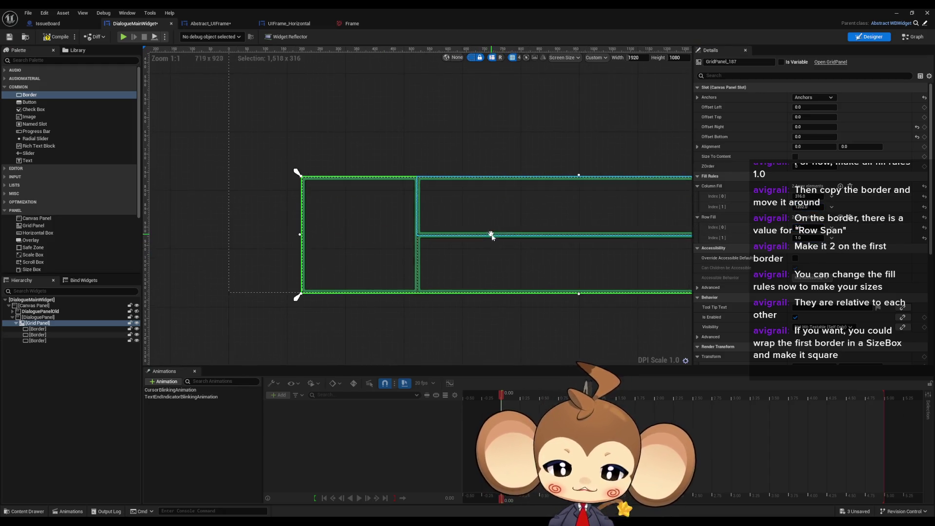
# Step: Zoom into the grid's middle divider and select the lower-right Border_1 to show its Details
pyautogui.scroll(7, 408, 271)
pyautogui.moveTo(411, 279)
pyautogui.mouseDown()
pyautogui.moveTo(533, 293)
pyautogui.moveTo(554, 312)
pyautogui.mouseUp()
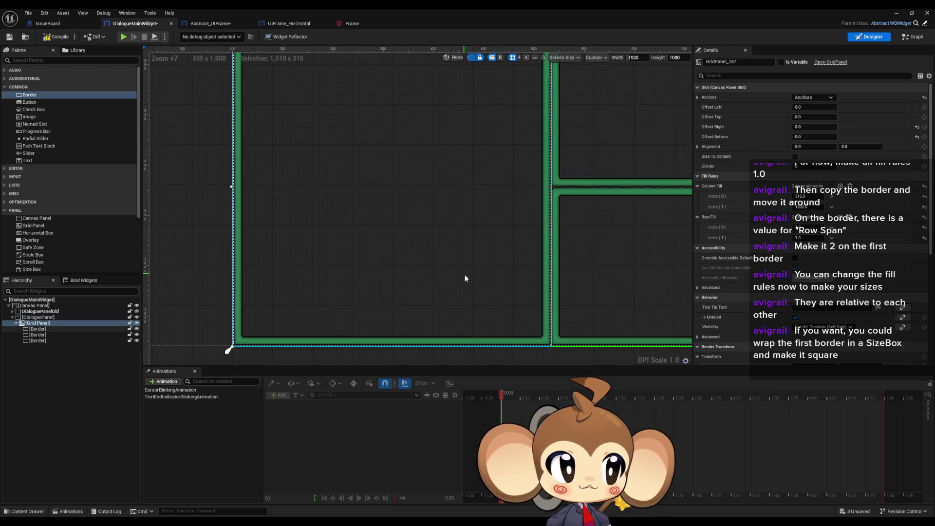
pyautogui.scroll(-2, 493, 290)
pyautogui.scroll(4, 516, 267)
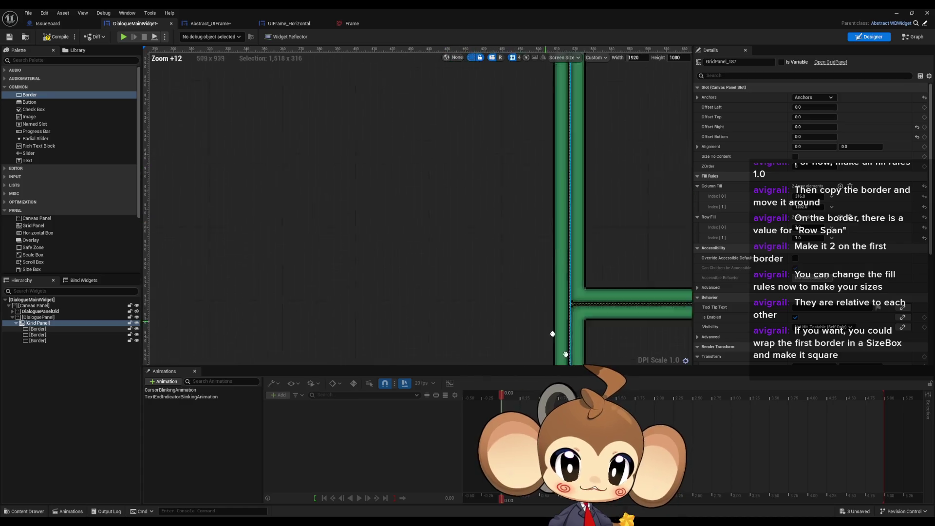
pyautogui.scroll(-6, 476, 267)
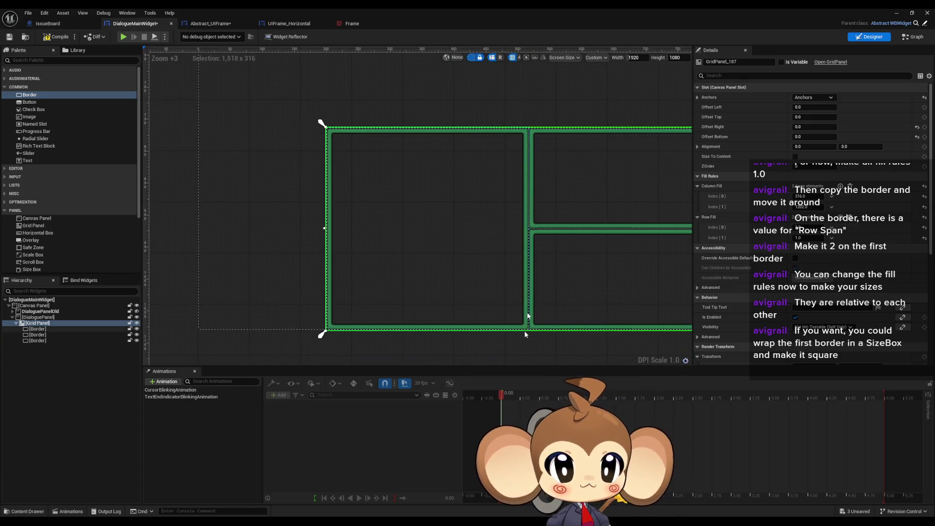
pyautogui.scroll(6, 435, 223)
pyautogui.scroll(4, 435, 223)
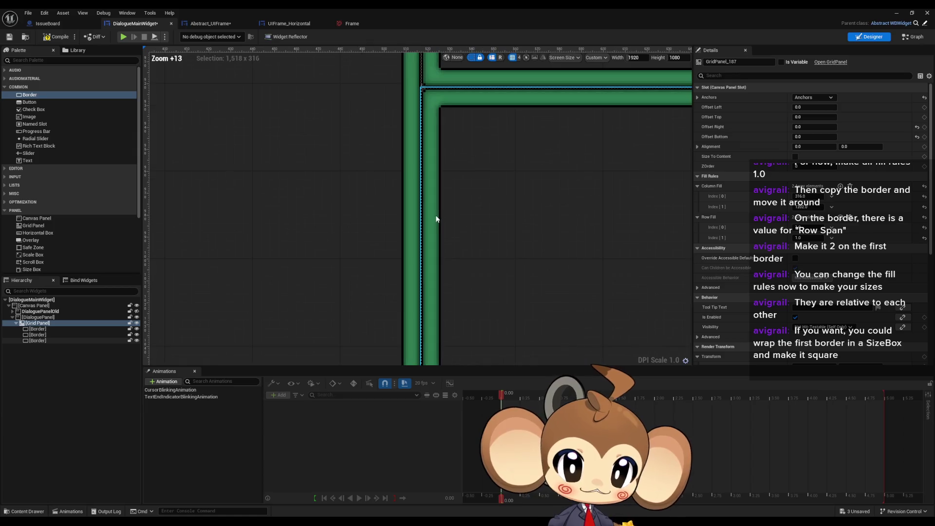
pyautogui.click(404, 210)
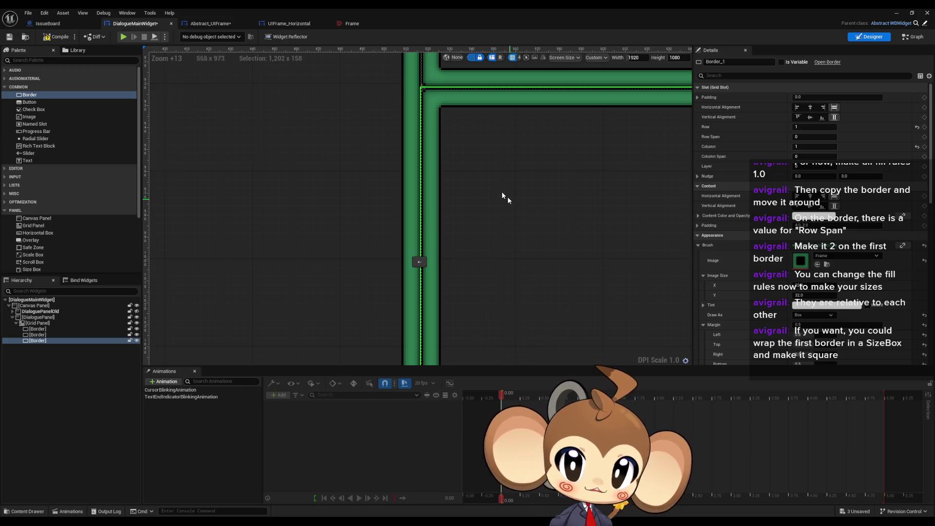
pyautogui.scroll(4, 395, 213)
pyautogui.scroll(3, 393, 232)
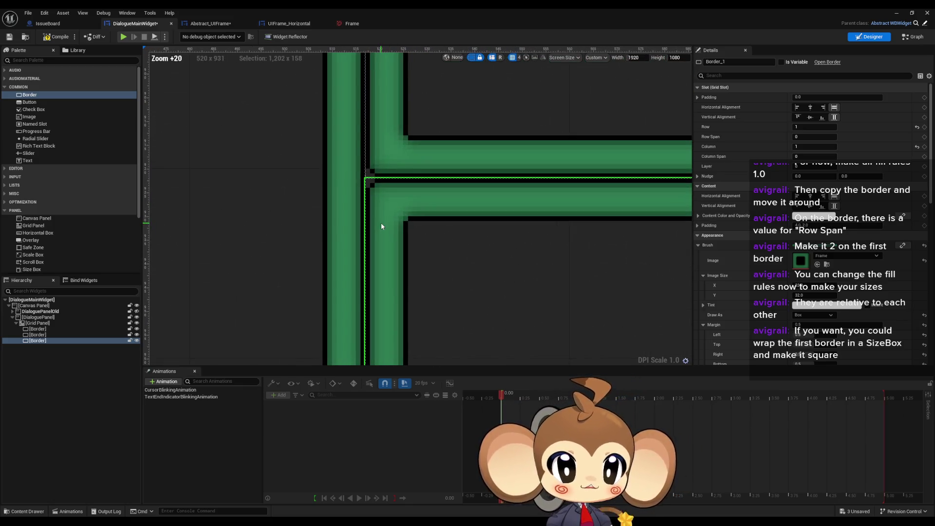
pyautogui.click(698, 226)
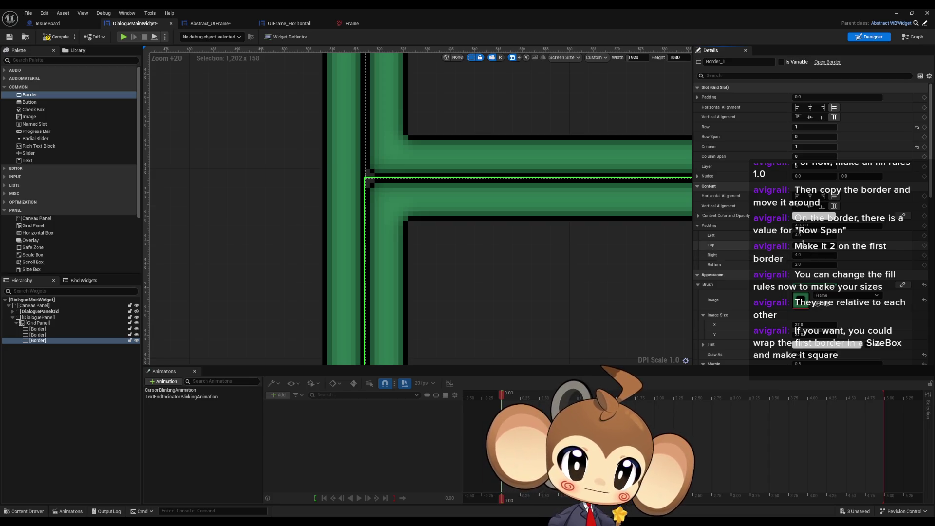
pyautogui.click(823, 237)
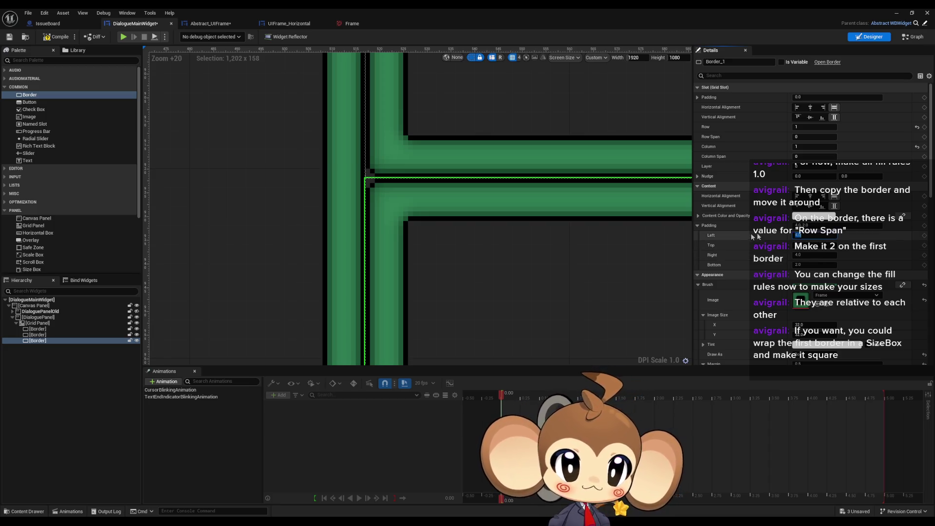
pyautogui.press('BackSpace')
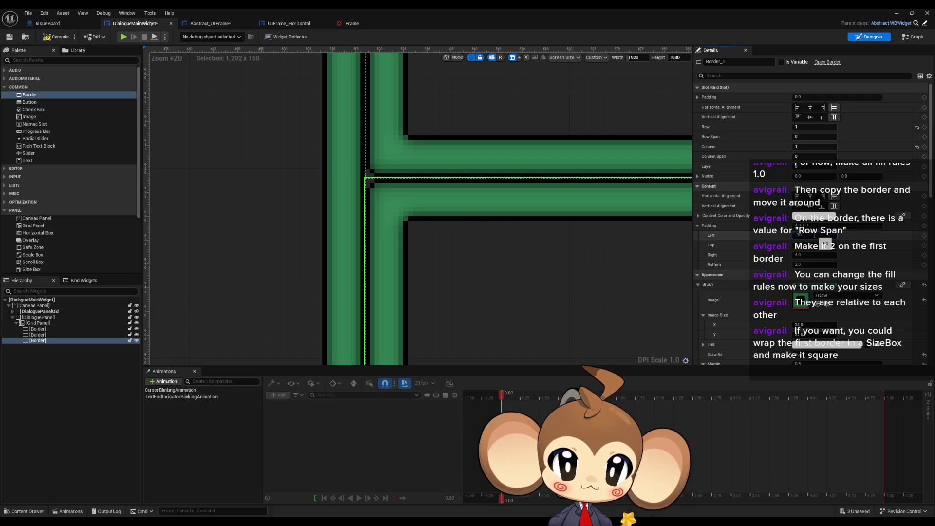
pyautogui.press('Return')
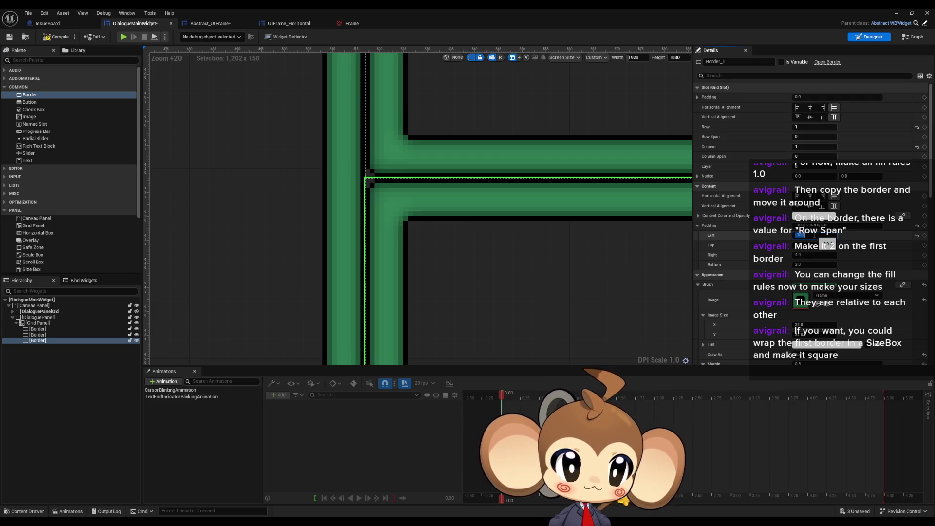
pyautogui.hotkey('ctrl', 'z')
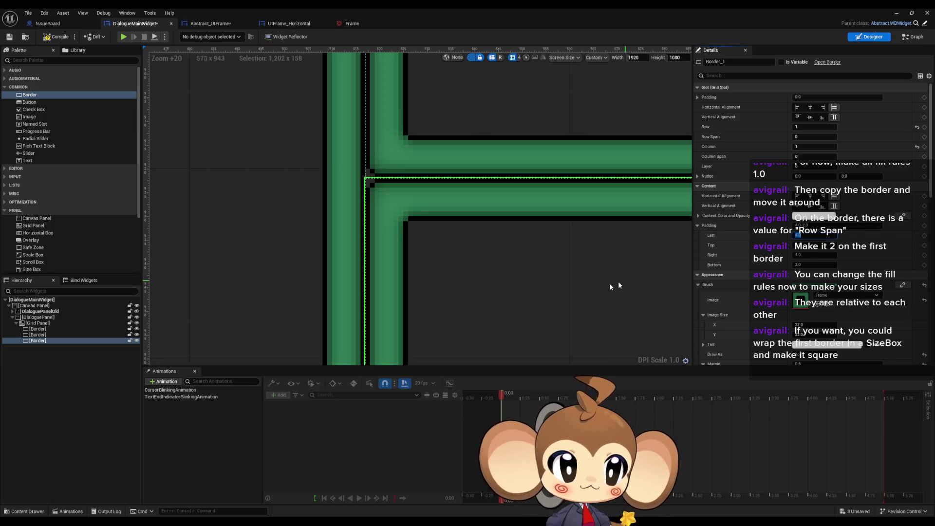
pyautogui.scroll(-8, 560, 276)
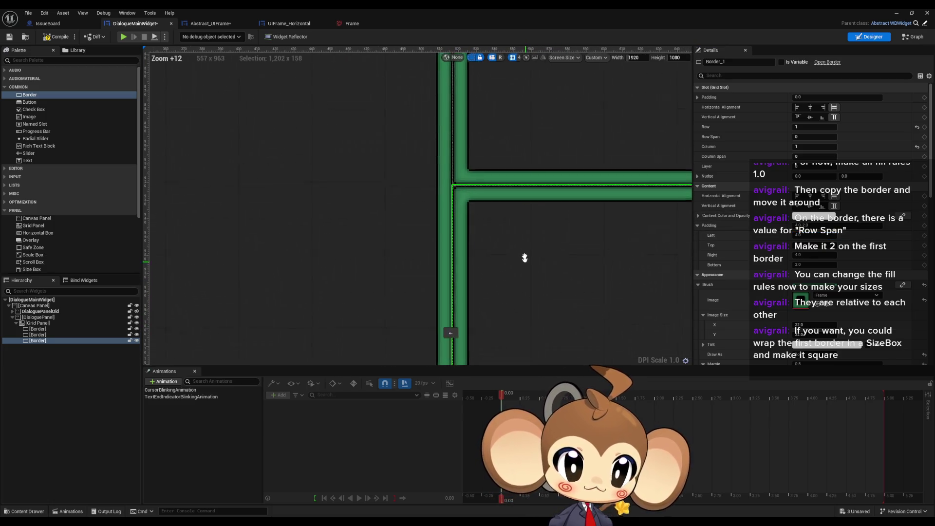
pyautogui.scroll(-3, 868, 302)
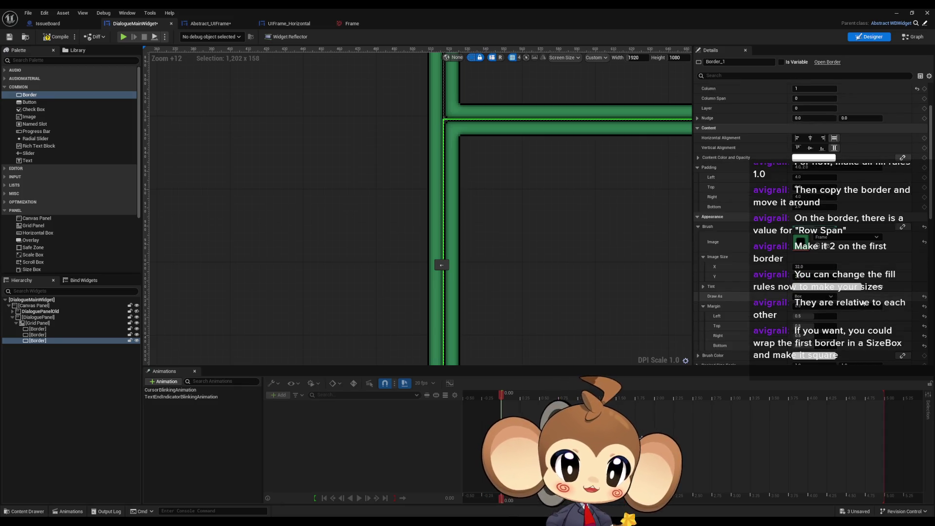
pyautogui.scroll(-1, 855, 307)
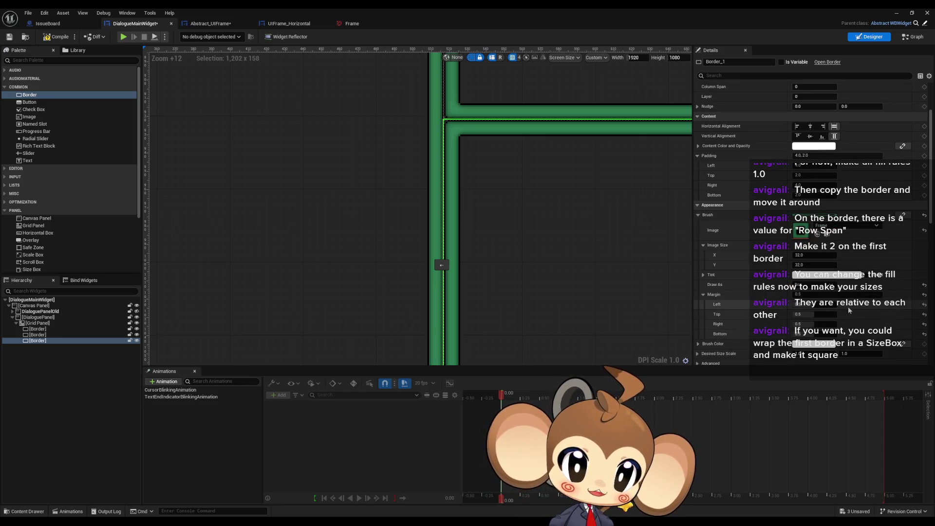
pyautogui.scroll(-3, 798, 293)
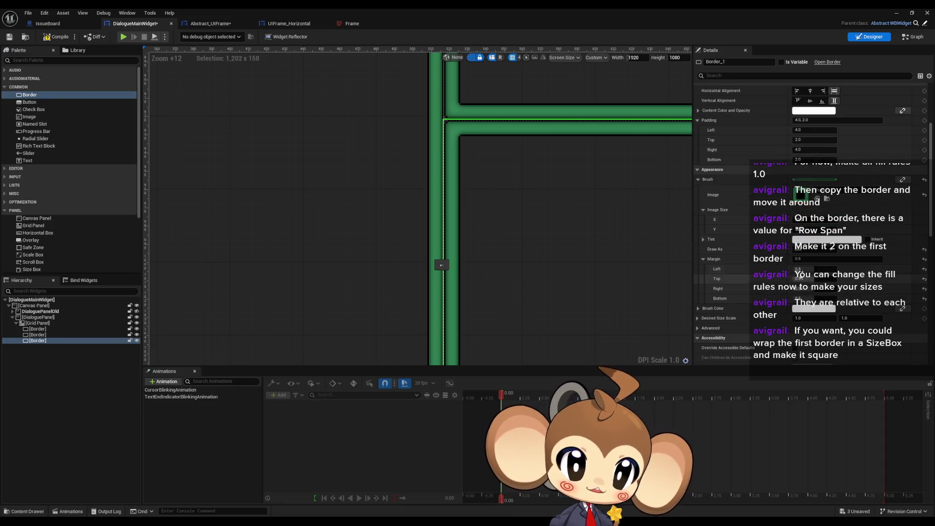
pyautogui.moveTo(809, 268)
pyautogui.mouseDown()
pyautogui.moveTo(795, 268)
pyautogui.moveTo(807, 268)
pyautogui.mouseUp()
pyautogui.click(811, 269)
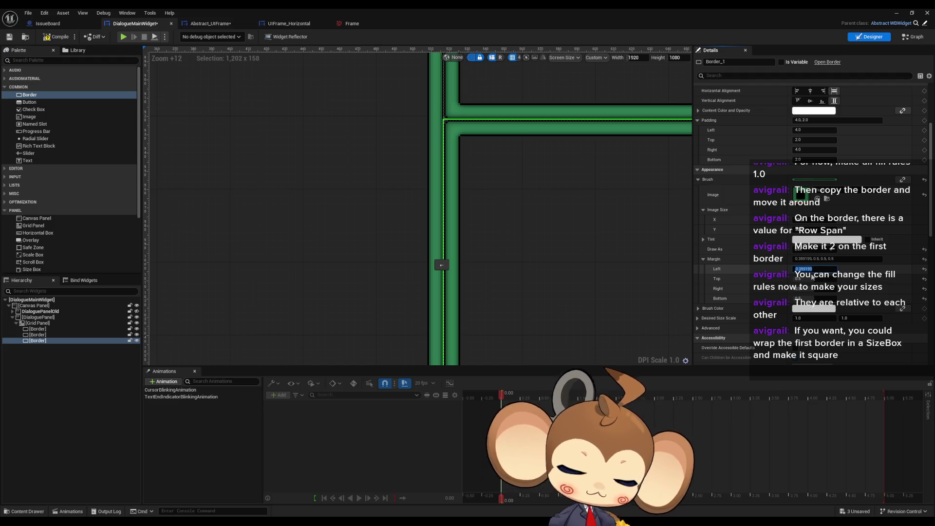
pyautogui.write('0.5')
pyautogui.press('Return')
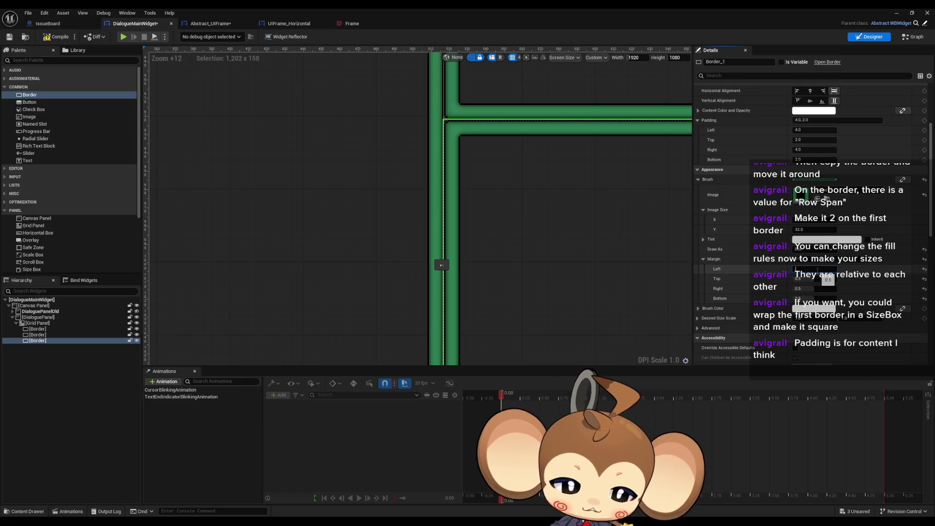
pyautogui.click(818, 269)
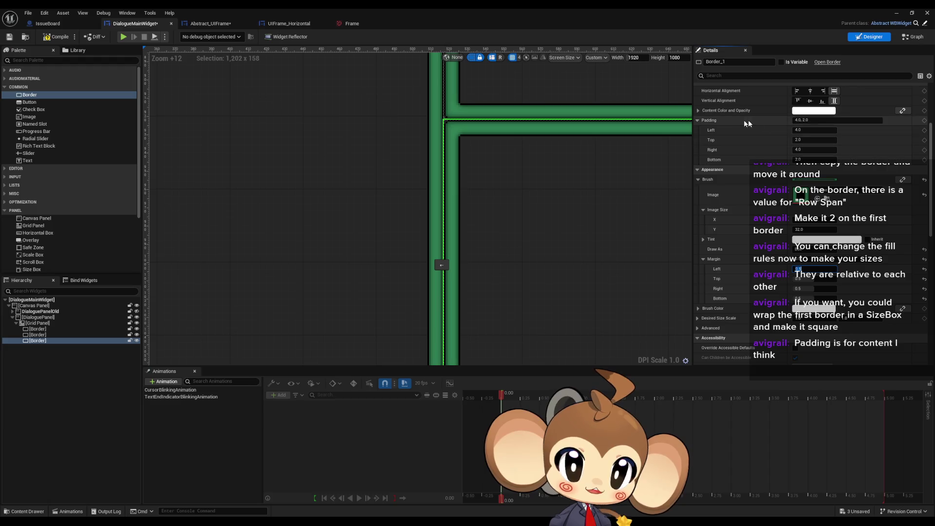
pyautogui.click(811, 130)
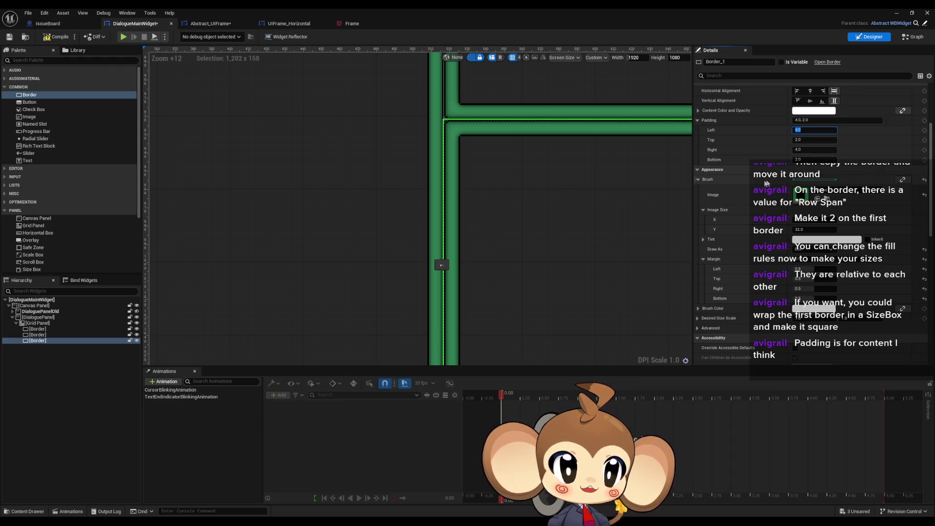
pyautogui.scroll(1, 726, 185)
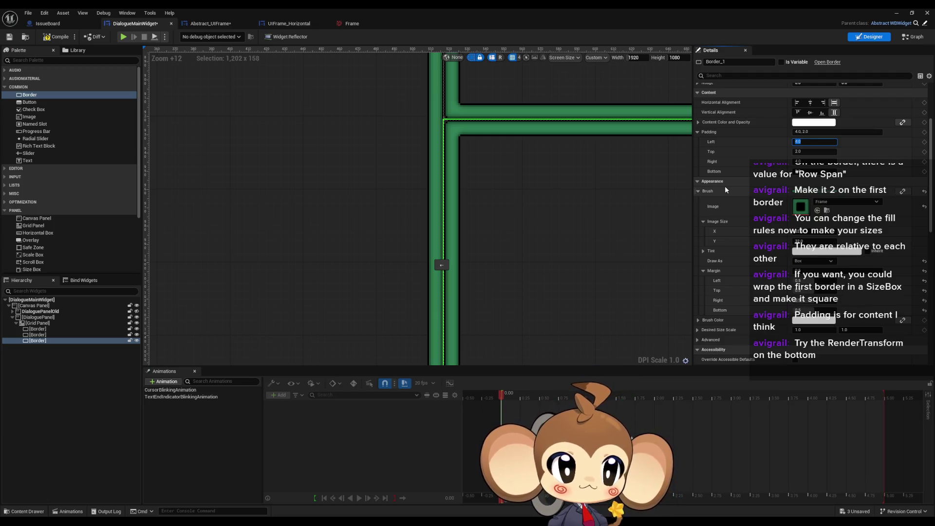
pyautogui.scroll(-14, 725, 186)
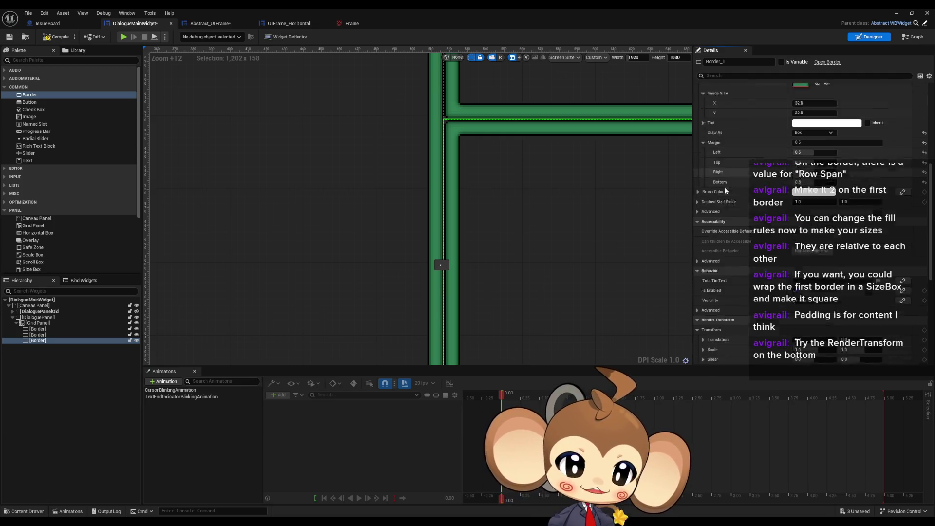
pyautogui.scroll(-5, 723, 191)
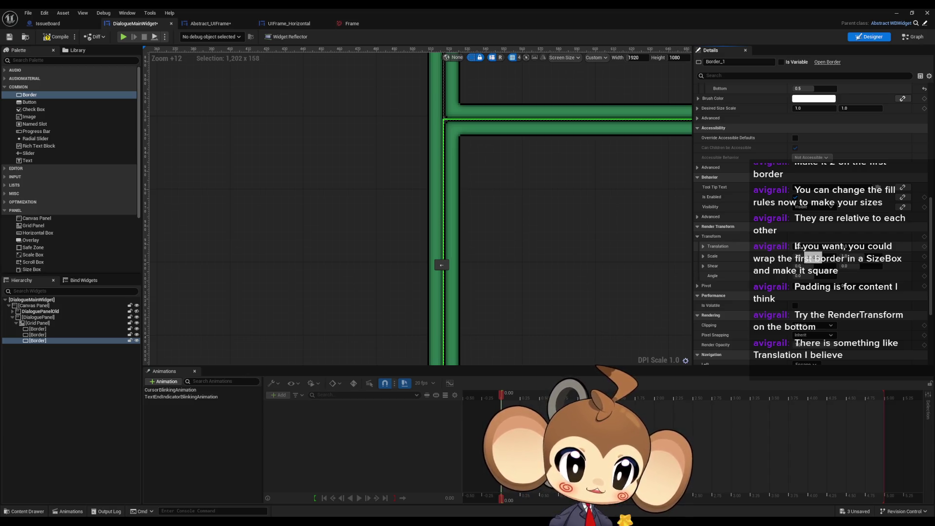
pyautogui.scroll(-2, 531, 231)
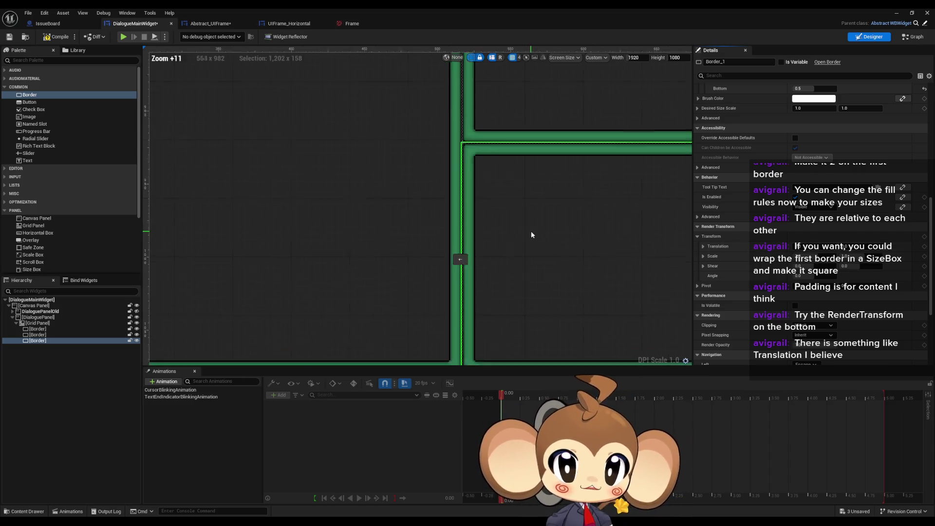
pyautogui.scroll(2, 641, 226)
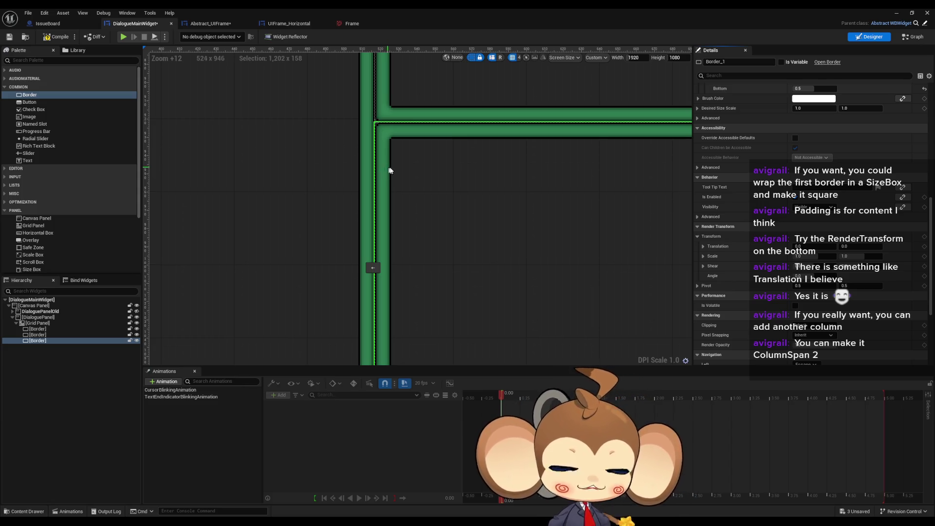
pyautogui.scroll(-8, 409, 205)
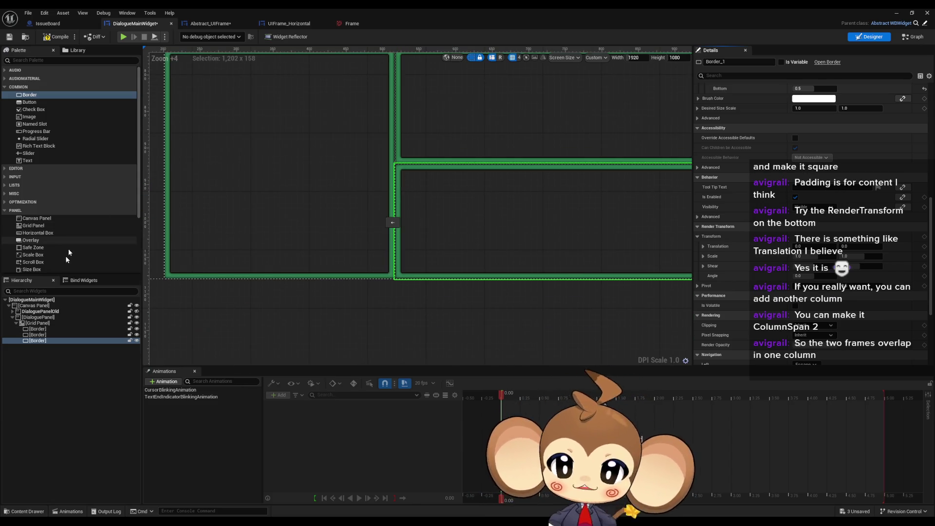
# Step: Select the Grid Panel and add a third Column Fill entry, Index [2]
pyautogui.click(46, 324)
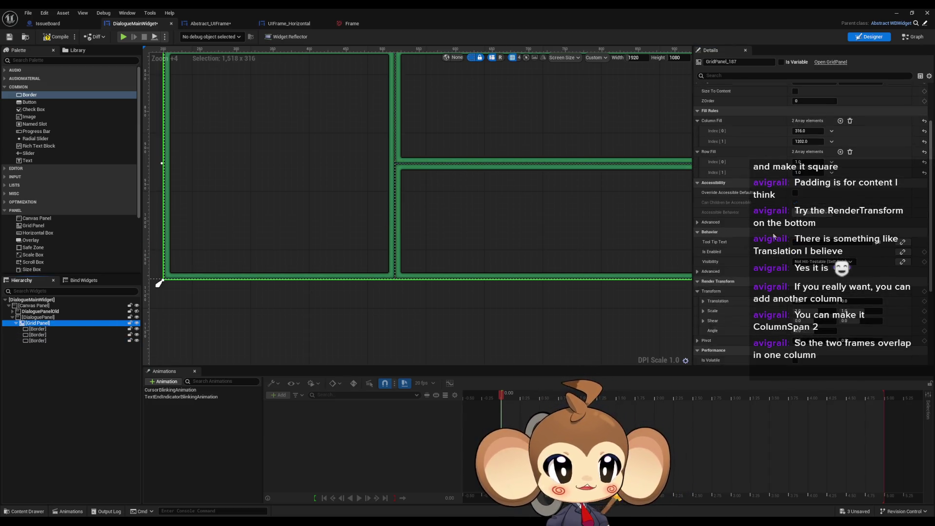
pyautogui.scroll(3, 774, 236)
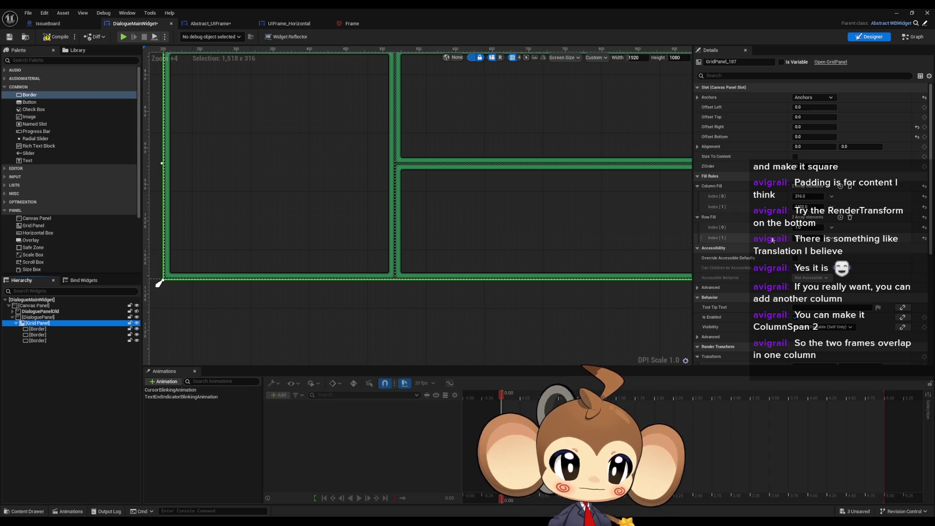
pyautogui.click(841, 186)
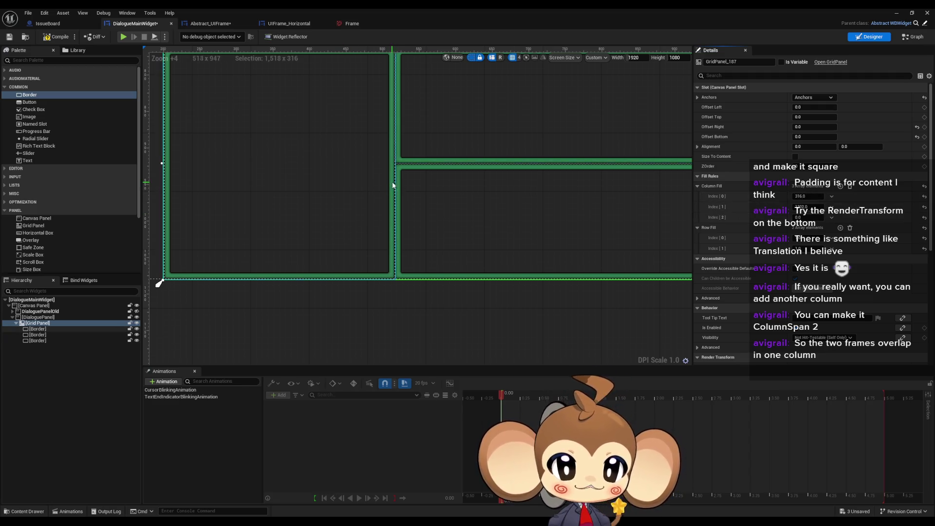
# Step: Narrow the first column by changing Column Fill Index[0] from 316 to 307
pyautogui.scroll(15, 392, 185)
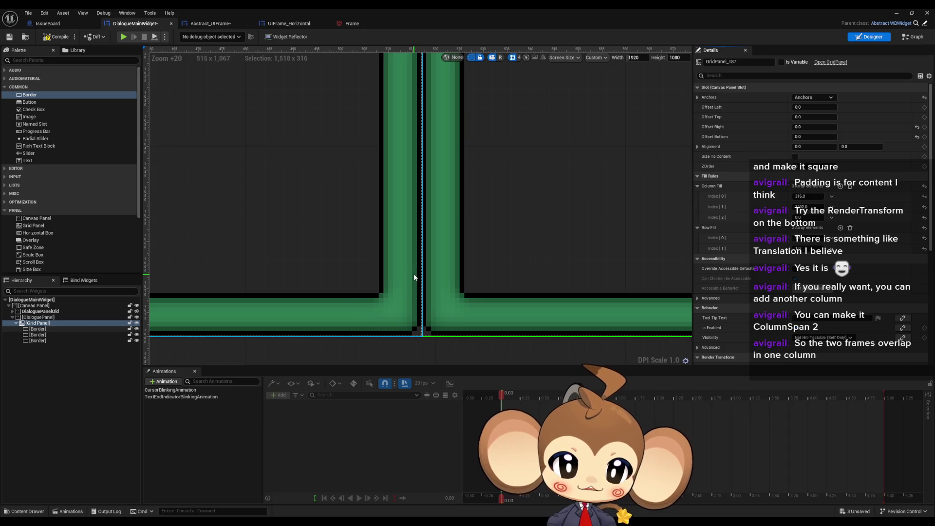
pyautogui.click(806, 207)
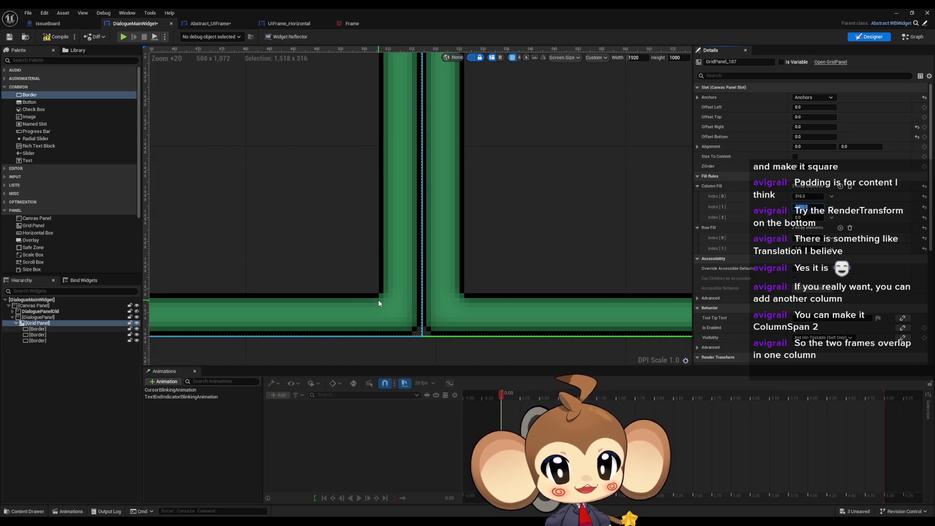
pyautogui.click(809, 196)
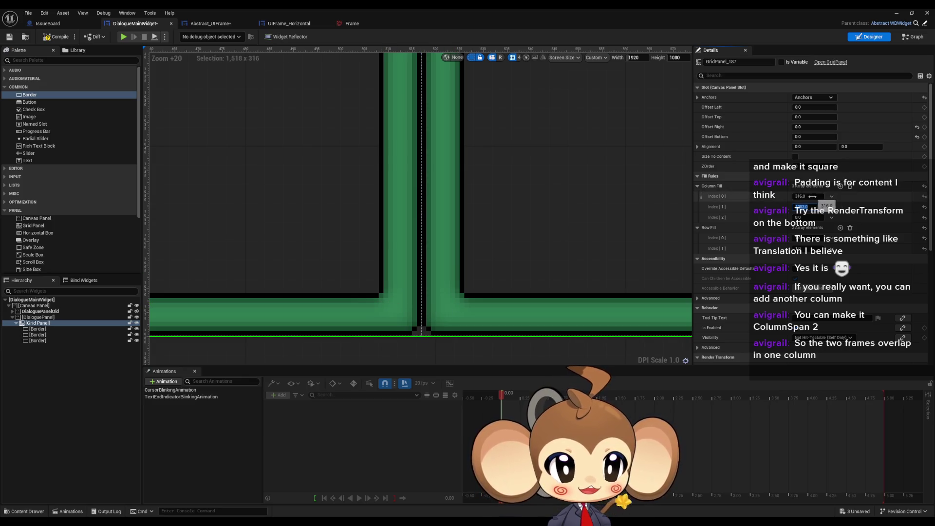
pyautogui.press('Return')
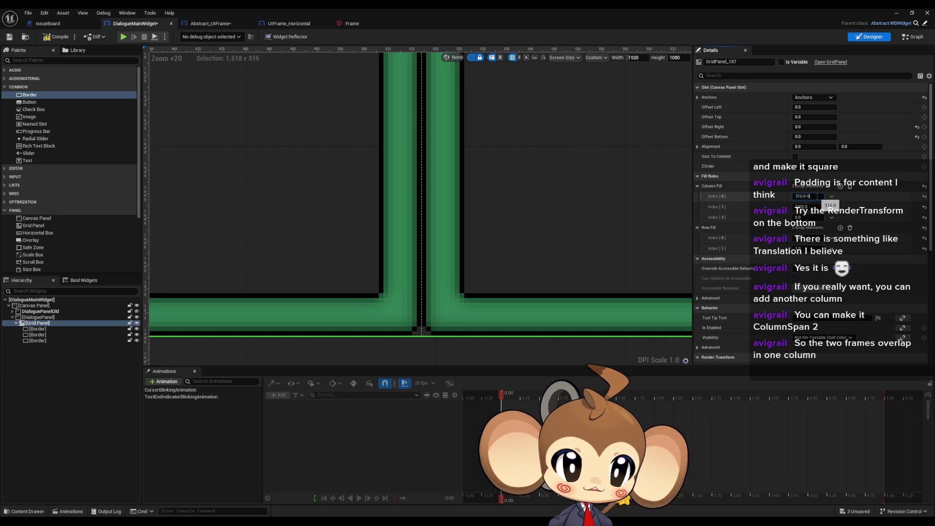
pyautogui.press('Return')
pyautogui.scroll(-9, 439, 202)
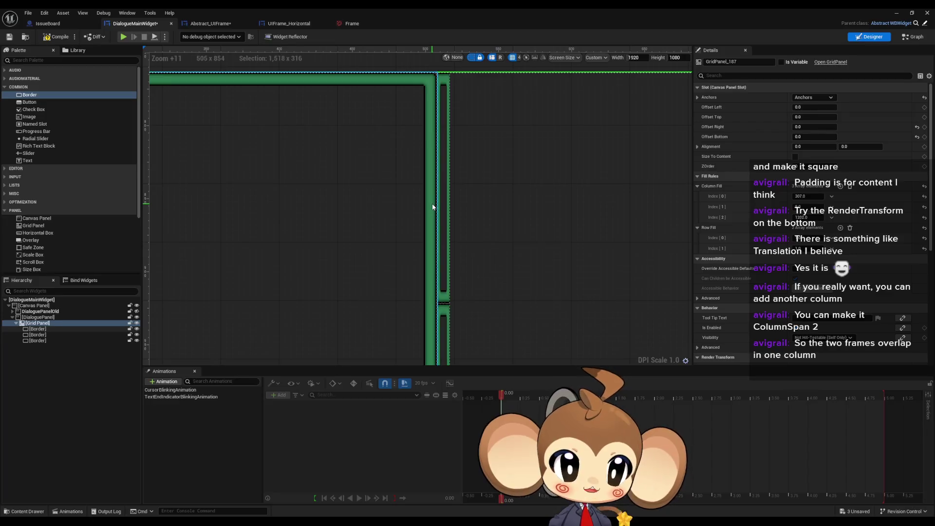
pyautogui.click(432, 203)
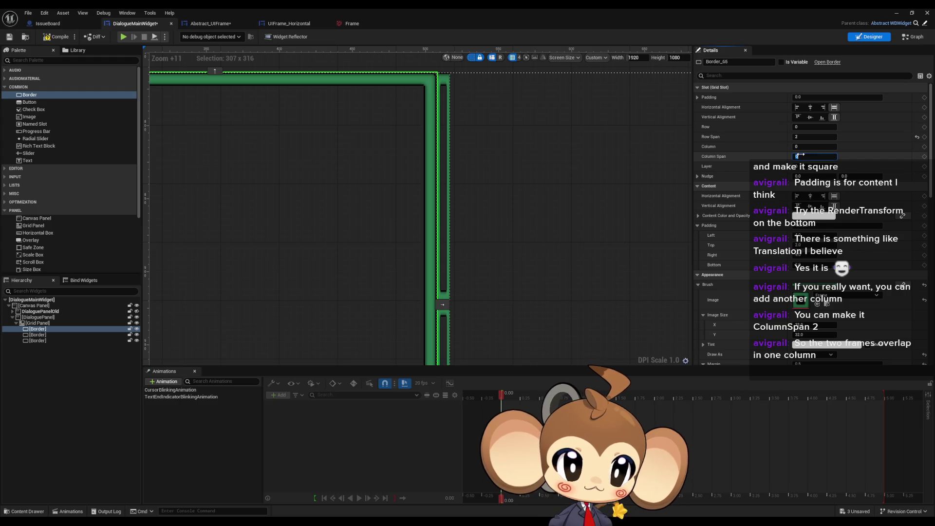
# Step: Set the left portrait Border's Column Span to 2, then pan to show the whole grid
pyautogui.moveTo(800, 155); pyautogui.dragTo(800, 155)
pyautogui.moveTo(553, 274); pyautogui.dragTo(531, 161)
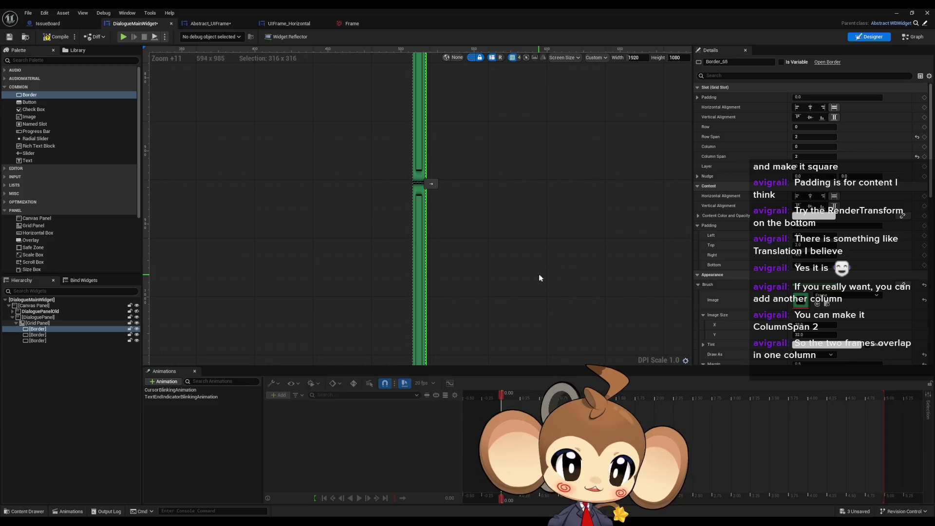
pyautogui.scroll(-12, 574, 258)
pyautogui.moveTo(591, 257); pyautogui.dragTo(372, 249)
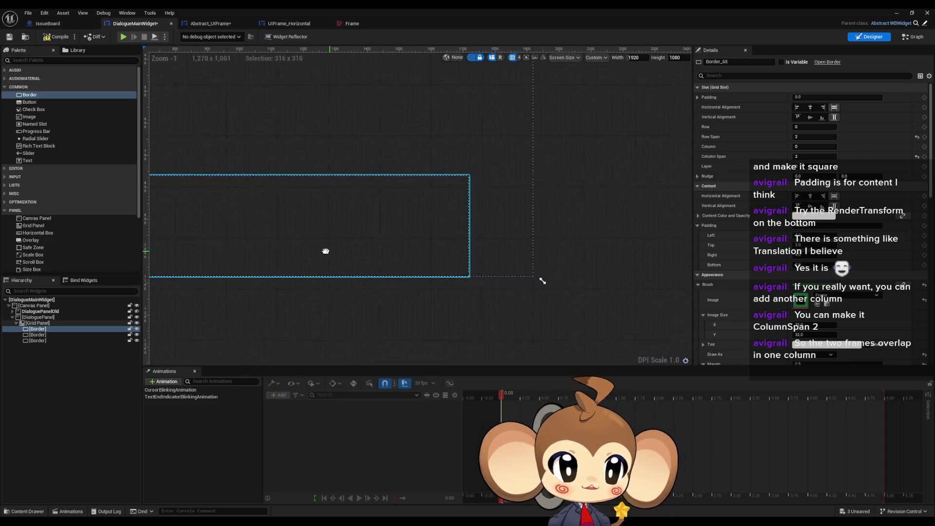
pyautogui.click(443, 250)
pyautogui.scroll(10, 517, 255)
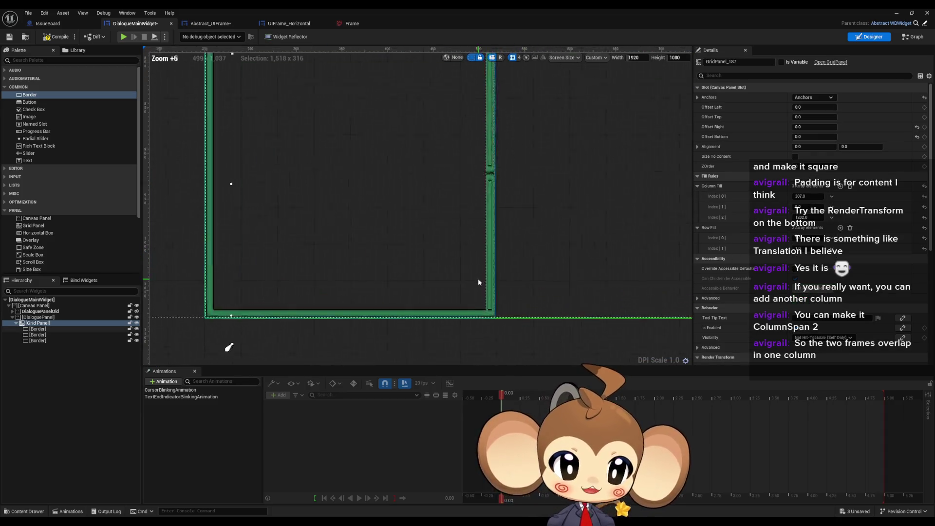
# Step: Set the lower text frame Border_1's Column Span to 2
pyautogui.click(490, 279)
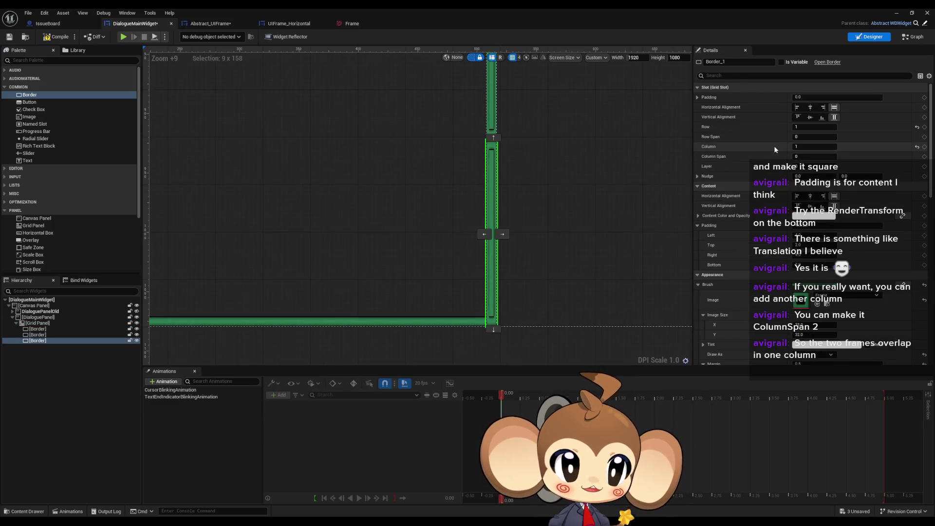
pyautogui.click(806, 154)
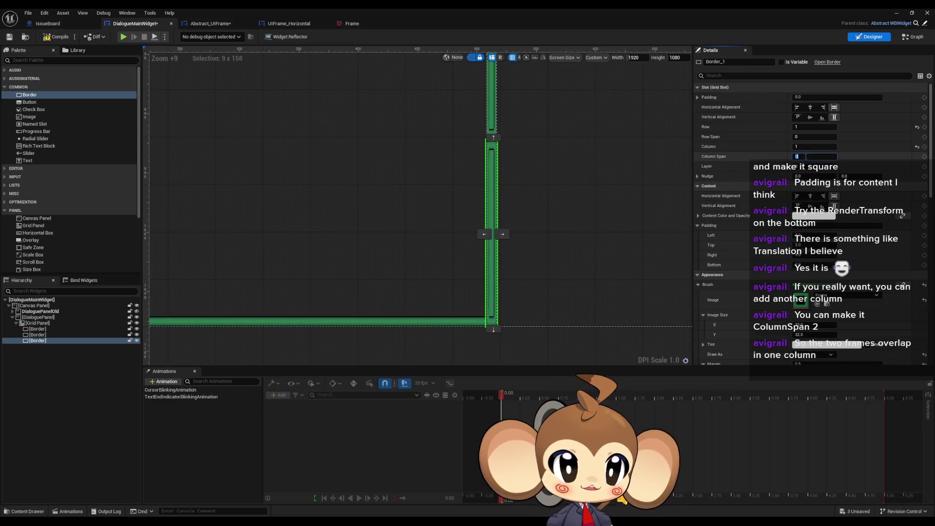
pyautogui.write('2')
pyautogui.press('Return')
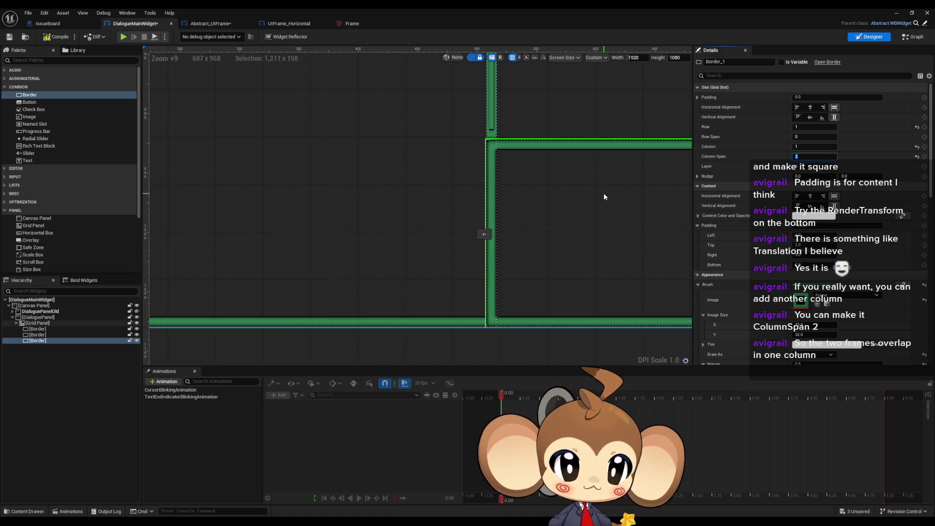
# Step: Select the upper right frame Border on the canvas
pyautogui.scroll(6, 501, 183)
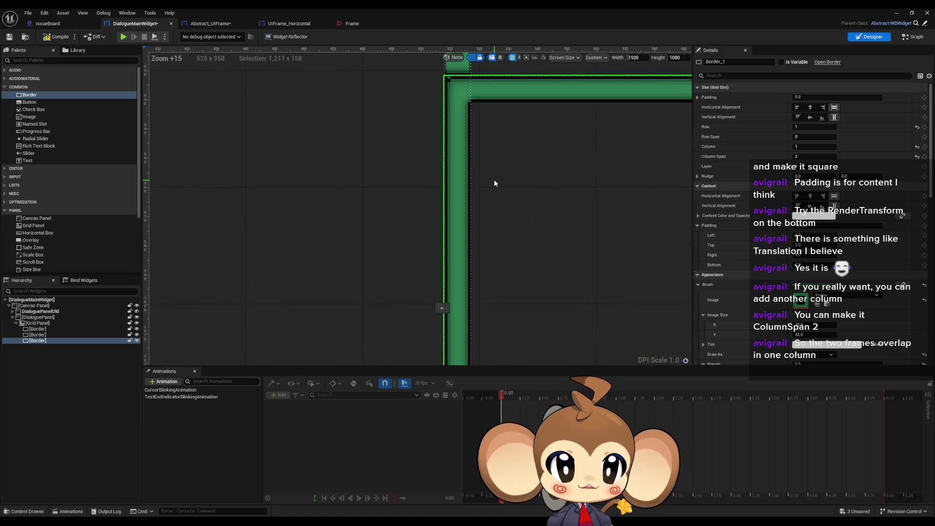
pyautogui.scroll(2, 494, 179)
pyautogui.moveTo(495, 177)
pyautogui.mouseDown()
pyautogui.moveTo(470, 192)
pyautogui.moveTo(478, 224)
pyautogui.mouseUp()
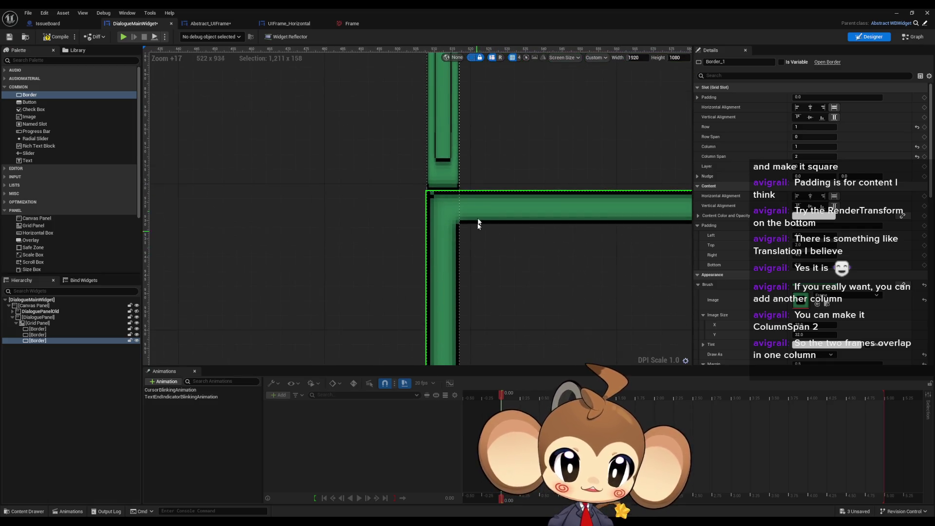
pyautogui.click(446, 183)
pyautogui.scroll(-5, 445, 182)
pyautogui.moveTo(530, 165); pyautogui.dragTo(449, 276)
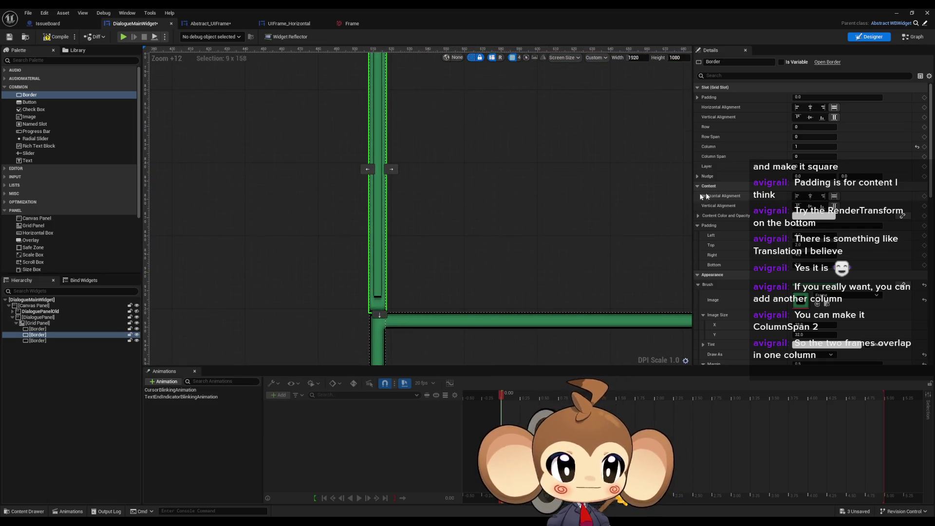
# Step: Change the upper right Border's Slot Column from 1 to 2, placing it in the third grid column
pyautogui.scroll(-5, 621, 191)
pyautogui.moveTo(815, 153); pyautogui.dragTo(823, 153)
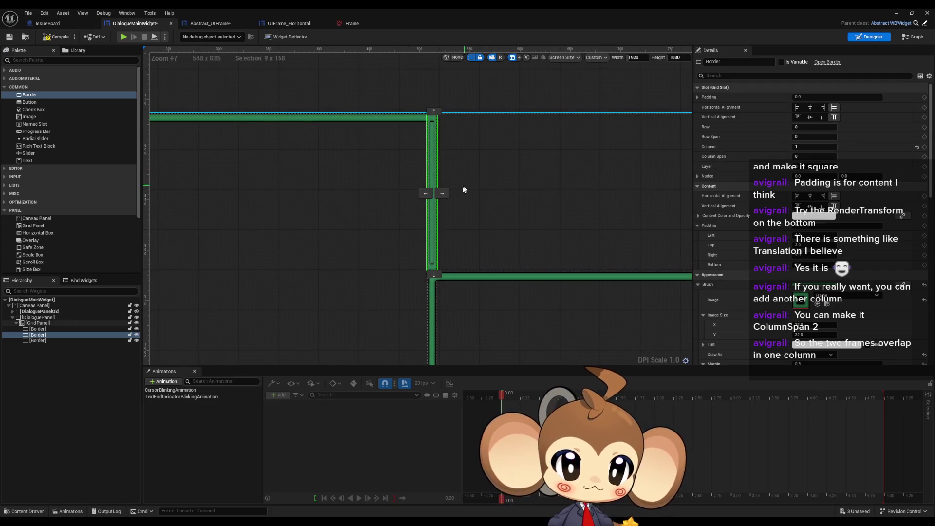
pyautogui.moveTo(583, 217); pyautogui.dragTo(401, 189)
pyautogui.scroll(-6, 401, 189)
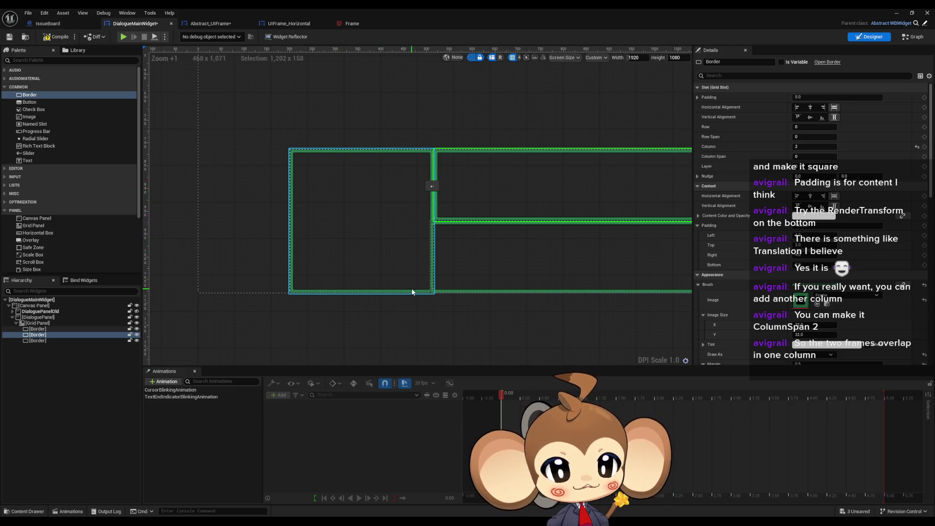
pyautogui.scroll(5, 431, 186)
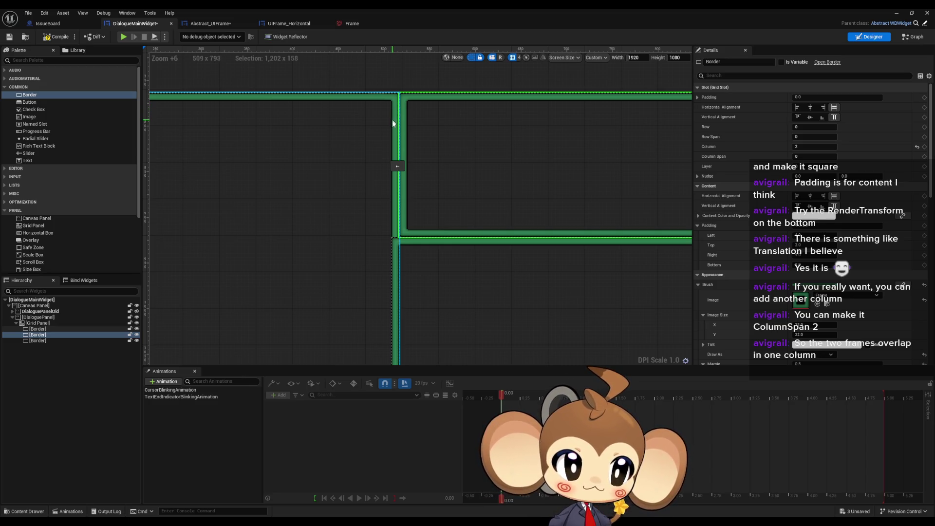
pyautogui.scroll(-4, 398, 153)
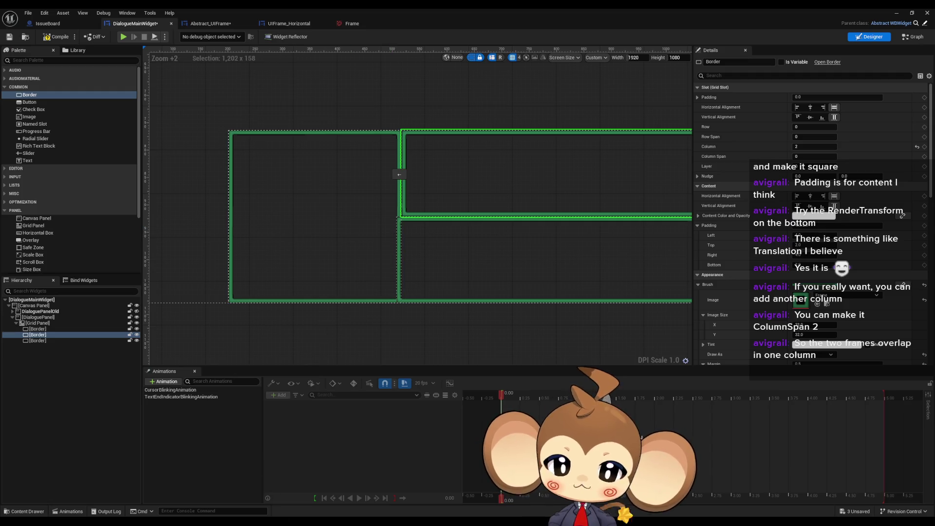
# Step: Bring the GIMP DialogueCanvas mockup forward, zoom it, and place a blank Paint window over it
pyautogui.moveTo(238, 525)
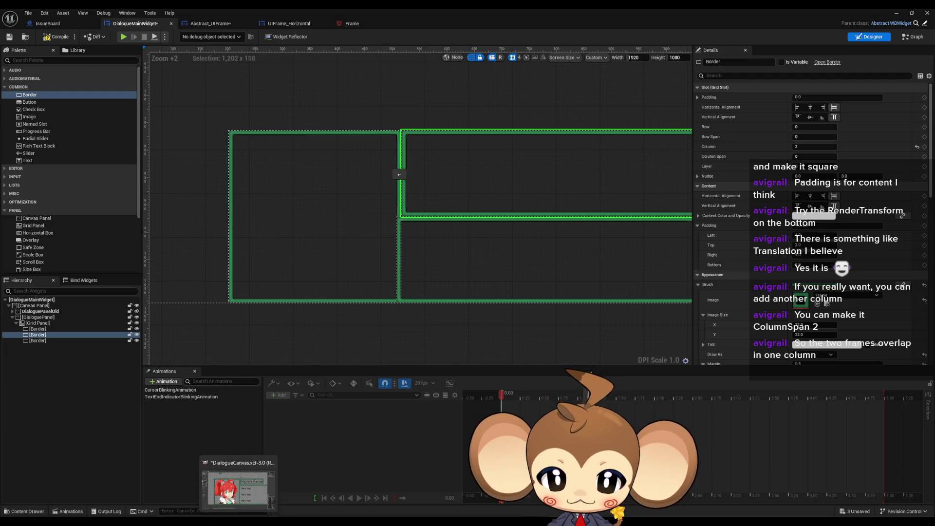
pyautogui.click(238, 488)
pyautogui.scroll(-3, 655, 340)
pyautogui.scroll(2, 648, 344)
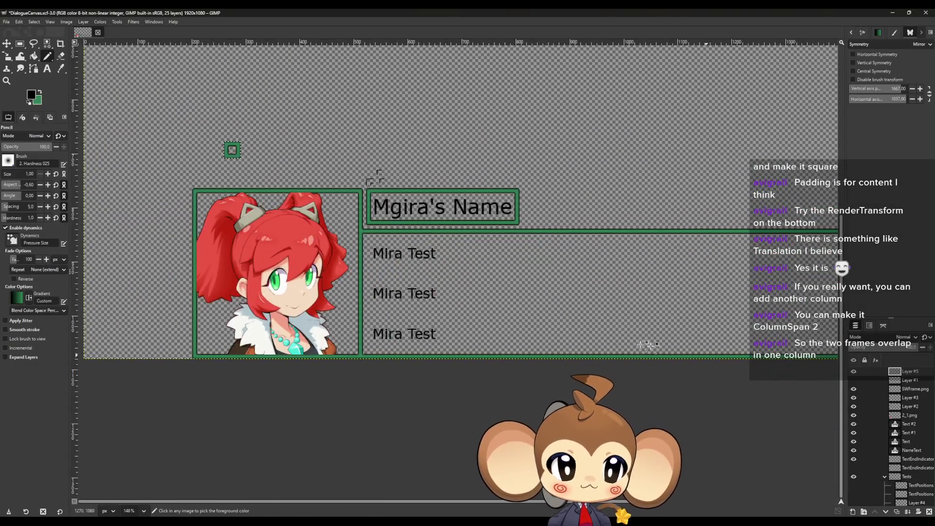
pyautogui.scroll(-2, 648, 344)
pyautogui.scroll(2, 531, 299)
pyautogui.scroll(-2, 293, 302)
pyautogui.scroll(1, 263, 265)
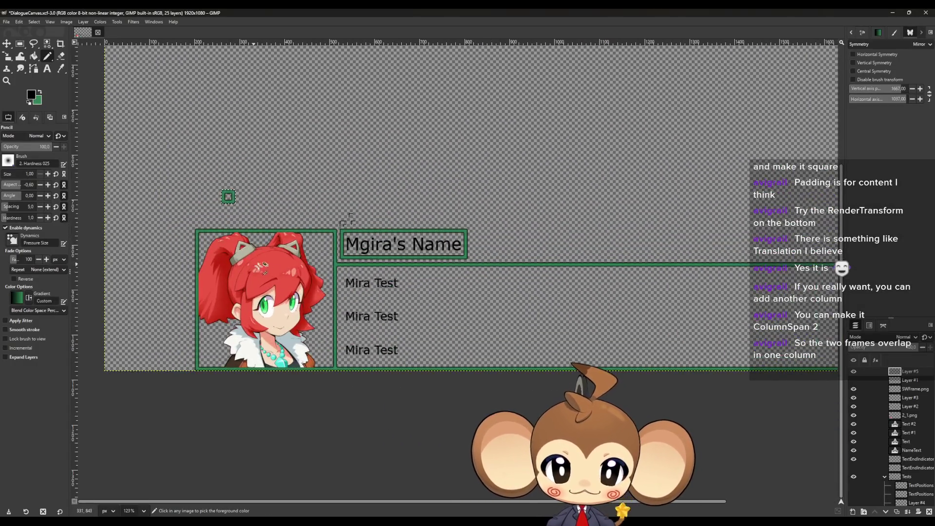
pyautogui.scroll(-1, 262, 266)
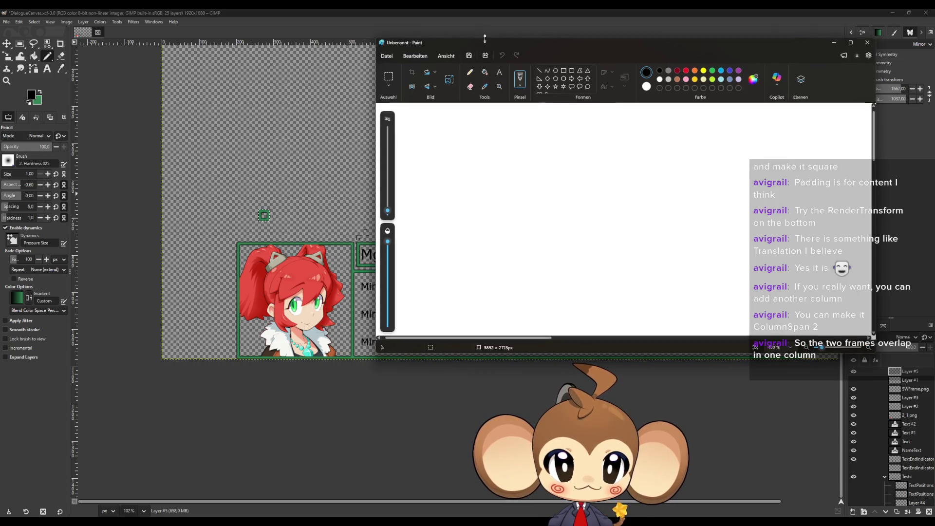
pyautogui.moveTo(502, 43)
pyautogui.mouseDown()
pyautogui.moveTo(501, 102)
pyautogui.moveTo(430, 28)
pyautogui.moveTo(377, 19)
pyautogui.mouseUp()
# Step: Enlarge the Paint window and draw three rectangles: tall portrait box, small name box, wide text box
pyautogui.scroll(3, 404, 348)
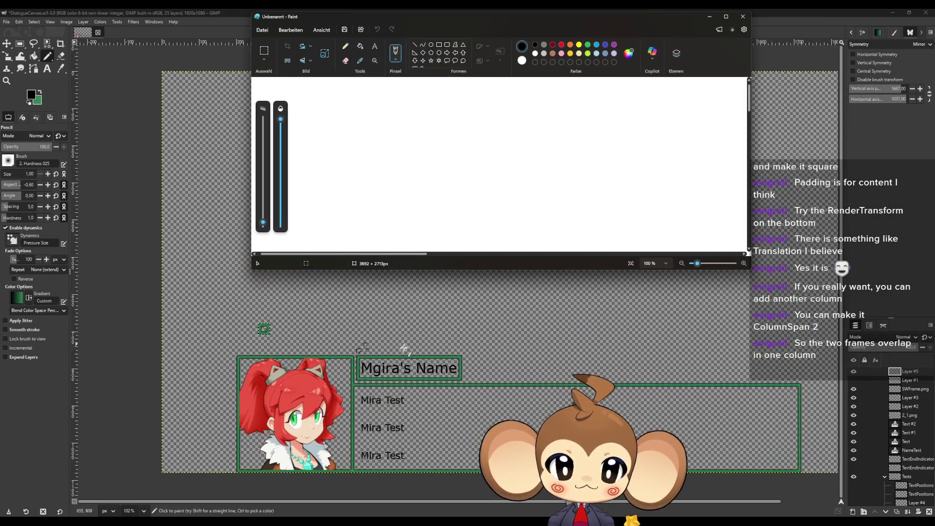
pyautogui.moveTo(433, 271); pyautogui.dragTo(433, 327)
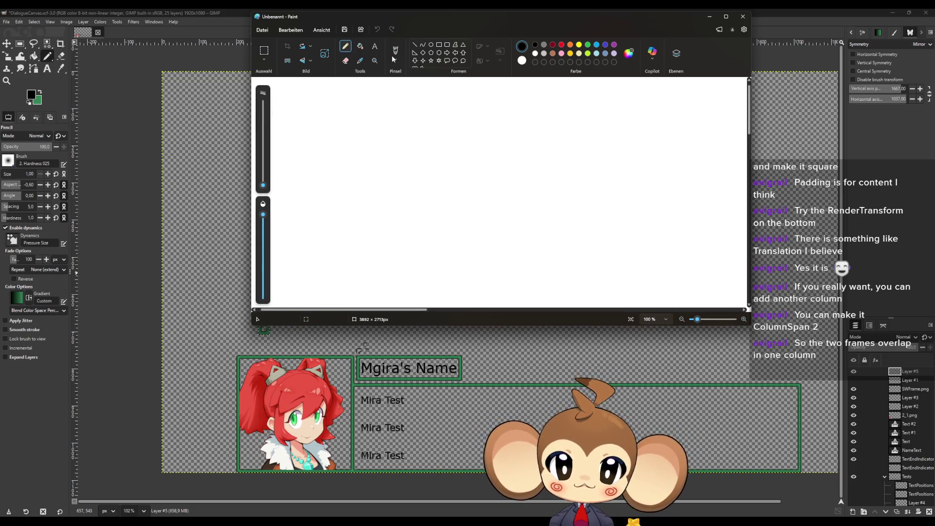
pyautogui.click(439, 44)
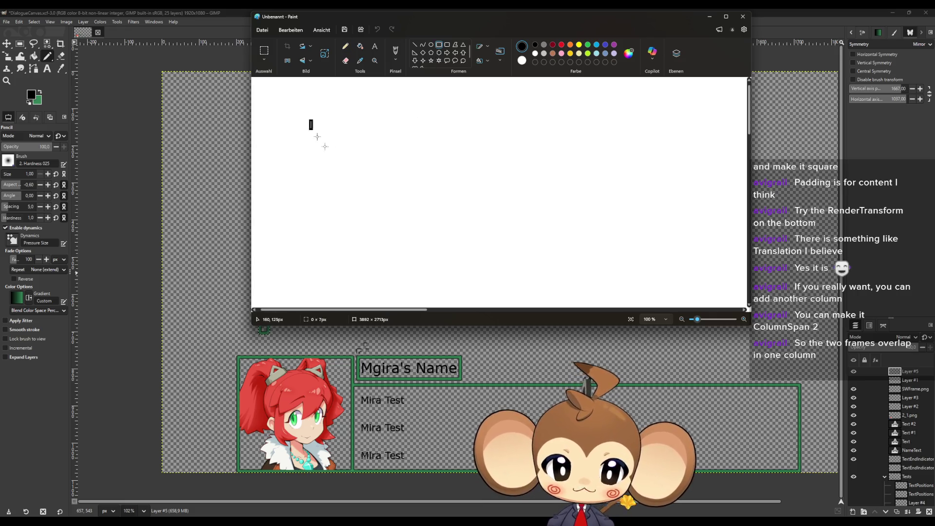
pyautogui.moveTo(310, 121)
pyautogui.mouseDown()
pyautogui.moveTo(449, 246)
pyautogui.moveTo(664, 173)
pyautogui.moveTo(720, 175)
pyautogui.moveTo(709, 166)
pyautogui.mouseUp()
pyautogui.click(456, 243)
pyautogui.click(665, 155)
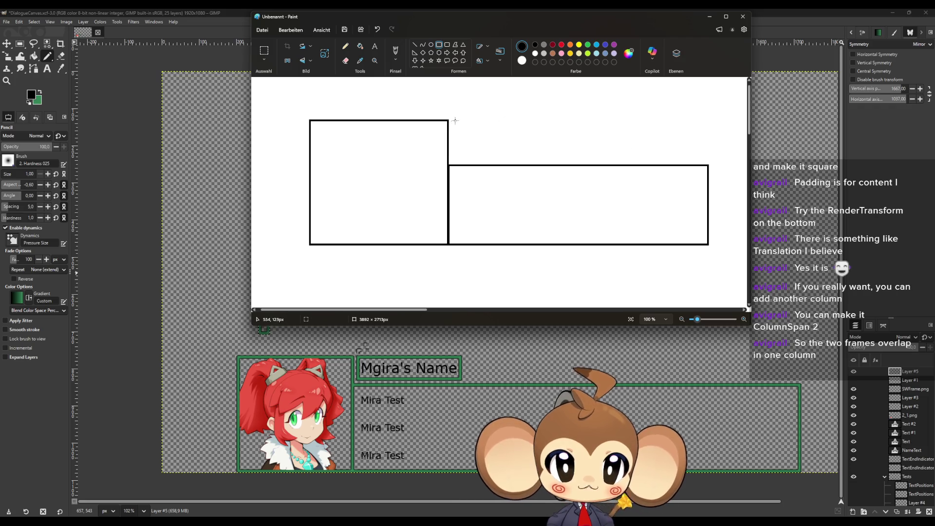
pyautogui.moveTo(455, 121)
pyautogui.mouseDown()
pyautogui.moveTo(495, 140)
pyautogui.moveTo(568, 151)
pyautogui.mouseUp()
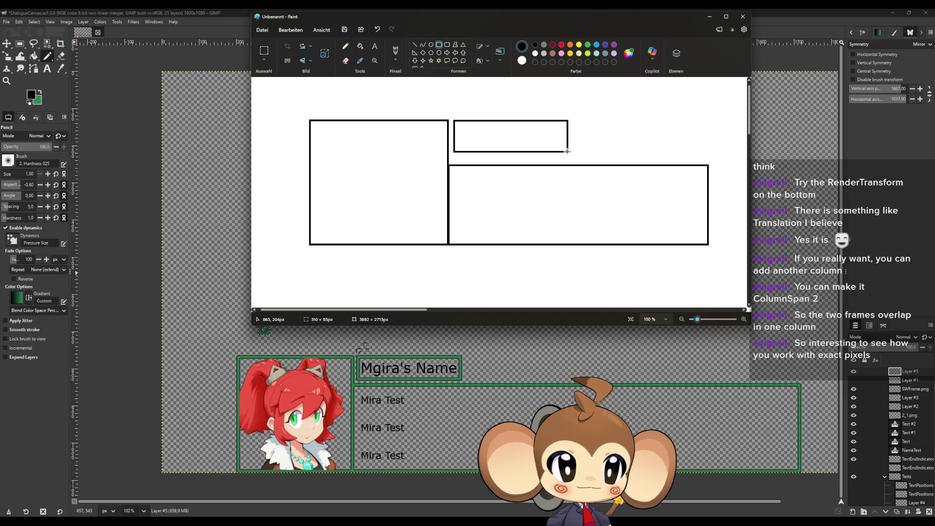
pyautogui.moveTo(567, 151); pyautogui.dragTo(568, 152)
pyautogui.click(446, 199)
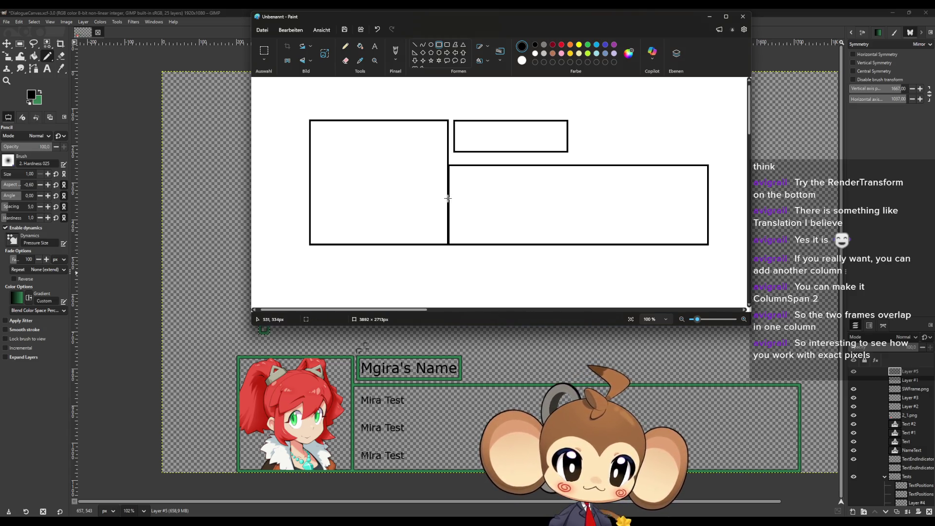
pyautogui.click(345, 46)
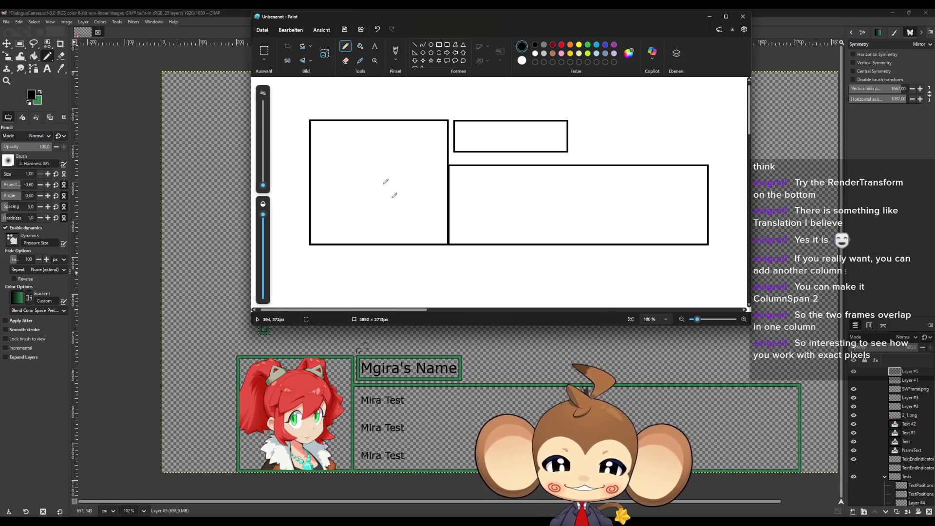
# Step: Draw a thick red freehand loop around the large left box, undoing the stray divider stroke
pyautogui.click(562, 44)
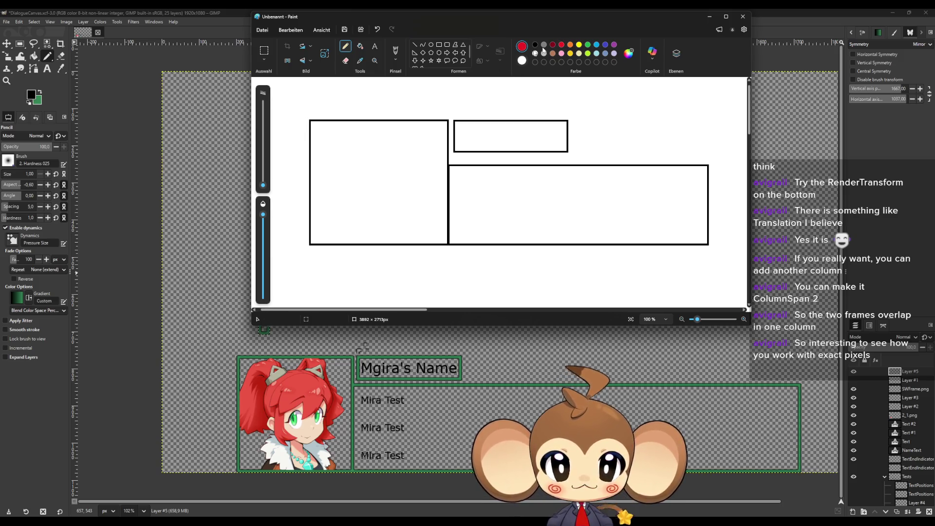
pyautogui.moveTo(263, 185); pyautogui.dragTo(263, 180)
pyautogui.click(426, 110)
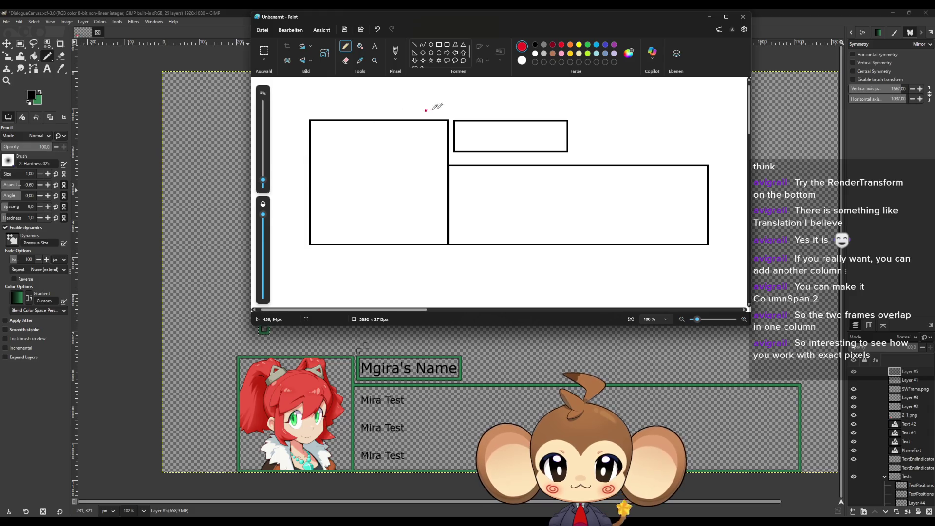
pyautogui.moveTo(442, 102)
pyautogui.mouseDown()
pyautogui.moveTo(439, 251)
pyautogui.moveTo(341, 261)
pyautogui.moveTo(295, 177)
pyautogui.moveTo(355, 96)
pyautogui.moveTo(442, 96)
pyautogui.mouseUp()
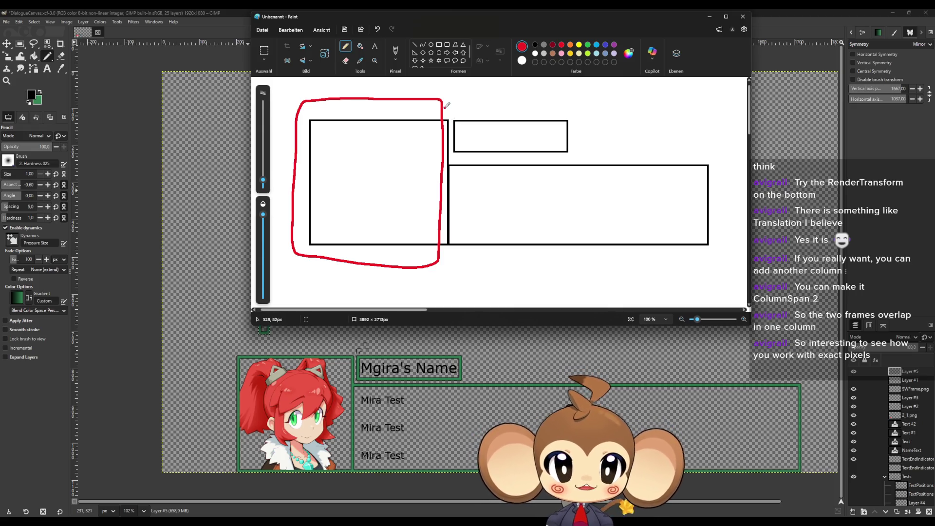
pyautogui.moveTo(442, 96)
pyautogui.mouseDown()
pyautogui.moveTo(453, 126)
pyautogui.moveTo(454, 246)
pyautogui.mouseUp()
pyautogui.hotkey('ctrl', 'z')
# Step: Set the pencil to 1px and draw a thin red vertical line along the divider
pyautogui.scroll(5, 453, 249)
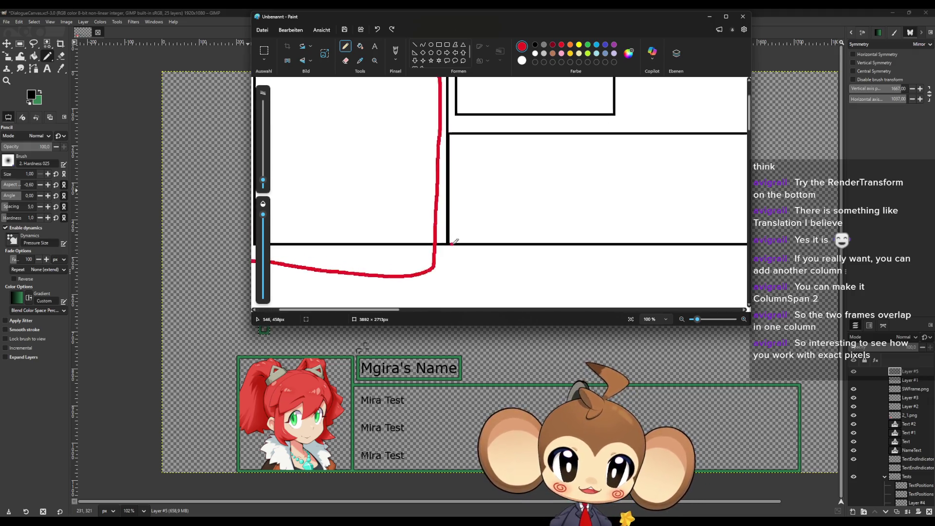
pyautogui.moveTo(263, 180); pyautogui.dragTo(264, 189)
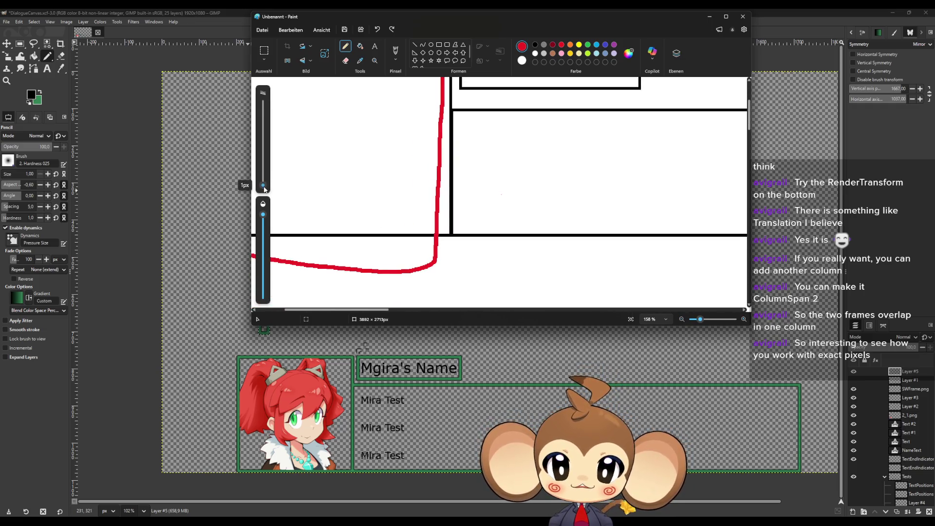
pyautogui.scroll(1, 449, 270)
pyautogui.scroll(-4, 463, 264)
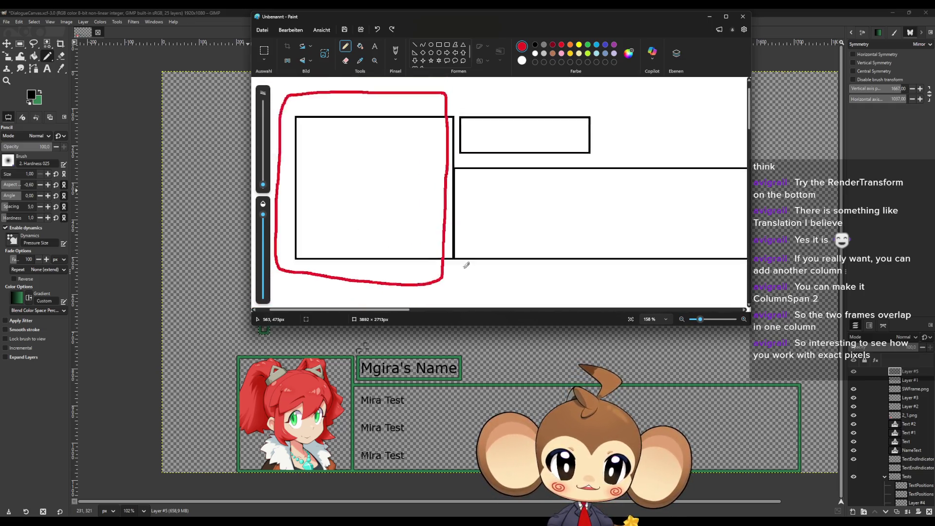
pyautogui.scroll(1, 467, 210)
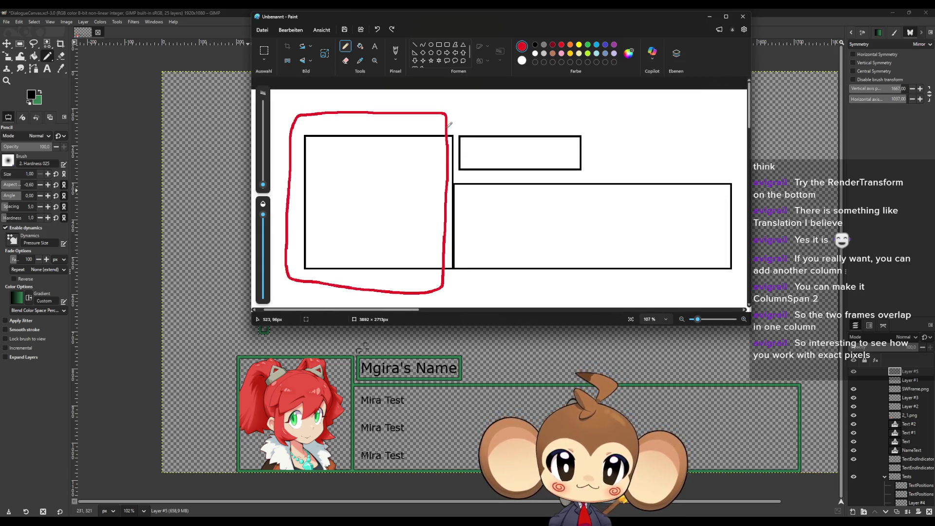
pyautogui.moveTo(450, 125); pyautogui.dragTo(458, 168)
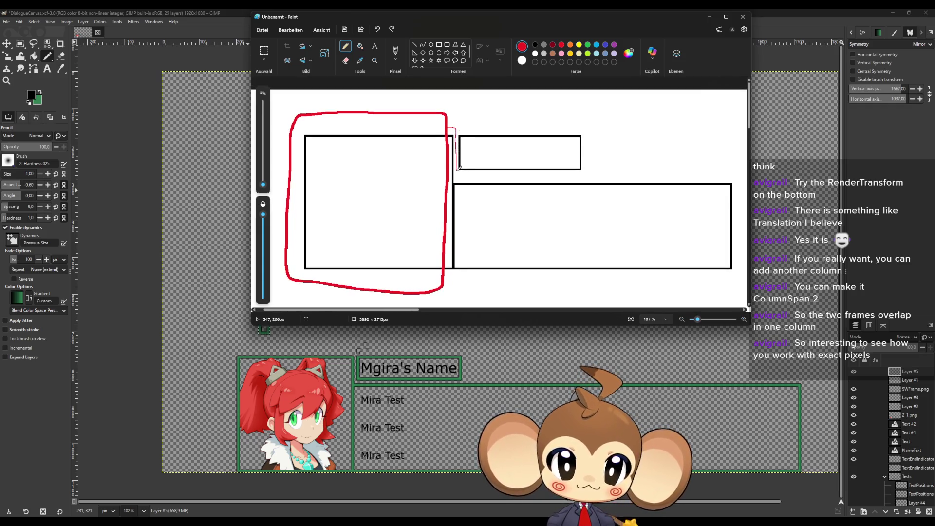
pyautogui.hotkey('ctrl', 'z')
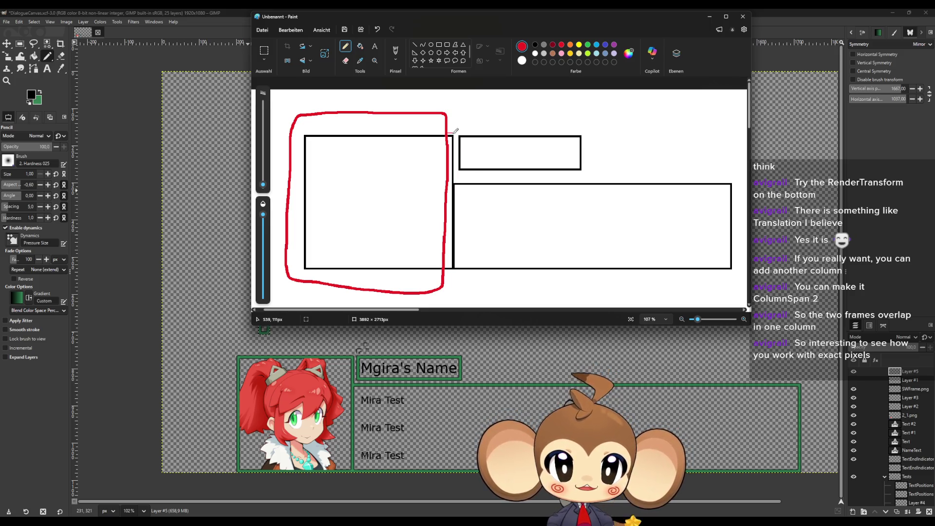
pyautogui.moveTo(453, 133); pyautogui.dragTo(454, 282)
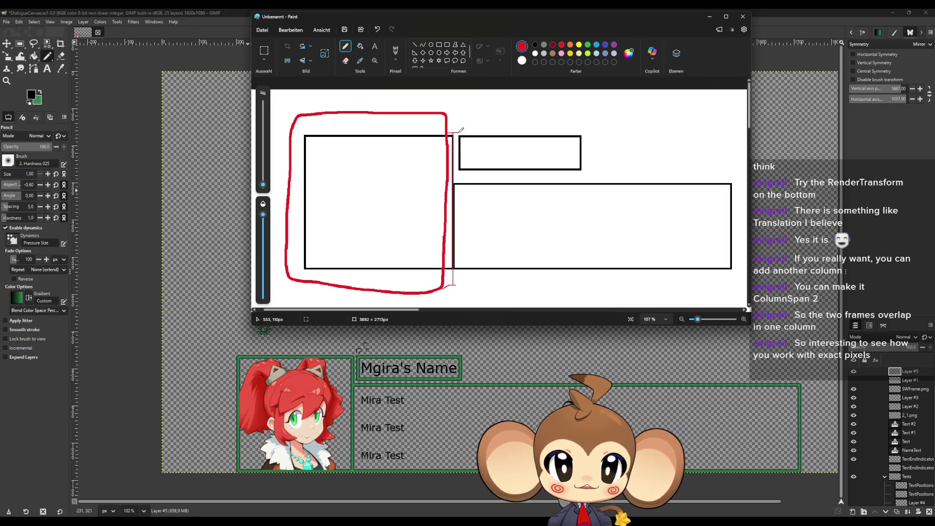
# Step: Trace thin red outlines around the small upper box's column and the wide lower box
pyautogui.moveTo(458, 133); pyautogui.dragTo(462, 281)
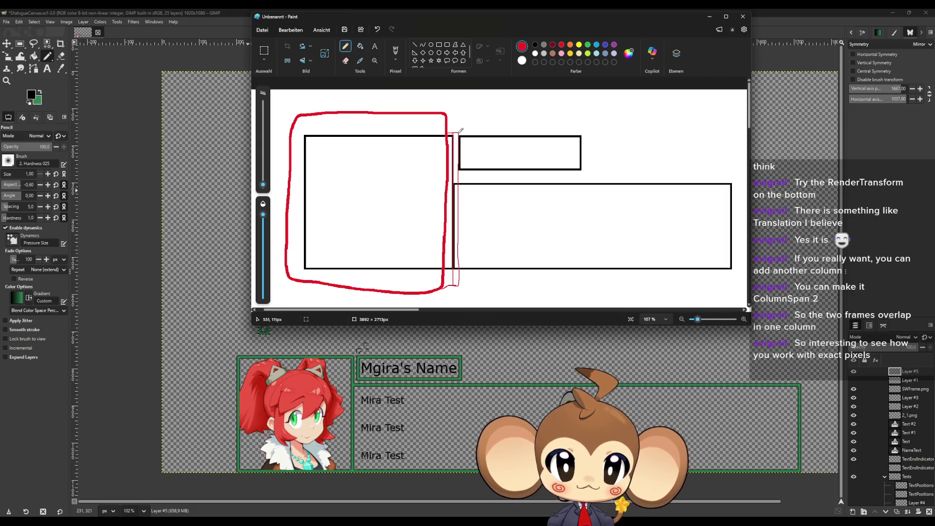
pyautogui.moveTo(462, 130); pyautogui.dragTo(584, 130)
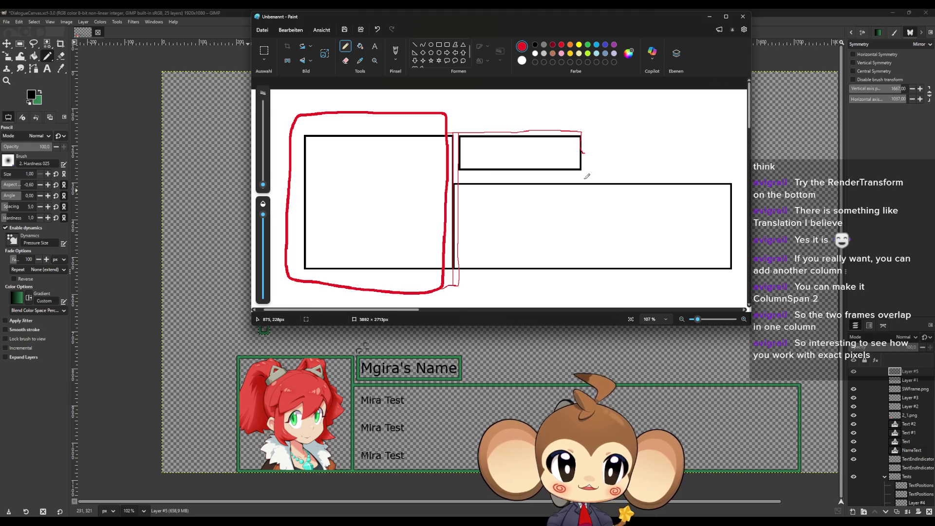
pyautogui.moveTo(584, 151)
pyautogui.mouseDown()
pyautogui.moveTo(583, 268)
pyautogui.moveTo(543, 282)
pyautogui.moveTo(461, 283)
pyautogui.mouseUp()
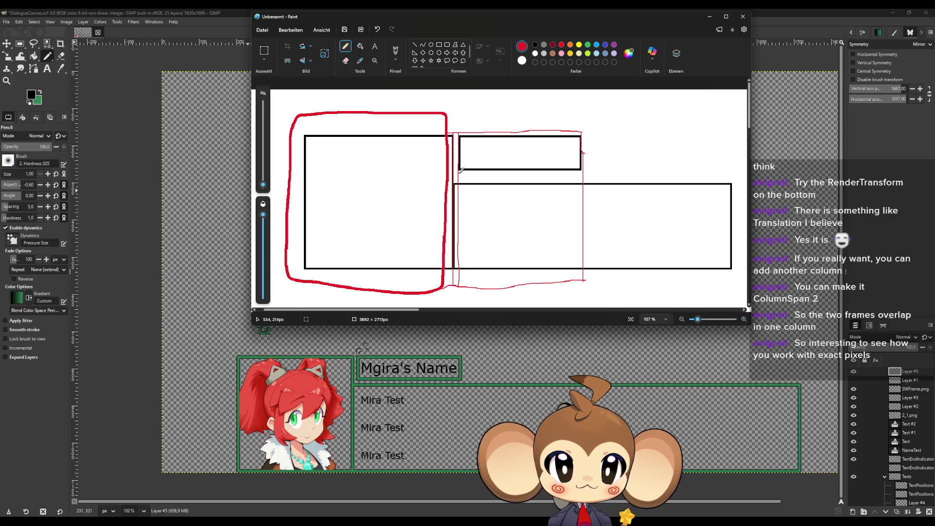
pyautogui.moveTo(462, 171)
pyautogui.mouseDown()
pyautogui.moveTo(582, 176)
pyautogui.moveTo(465, 179)
pyautogui.mouseUp()
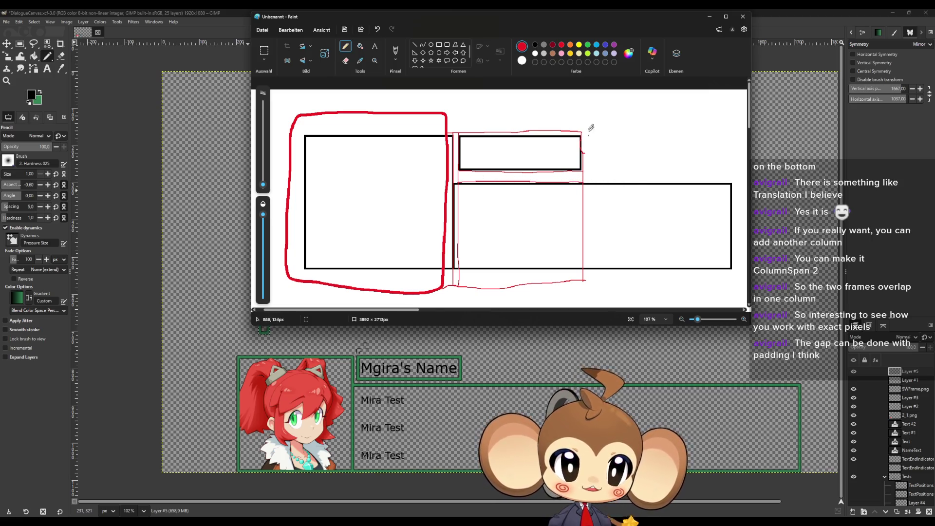
pyautogui.moveTo(586, 180)
pyautogui.mouseDown()
pyautogui.moveTo(721, 173)
pyautogui.moveTo(735, 187)
pyautogui.moveTo(740, 247)
pyautogui.moveTo(712, 281)
pyautogui.moveTo(573, 282)
pyautogui.mouseUp()
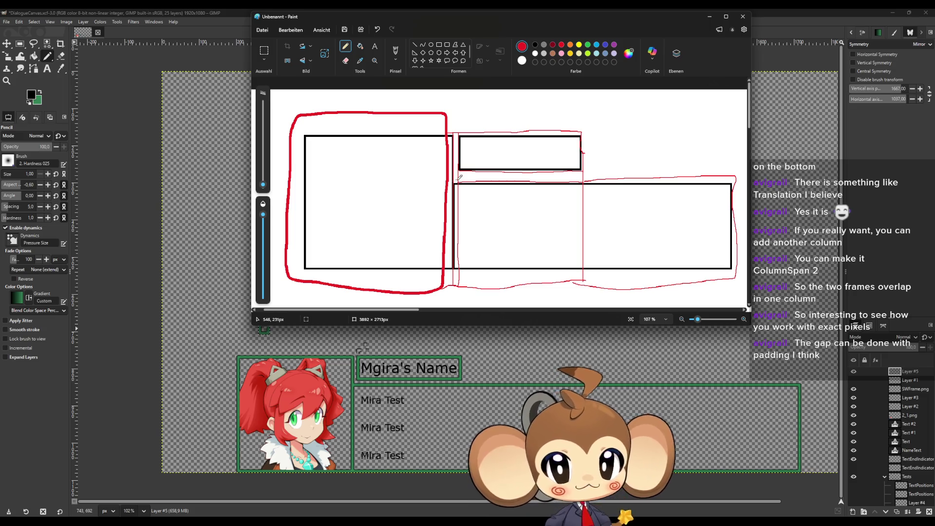
# Step: Sketch a small red bracket mark at the top right, above the wide box's end
pyautogui.moveTo(607, 105)
pyautogui.mouseDown()
pyautogui.moveTo(607, 133)
pyautogui.moveTo(613, 118)
pyautogui.moveTo(643, 118)
pyautogui.mouseUp()
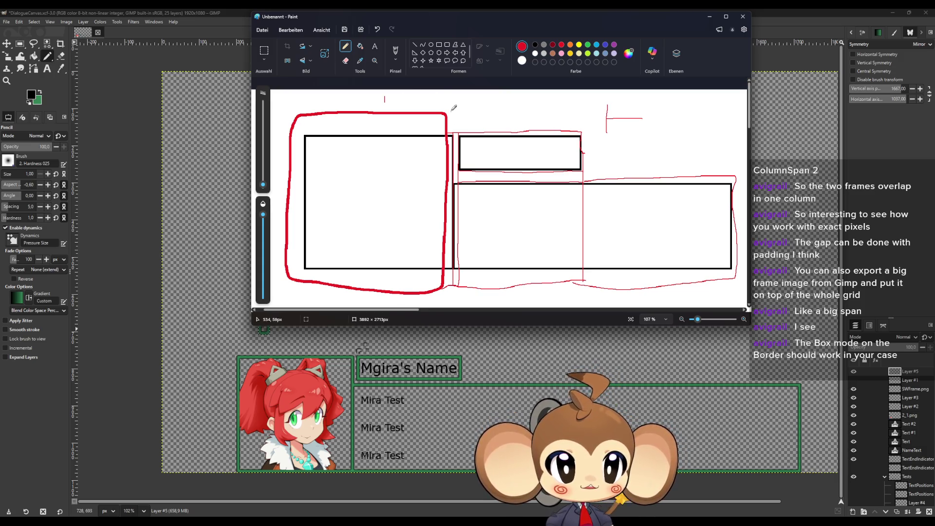
# Step: Add short red tick marks above the boxes and dashes to the right of them
pyautogui.moveTo(456, 109)
pyautogui.mouseDown()
pyautogui.moveTo(456, 117)
pyautogui.moveTo(496, 118)
pyautogui.mouseUp()
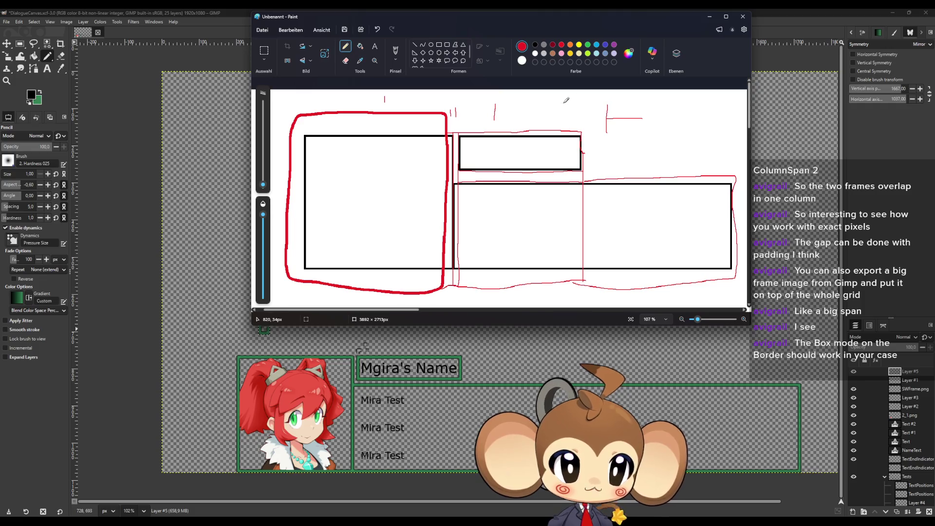
pyautogui.moveTo(558, 103); pyautogui.dragTo(559, 116)
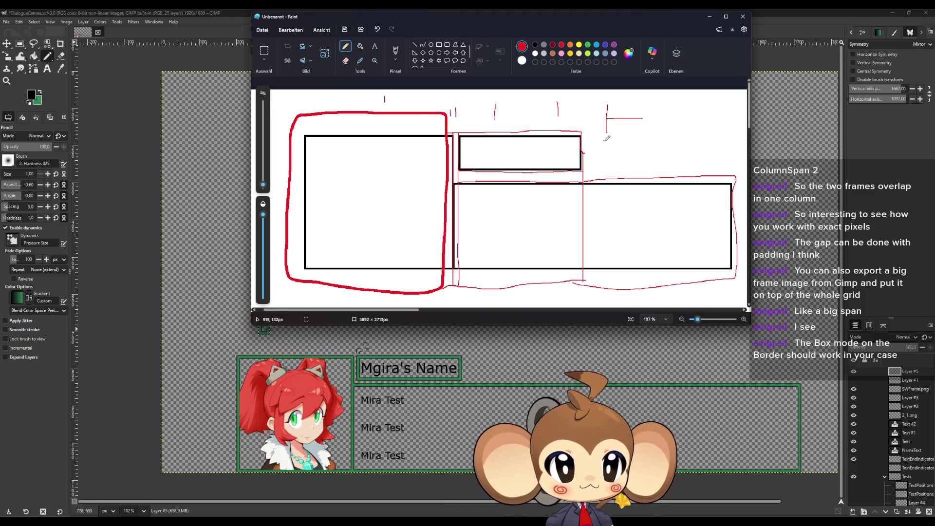
pyautogui.moveTo(600, 146)
pyautogui.mouseDown()
pyautogui.moveTo(616, 146)
pyautogui.moveTo(611, 173)
pyautogui.mouseUp()
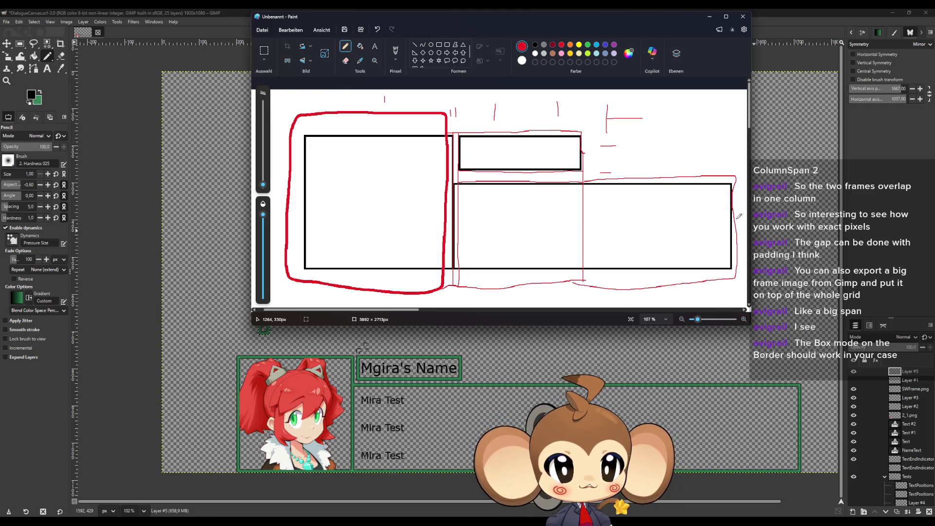
pyautogui.moveTo(737, 219); pyautogui.dragTo(743, 218)
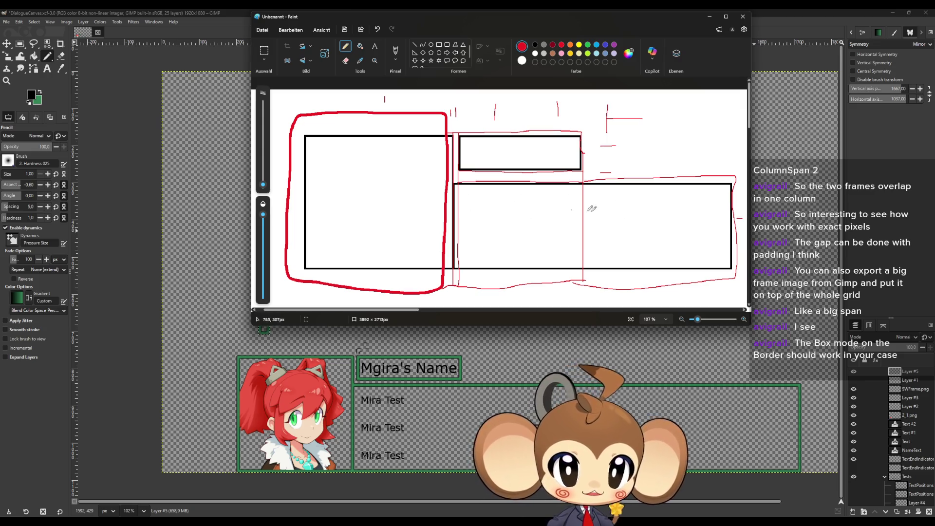
# Step: Switch from Paint to the GIMP mockup and zoom around its name frame
pyautogui.moveTo(383, 524)
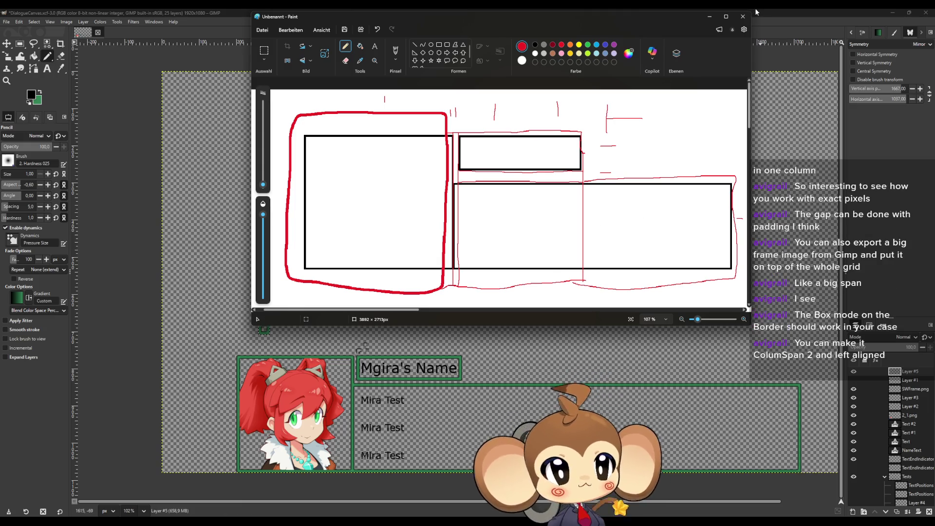
pyautogui.hotkey('alt', 'Tab')
pyautogui.scroll(10, 428, 304)
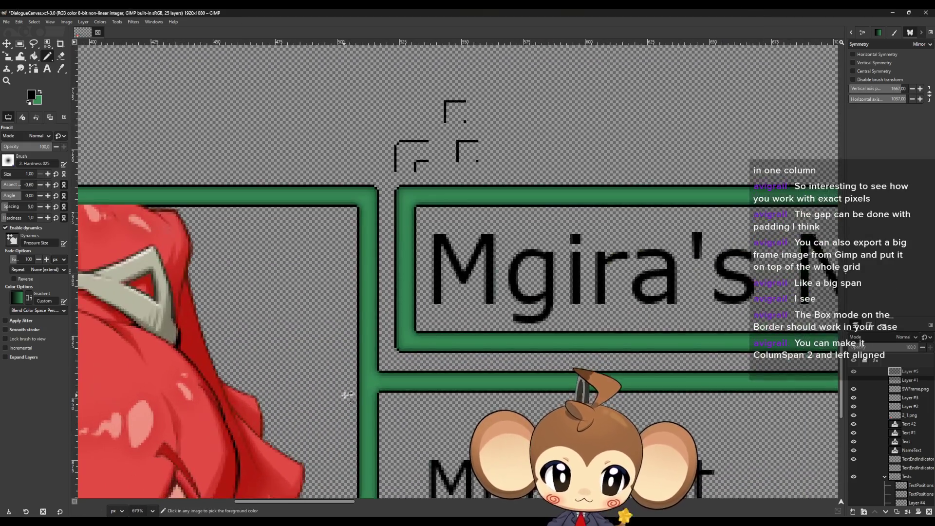
pyautogui.scroll(5, 355, 398)
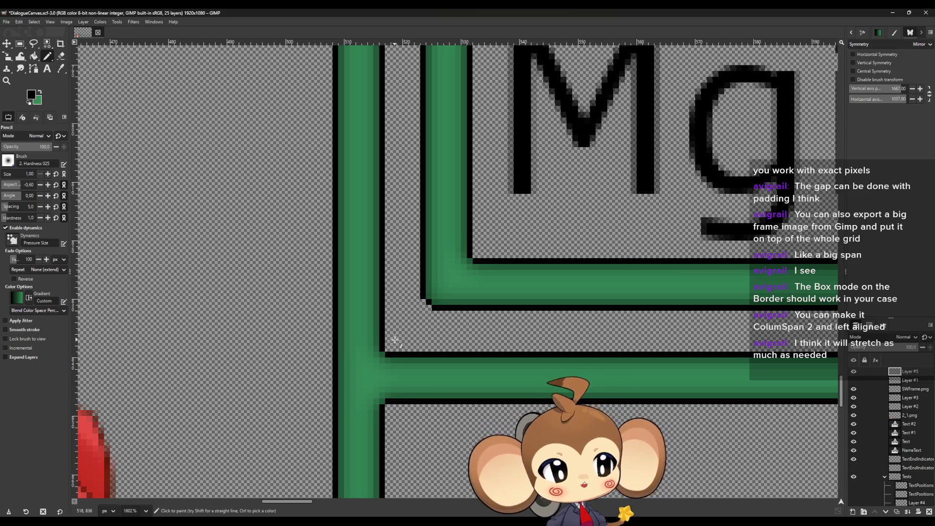
pyautogui.keyDown('ctrl'); pyautogui.scroll(-3, 402, 340); pyautogui.keyUp('ctrl')
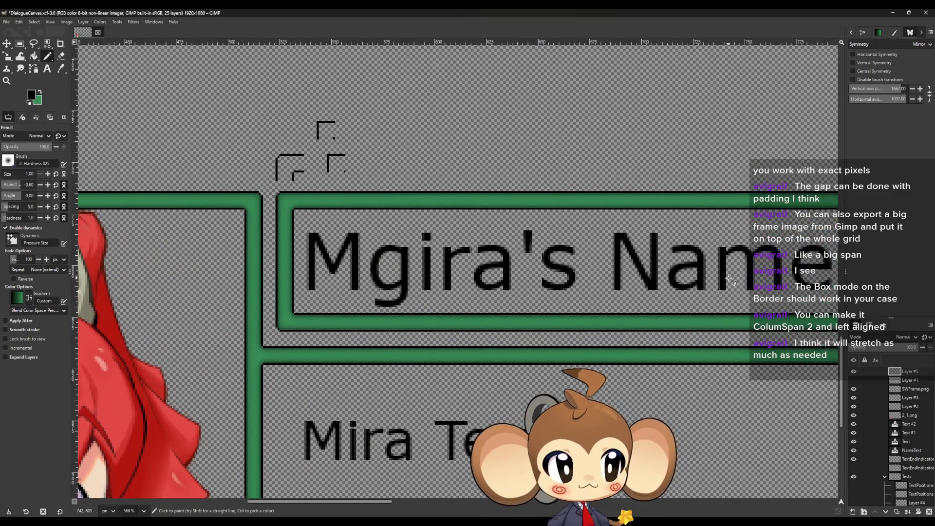
pyautogui.keyDown('ctrl'); pyautogui.scroll(-3, 609, 298); pyautogui.keyUp('ctrl')
pyautogui.keyDown('ctrl'); pyautogui.scroll(-4, 609, 297); pyautogui.keyUp('ctrl')
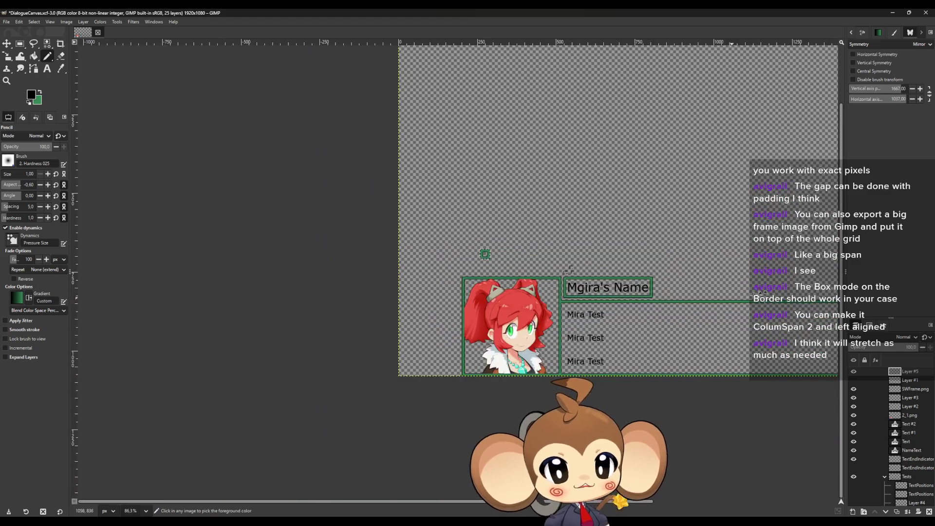
pyautogui.keyDown('ctrl'); pyautogui.scroll(1, 743, 338); pyautogui.keyUp('ctrl')
pyautogui.keyDown('ctrl'); pyautogui.scroll(-1, 743, 338); pyautogui.keyUp('ctrl')
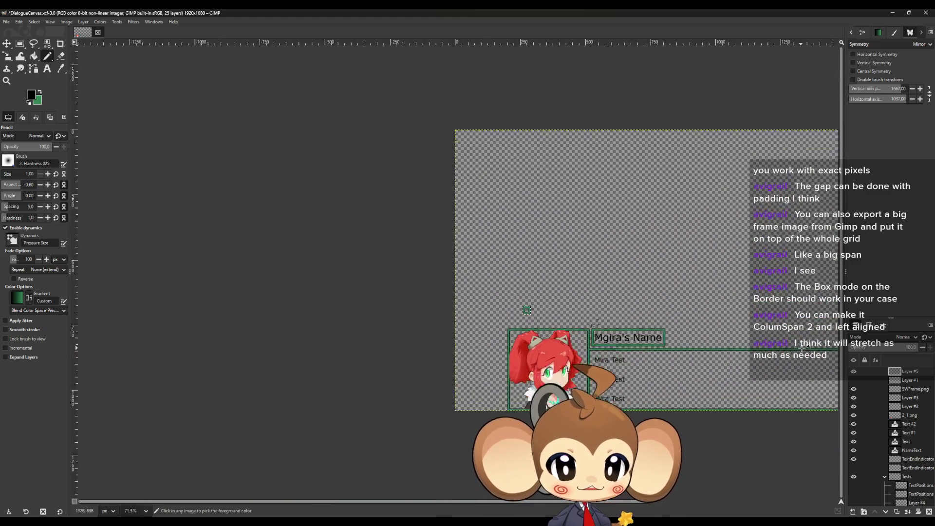
pyautogui.keyDown('ctrl'); pyautogui.scroll(3, 780, 341); pyautogui.keyUp('ctrl')
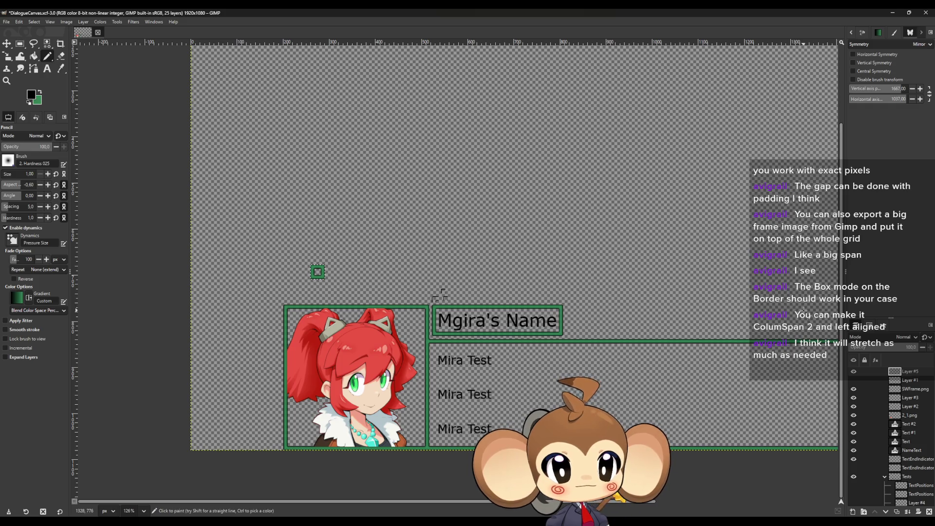
pyautogui.keyDown('ctrl'); pyautogui.scroll(3, 441, 295); pyautogui.keyUp('ctrl')
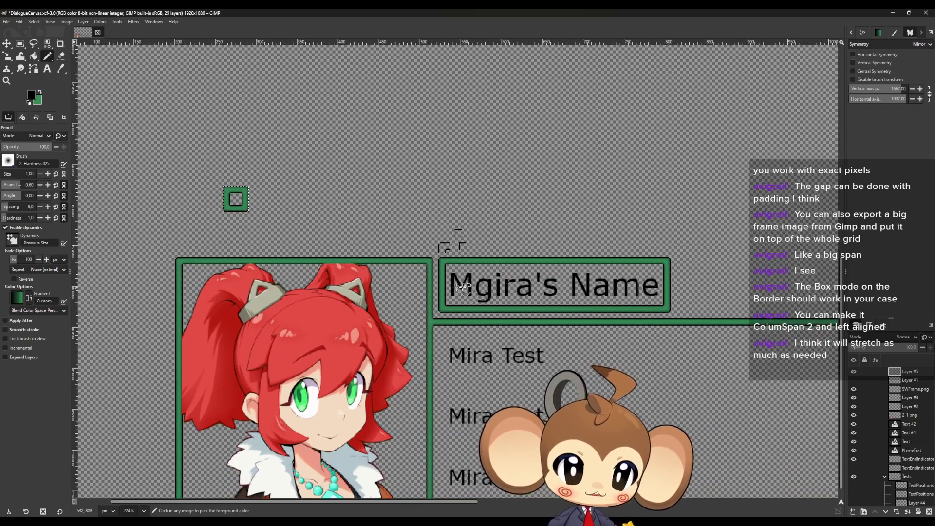
pyautogui.keyDown('ctrl'); pyautogui.scroll(1, 487, 287); pyautogui.keyUp('ctrl')
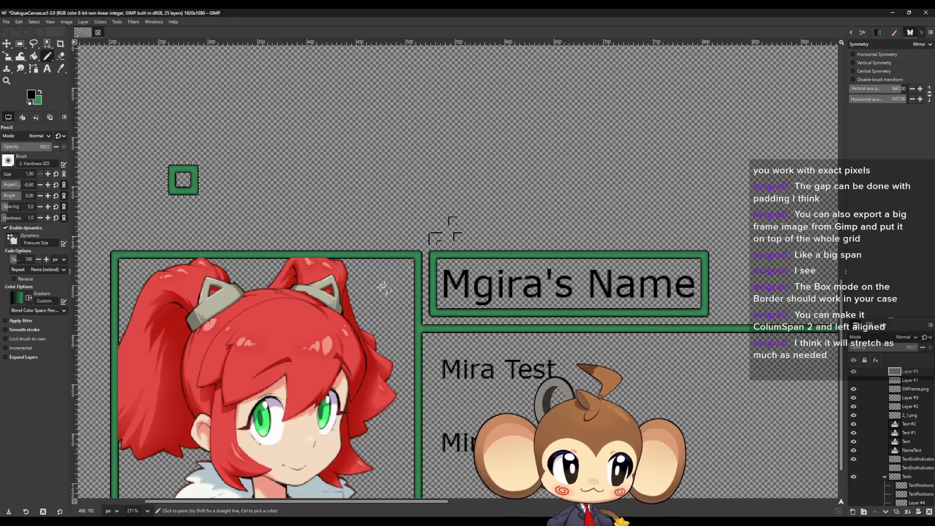
# Step: Add two Column Fill entries and one Row Fill entry to the Grid Panel, giving five columns and three rows
pyautogui.click(420, 491)
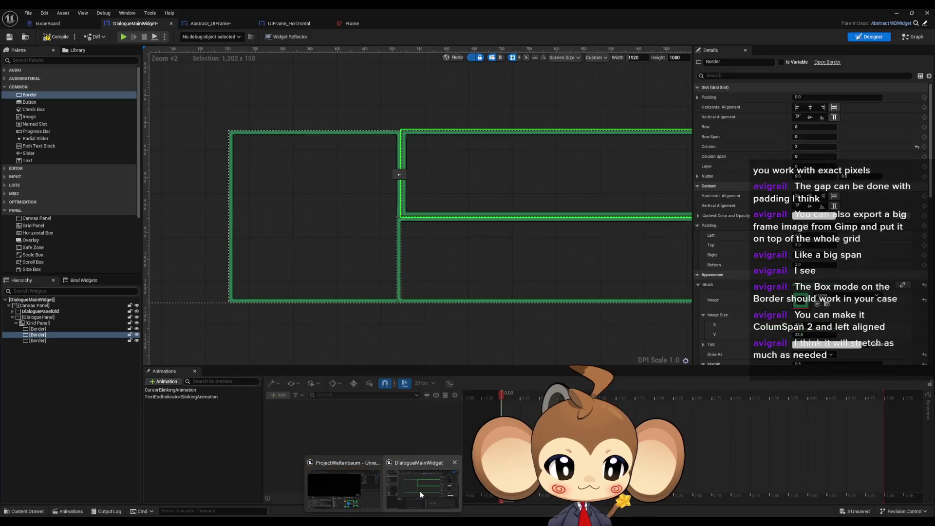
pyautogui.scroll(4, 423, 241)
pyautogui.scroll(-5, 410, 244)
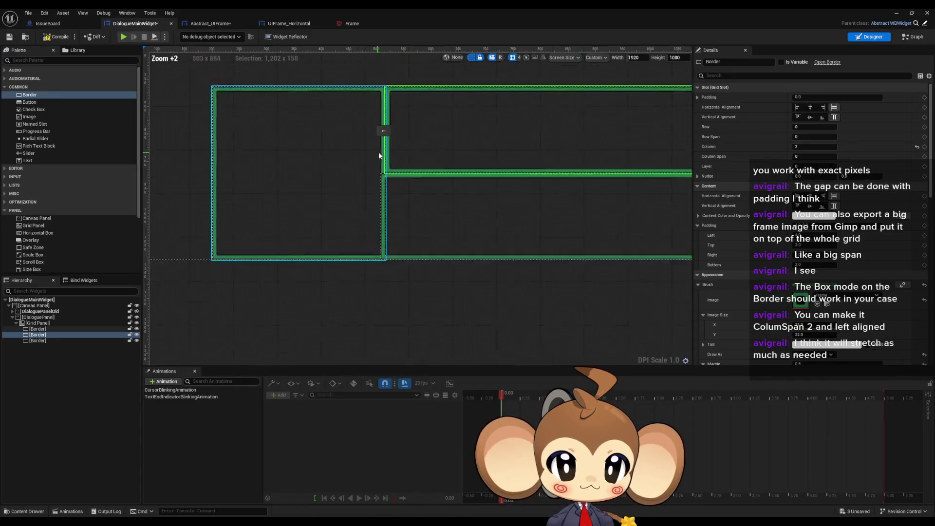
pyautogui.scroll(5, 384, 117)
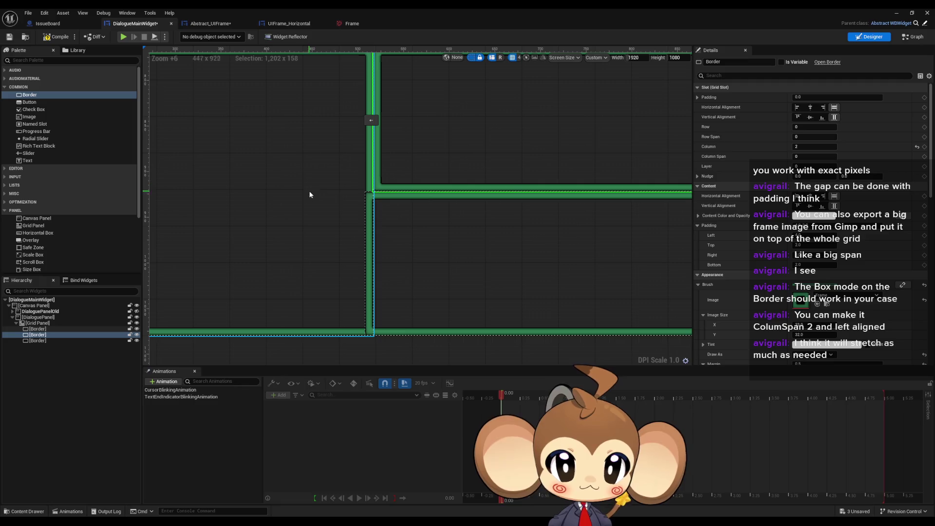
pyautogui.click(38, 323)
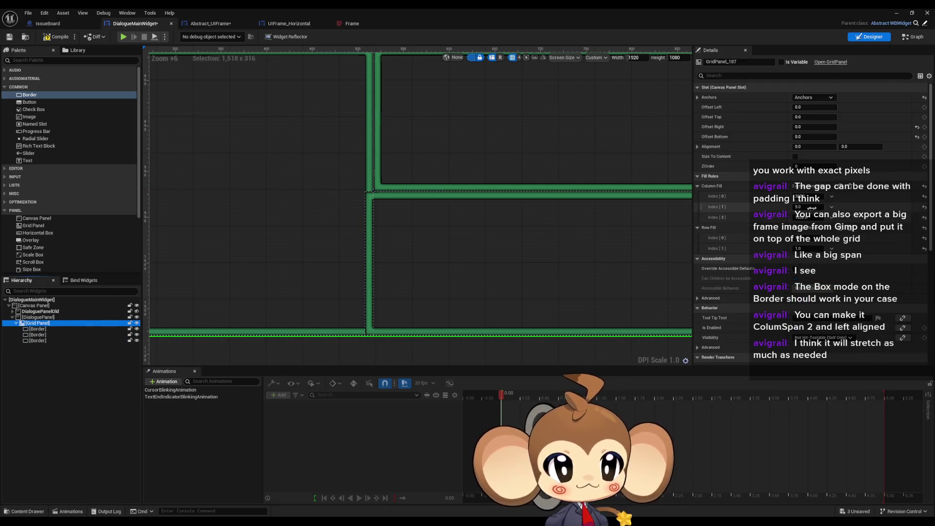
pyautogui.click(841, 186)
pyautogui.click(840, 187)
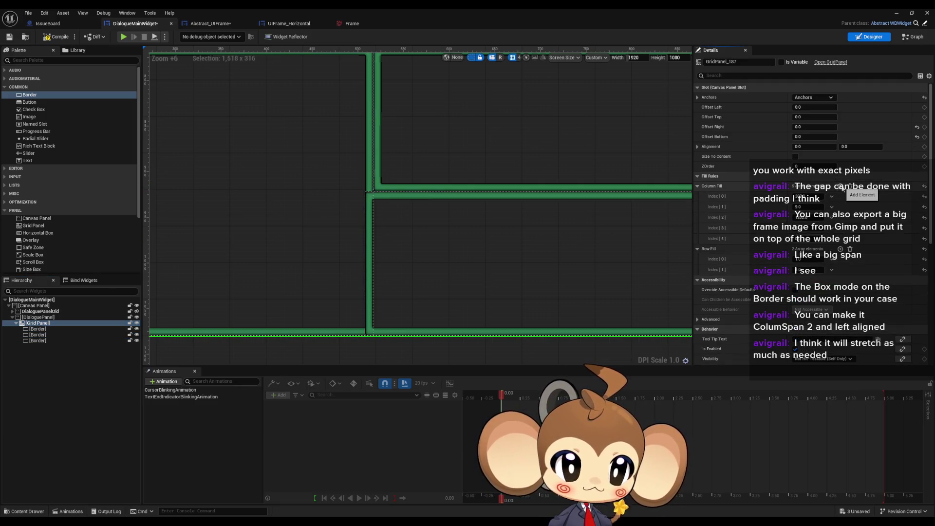
pyautogui.click(840, 249)
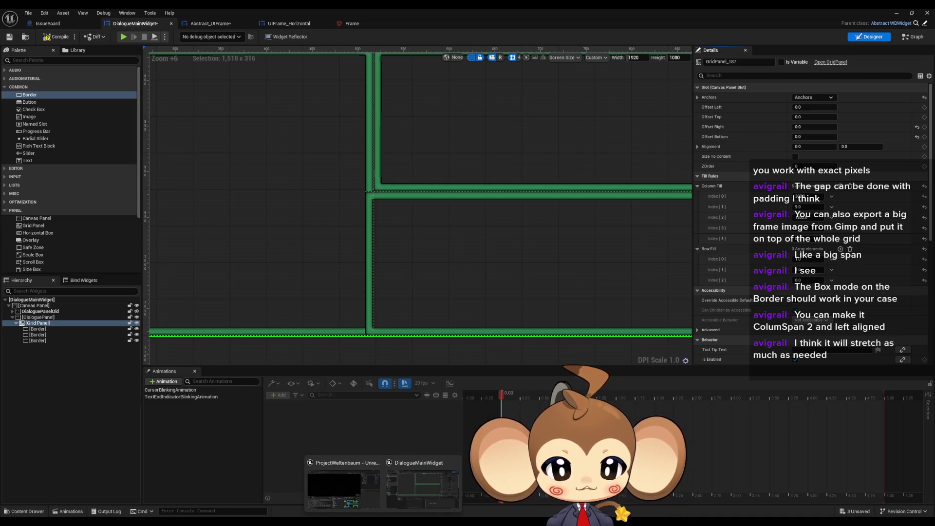
pyautogui.click(424, 483)
# Step: Zoom into the pixel gap between GIMP's green frames, then return to the DialogueMainWidget editor
pyautogui.scroll(4, 391, 273)
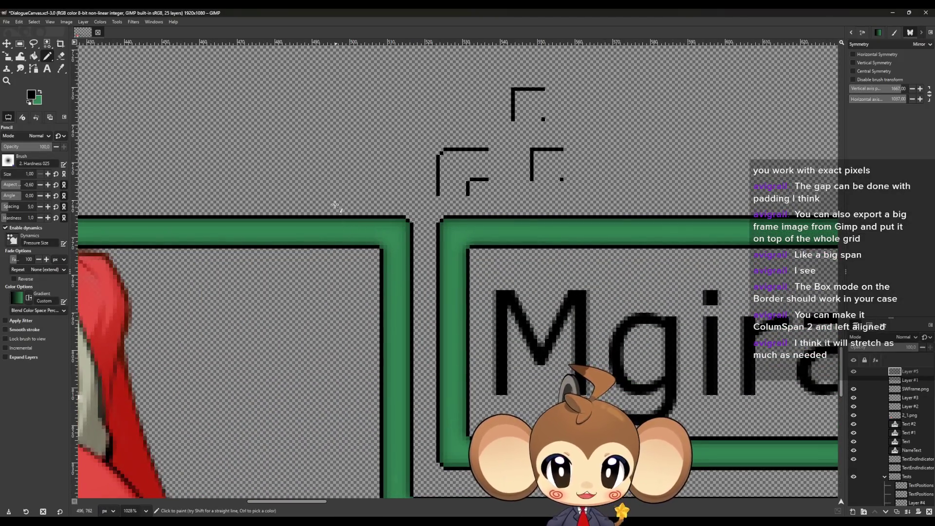
pyautogui.scroll(-2, 335, 204)
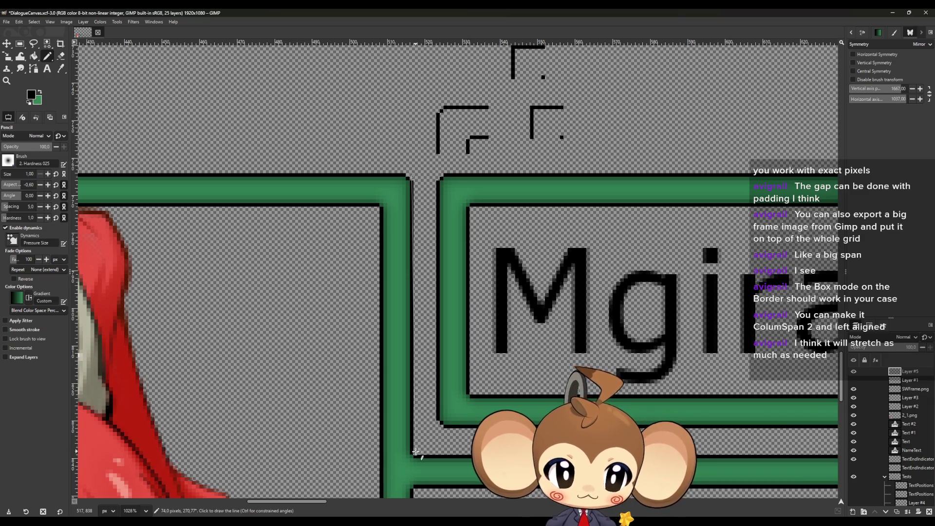
pyautogui.scroll(-2, 428, 419)
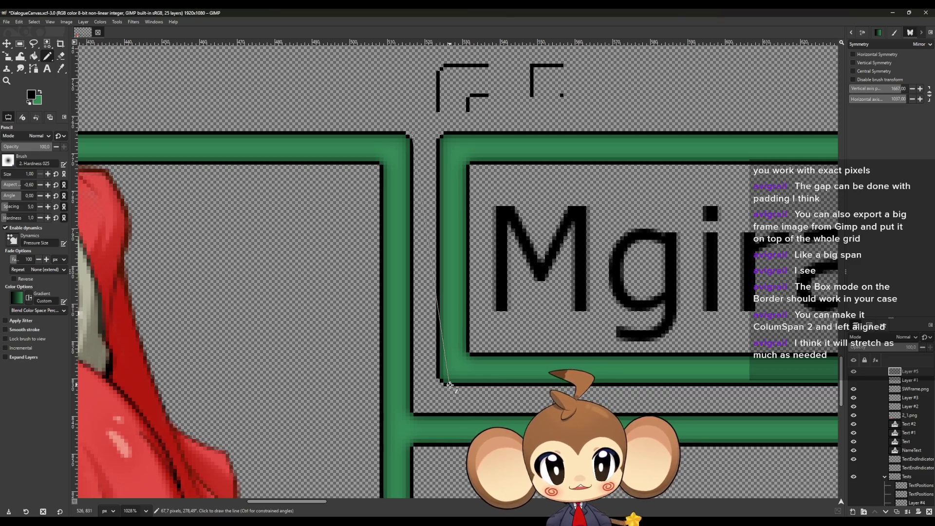
pyautogui.click(382, 522)
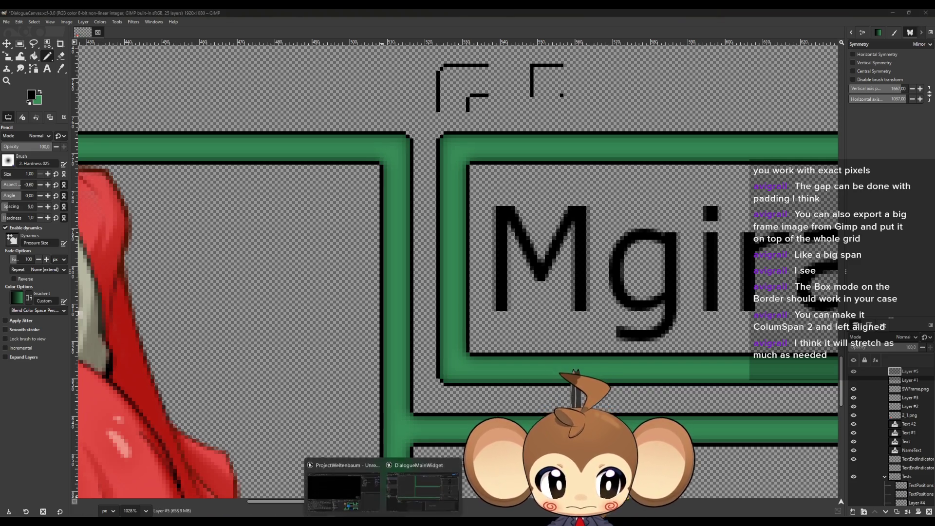
pyautogui.click(396, 495)
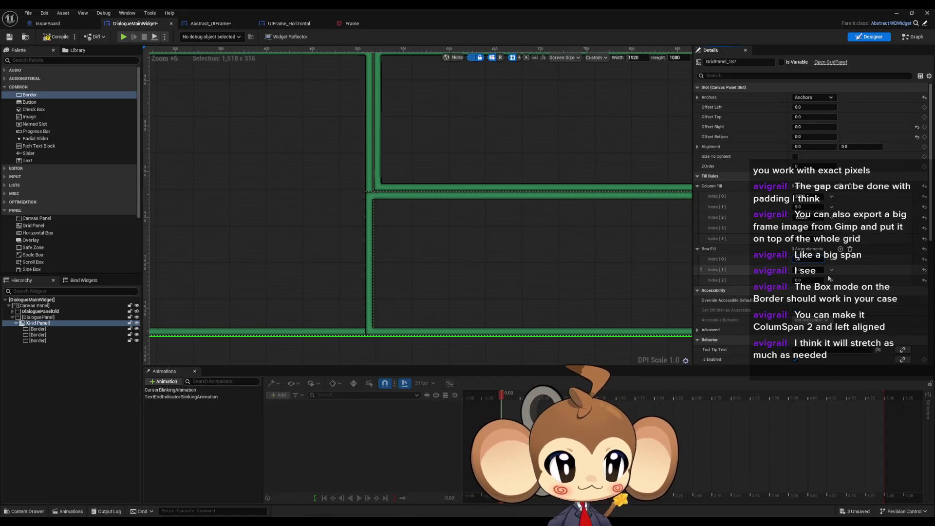
# Step: Set the grid's Row Fill values to 60, 1 and 316 for Index 0, 1 and 2
pyautogui.press('Return')
pyautogui.click(806, 270)
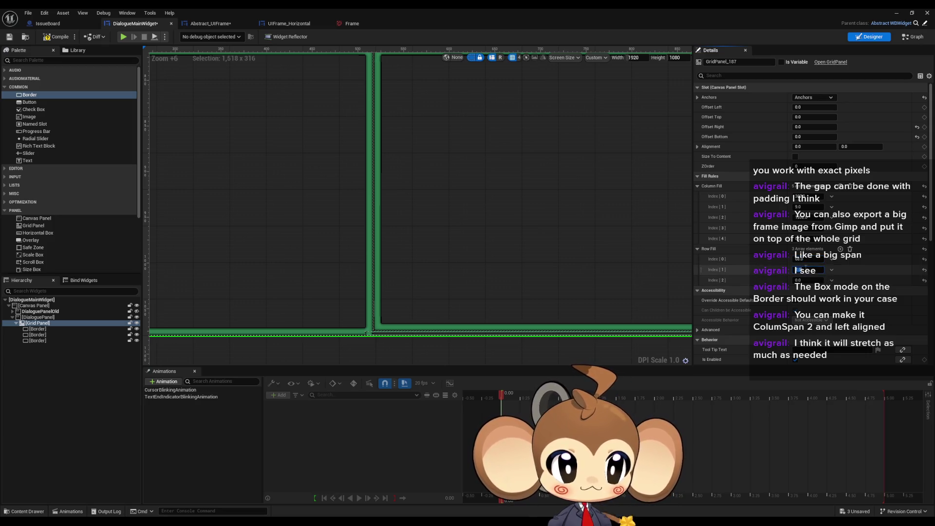
pyautogui.write('1')
pyautogui.press('Return')
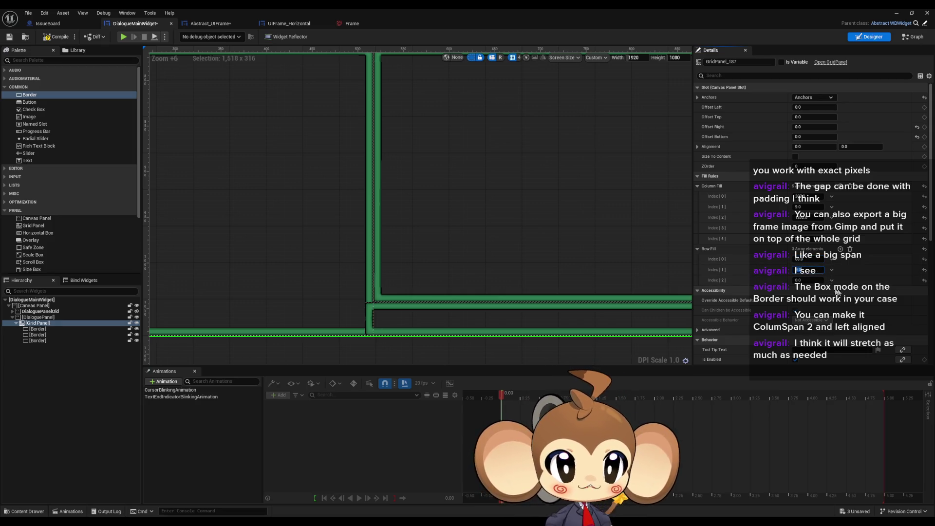
pyautogui.click(802, 280)
pyautogui.write('3')
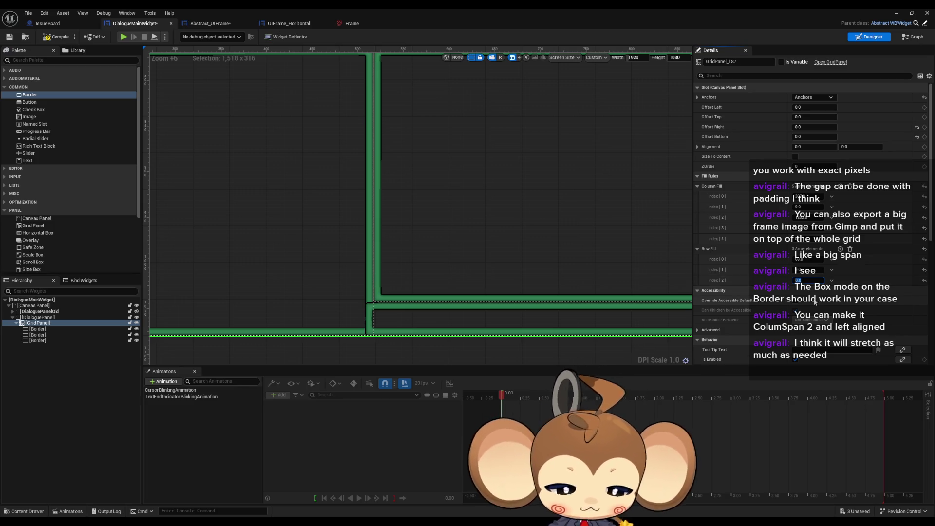
pyautogui.write('16-68')
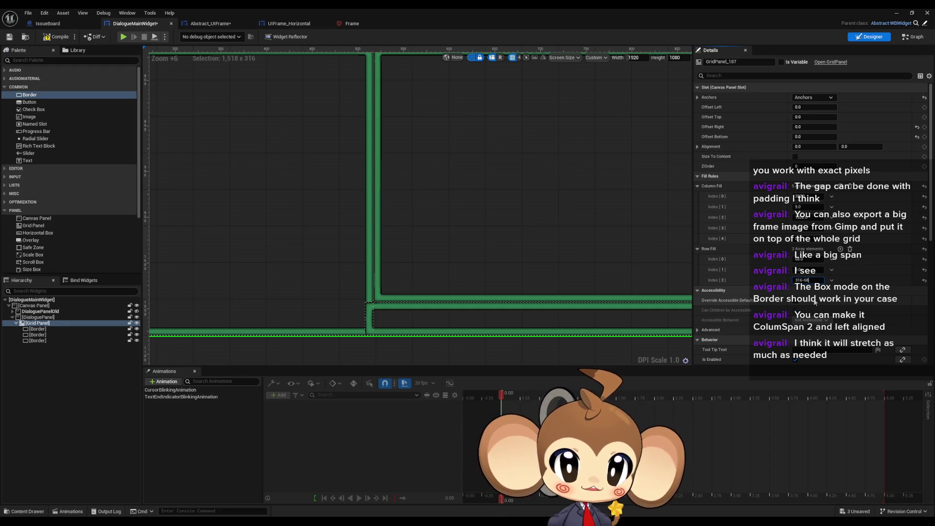
pyautogui.press('Return')
# Step: Reframe the grid panel in the designer, then bring the GIMP mockup to the front
pyautogui.scroll(-5, 502, 250)
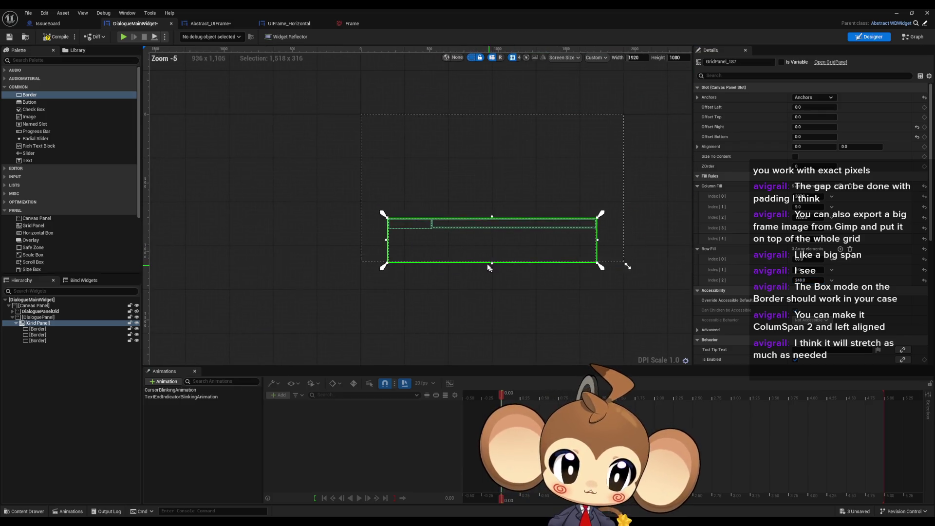
pyautogui.scroll(3, 400, 215)
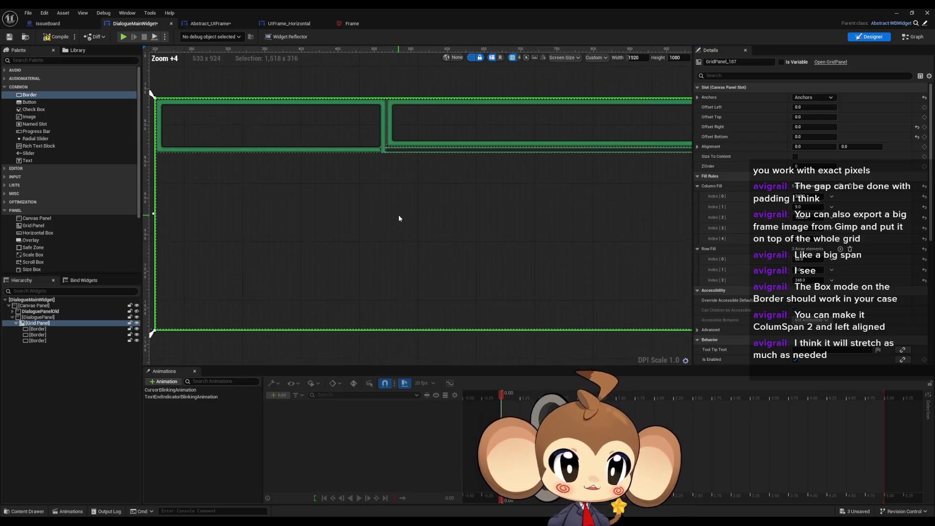
pyautogui.moveTo(573, 204); pyautogui.dragTo(627, 211)
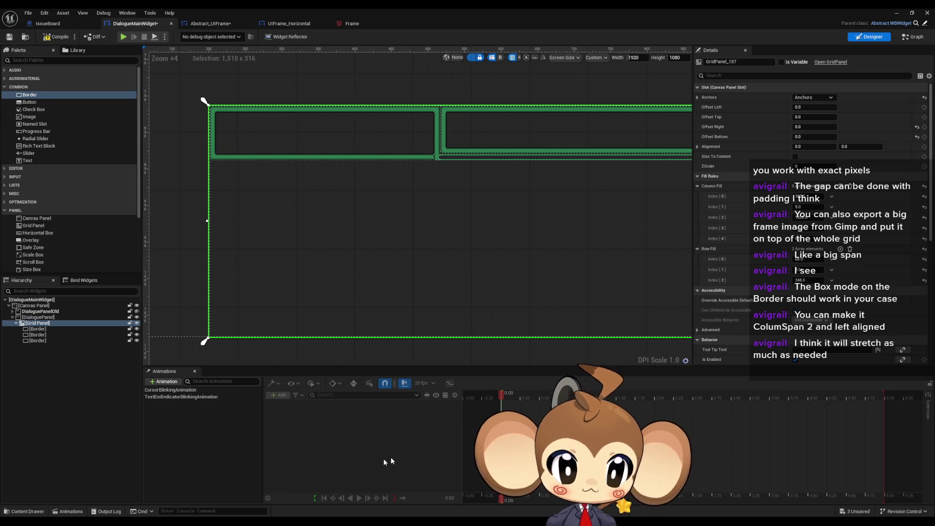
pyautogui.hotkey('alt', 'Tab')
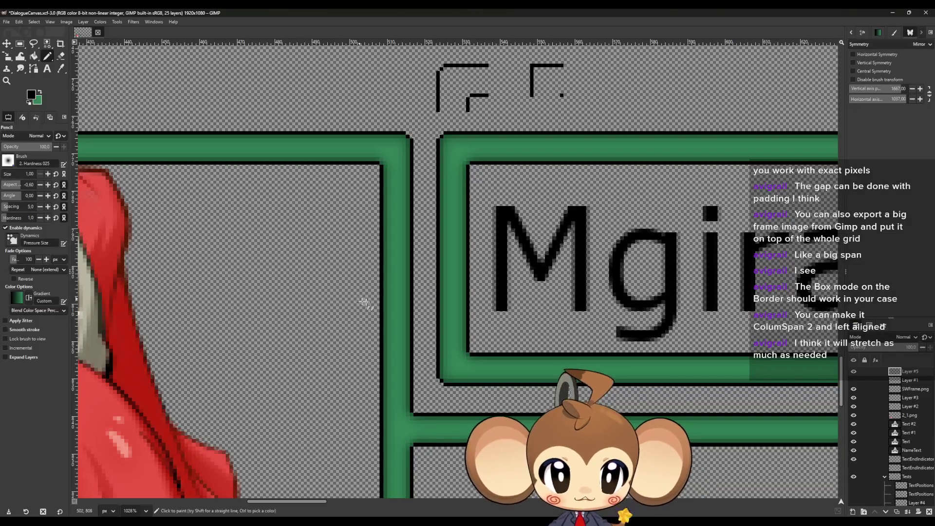
# Step: Zoom around the GIMP mockup's green frames, then return to the DialogueMainWidget editor
pyautogui.scroll(-3, 388, 315)
pyautogui.scroll(3, 319, 218)
pyautogui.scroll(-2, 427, 347)
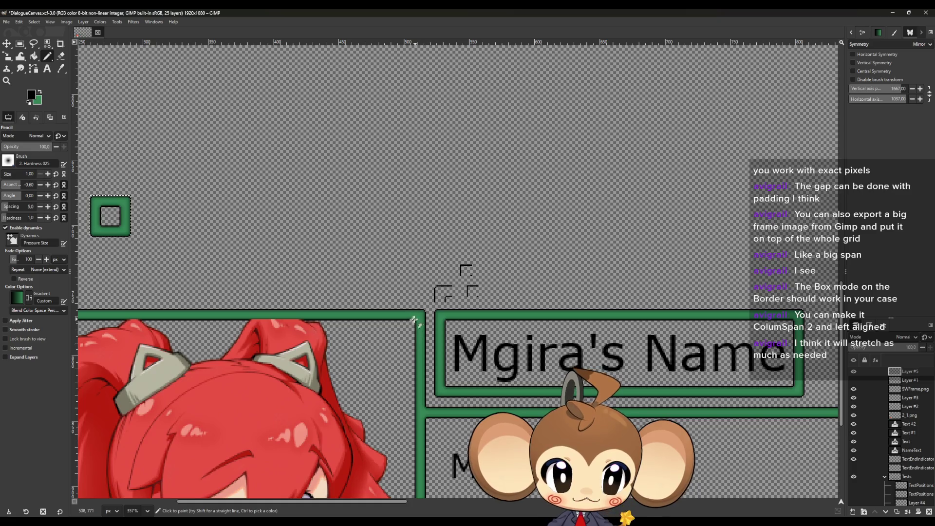
pyautogui.scroll(5, 419, 360)
pyautogui.scroll(5, 412, 374)
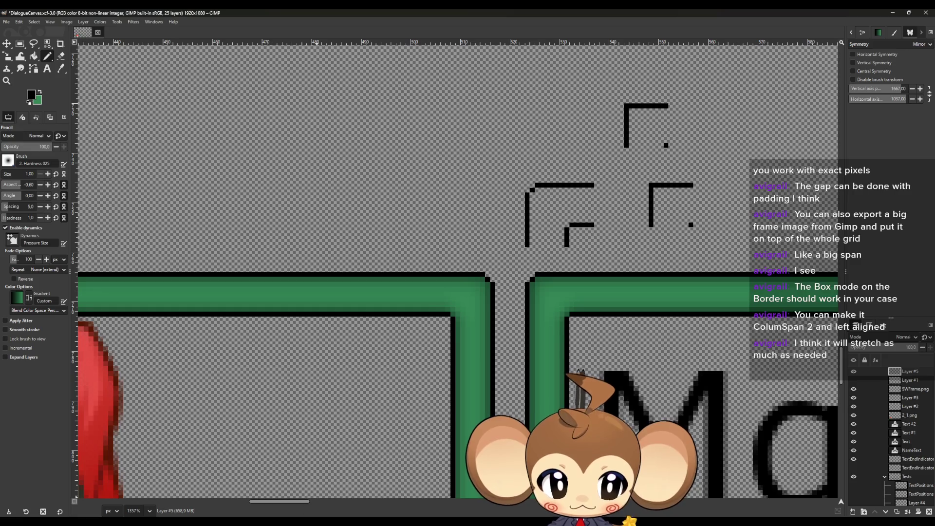
pyautogui.moveTo(384, 524)
pyautogui.click(422, 487)
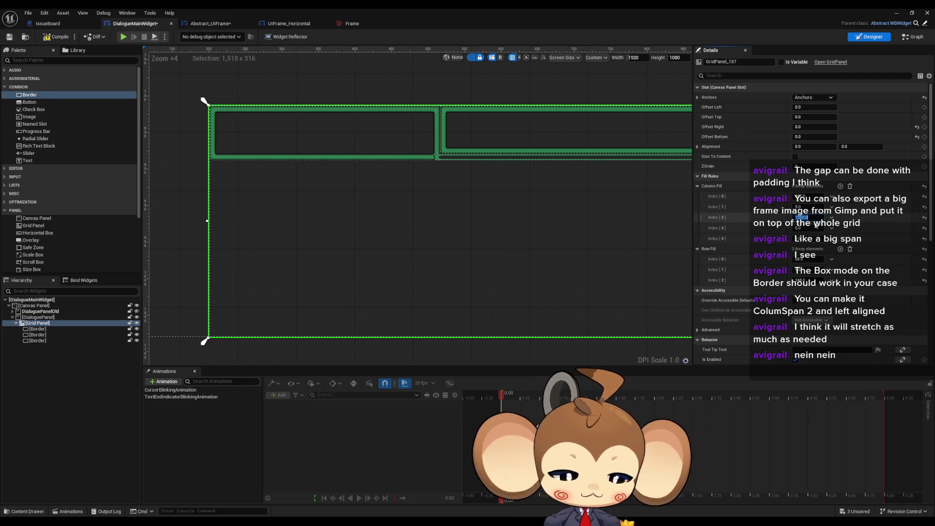
# Step: Set Column Fill Index 2 to 0 and zoom the designer to check the full-width top frame
pyautogui.write('0')
pyautogui.press('Return')
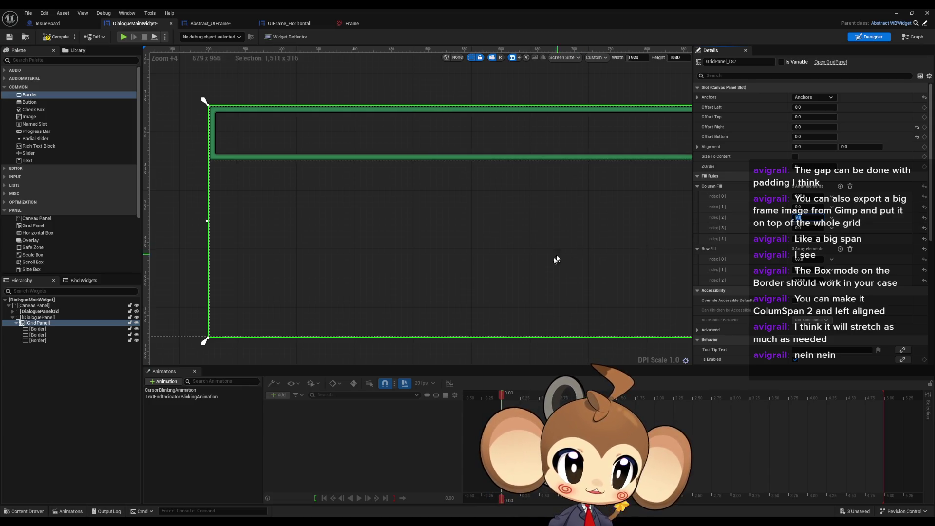
pyautogui.scroll(-5, 555, 259)
pyautogui.scroll(4, 662, 291)
pyautogui.scroll(-4, 633, 253)
pyautogui.scroll(2, 672, 200)
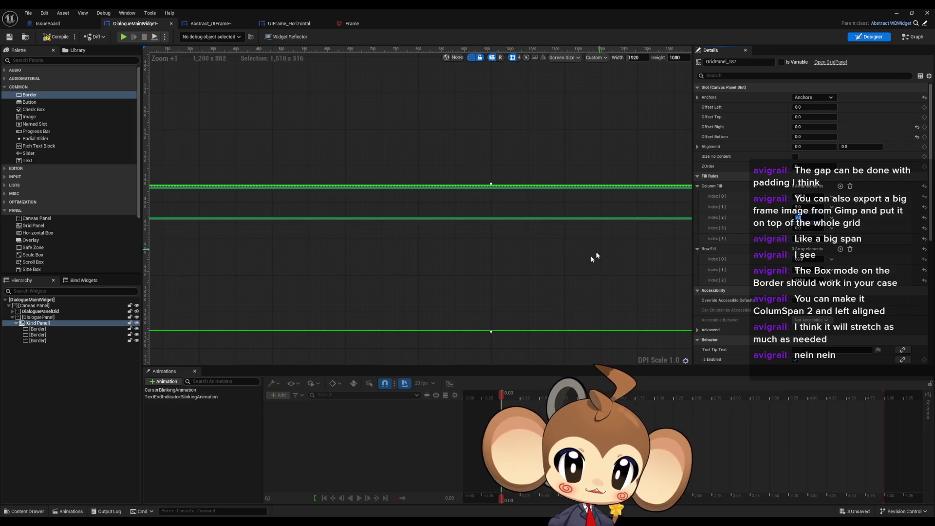
pyautogui.scroll(-10, 591, 256)
pyautogui.scroll(6, 519, 298)
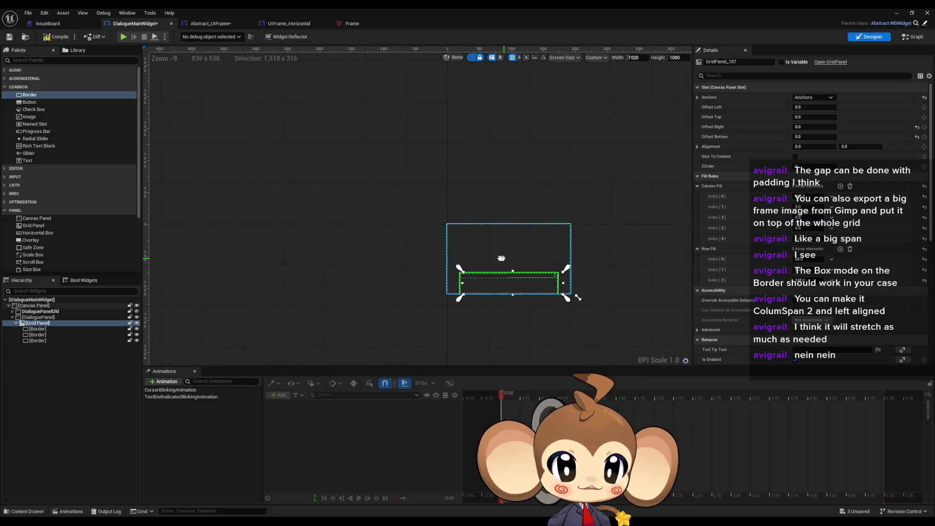
pyautogui.scroll(2, 497, 287)
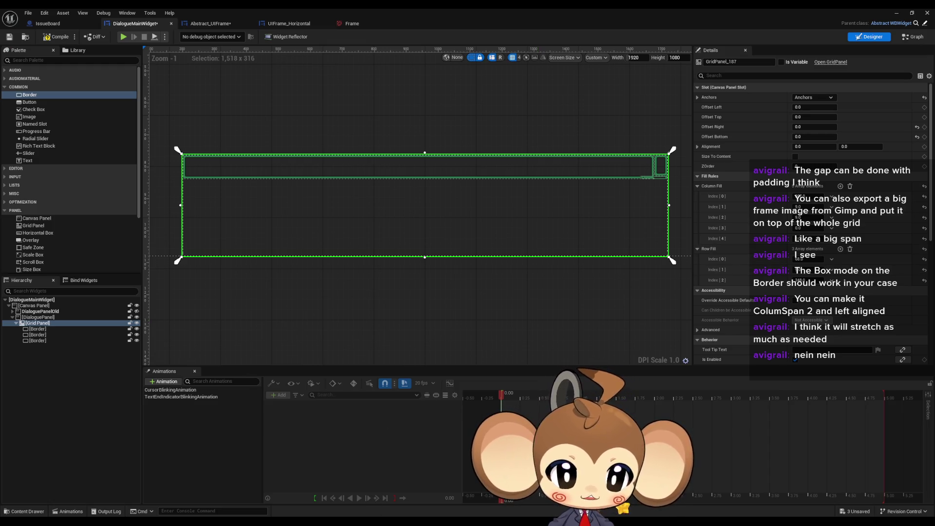
pyautogui.moveTo(429, 484)
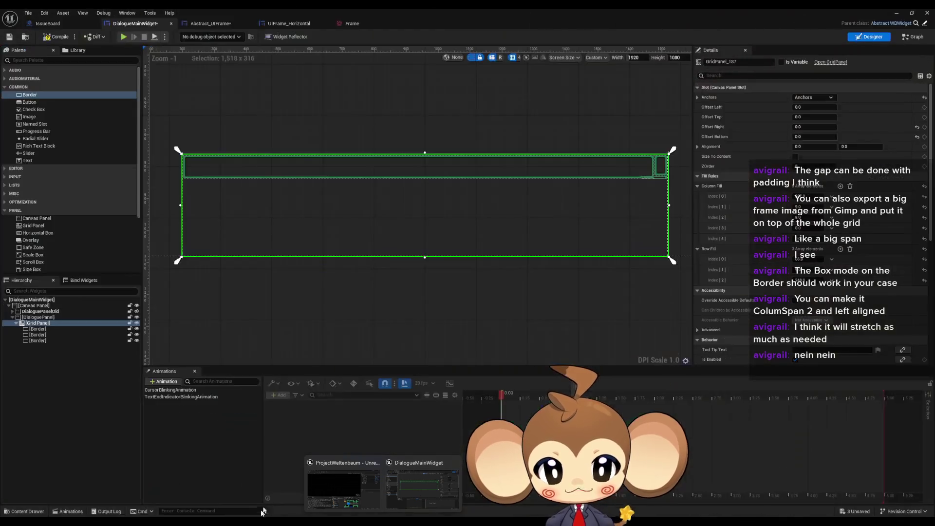
# Step: Zoom out in GIMP to view the portrait, name and text frames, then return to Unreal
pyautogui.hotkey('alt', 'Tab')
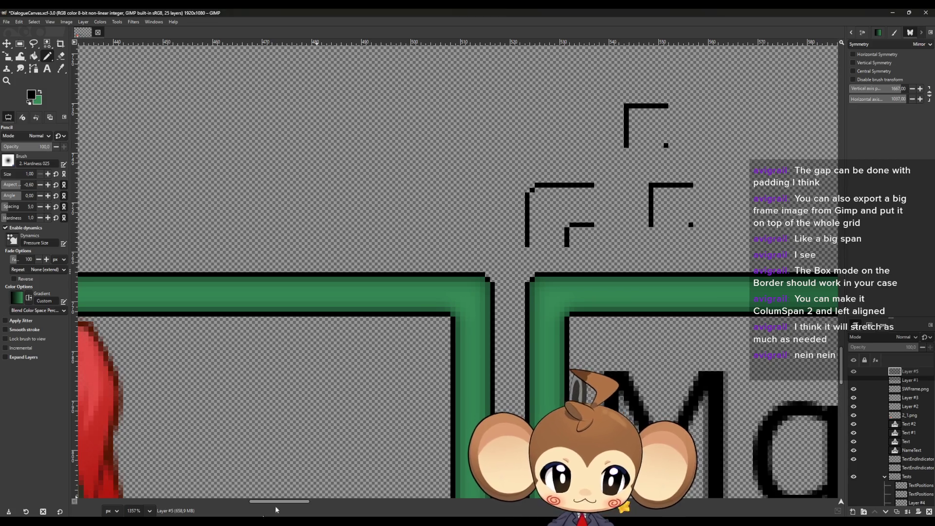
pyautogui.scroll(-4, 565, 315)
pyautogui.scroll(3, 565, 316)
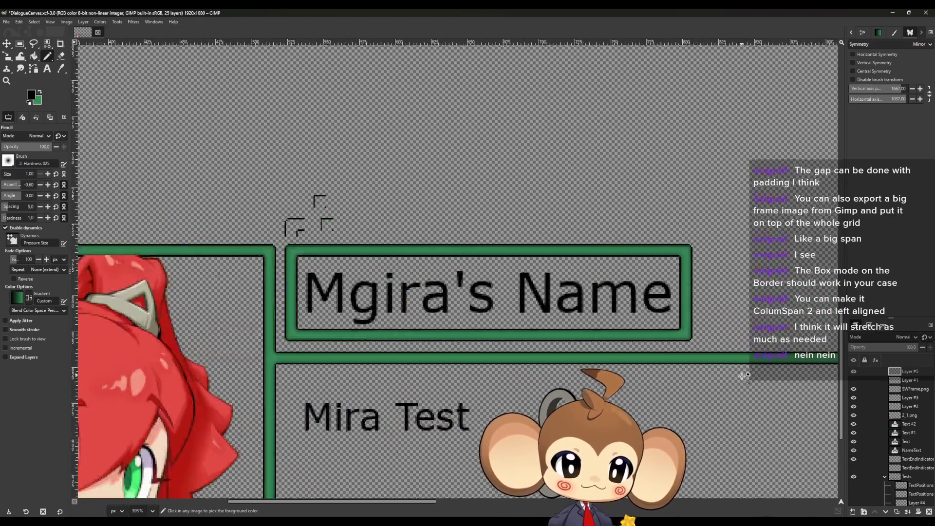
pyautogui.scroll(-5, 313, 210)
pyautogui.scroll(3, 421, 227)
pyautogui.scroll(-4, 634, 341)
pyautogui.scroll(4, 536, 273)
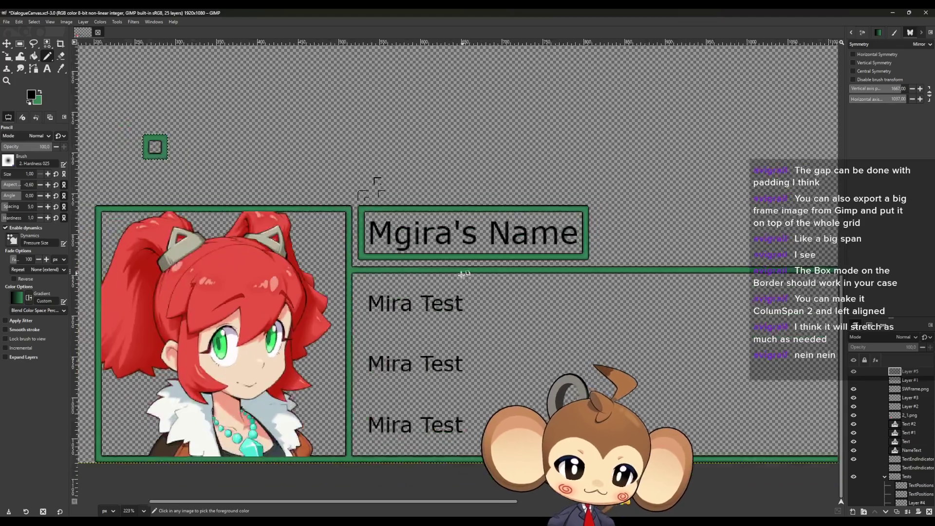
pyautogui.hscroll(4, 518, 263)
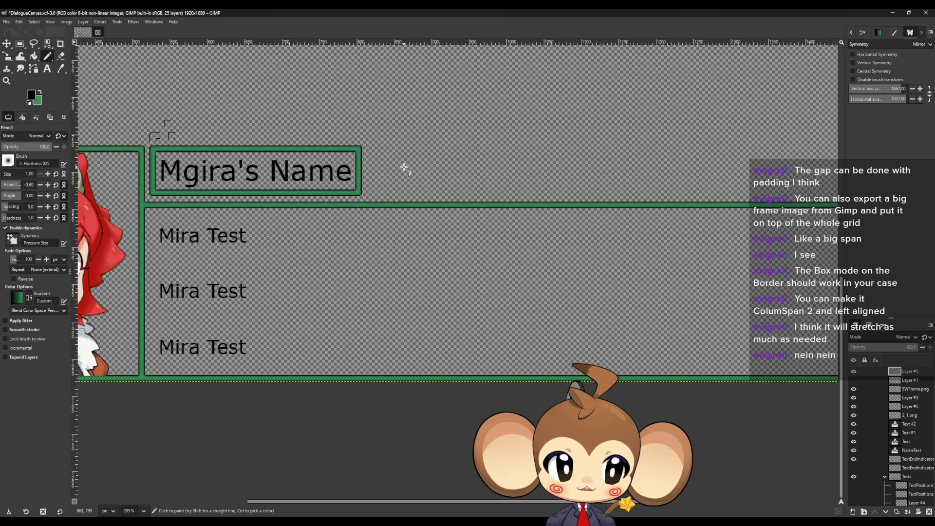
pyautogui.scroll(-4, 404, 167)
pyautogui.scroll(1, 439, 217)
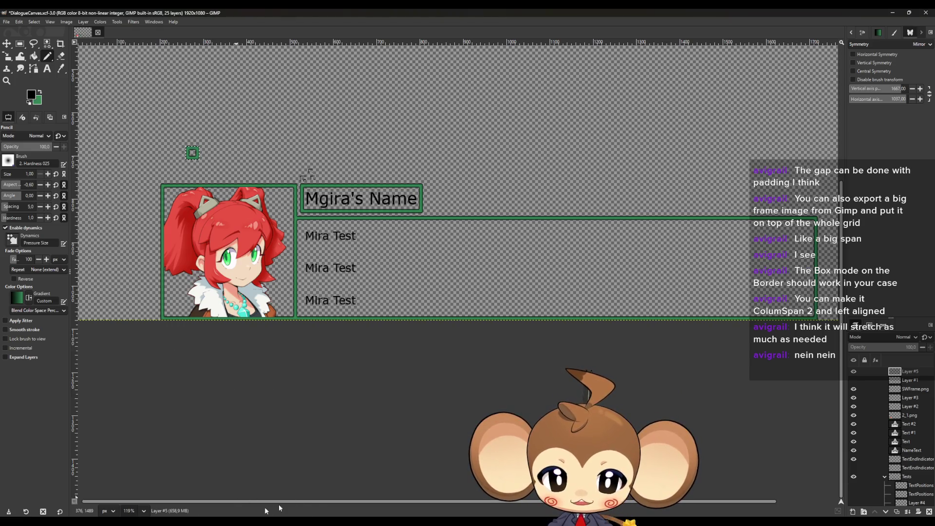
pyautogui.click(396, 479)
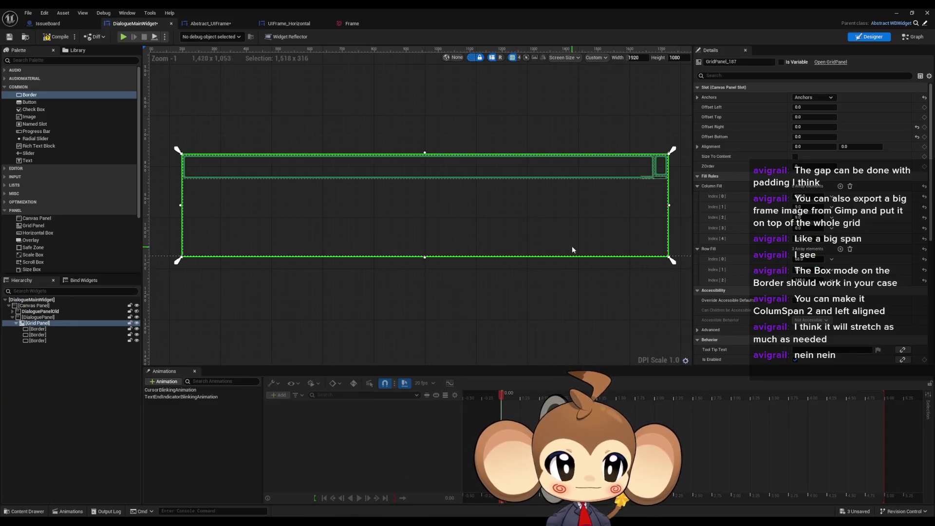
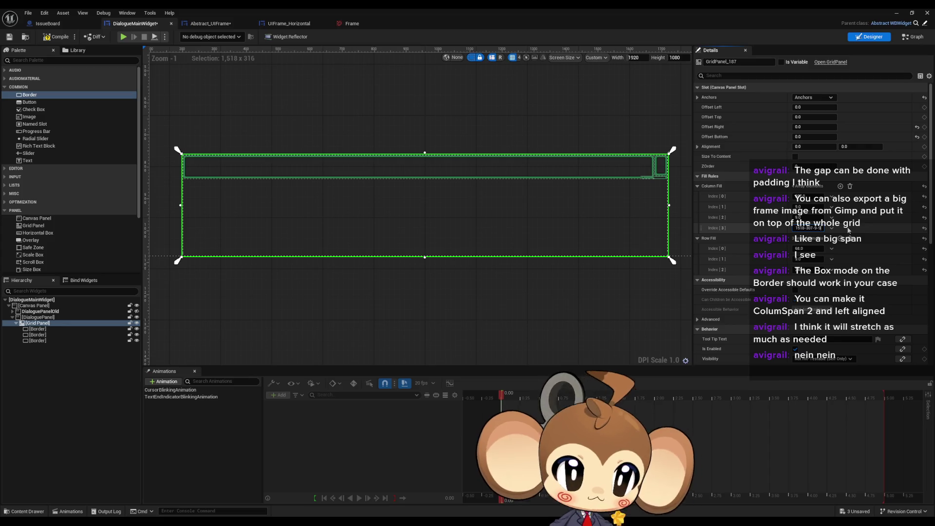
# Step: Commit a fill value of 1193 for the fourth column and make the first border span three rows
pyautogui.press('Return')
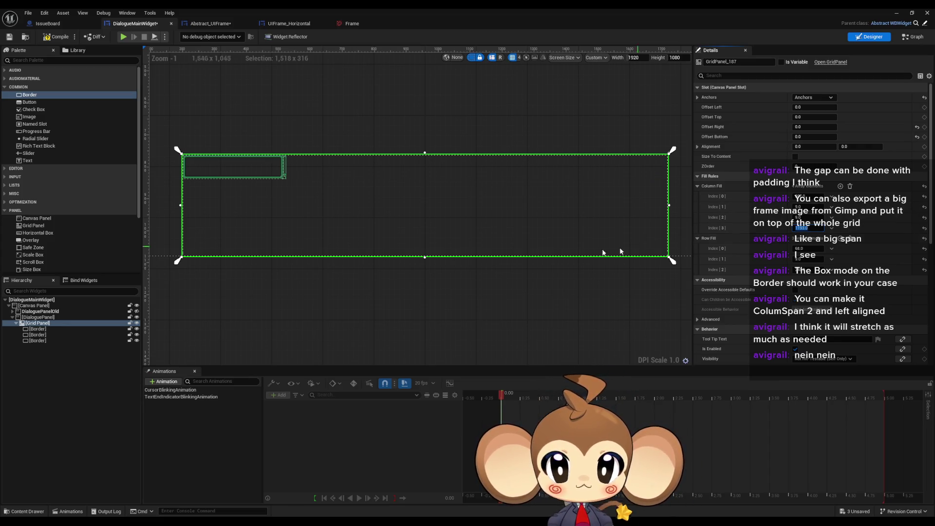
pyautogui.moveTo(604, 253)
pyautogui.mouseDown()
pyautogui.moveTo(489, 254)
pyautogui.moveTo(526, 258)
pyautogui.mouseUp()
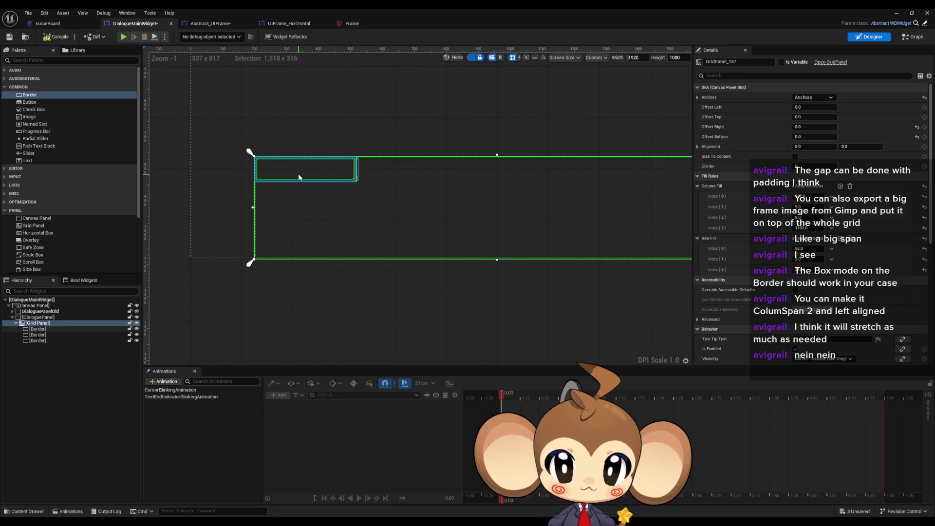
pyautogui.click(37, 329)
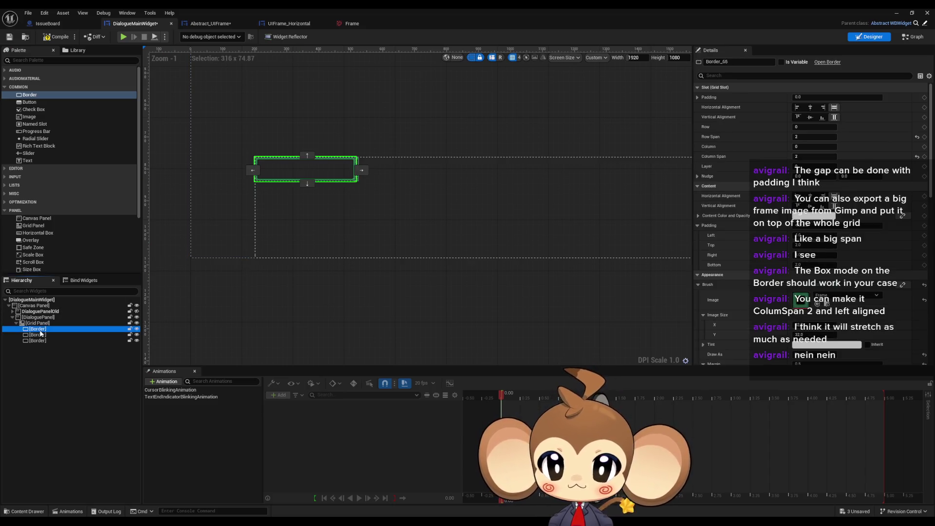
pyautogui.click(810, 137)
pyautogui.scroll(1, 813, 133)
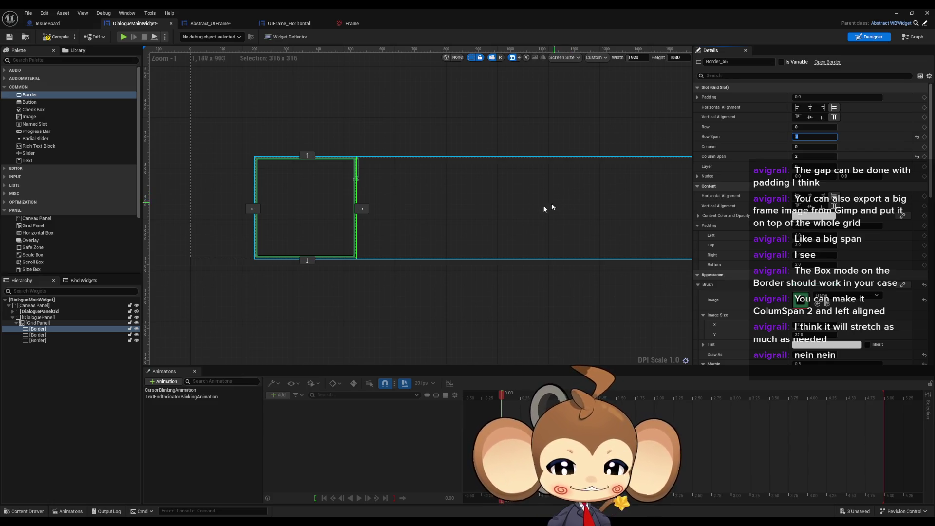
pyautogui.scroll(5, 370, 211)
pyautogui.scroll(1, 370, 185)
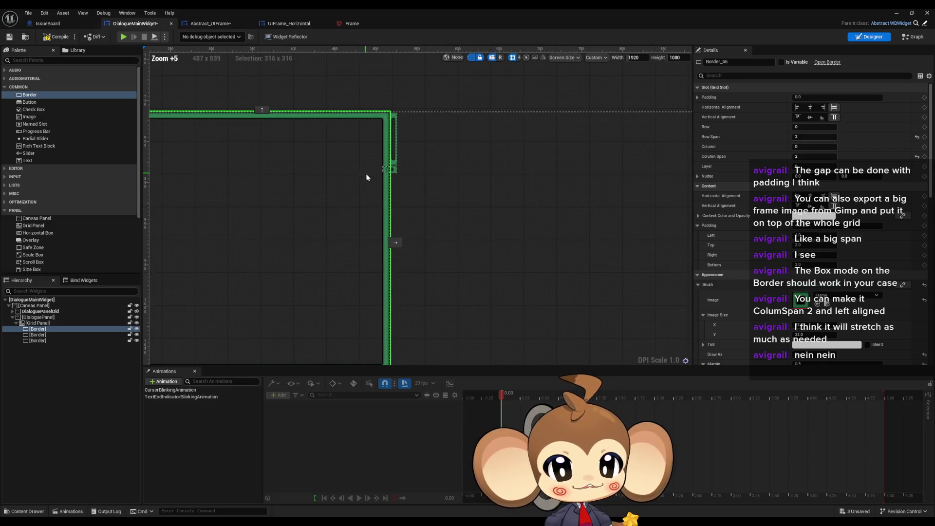
# Step: Move the second border piece over to column 3 of the grid
pyautogui.click(39, 335)
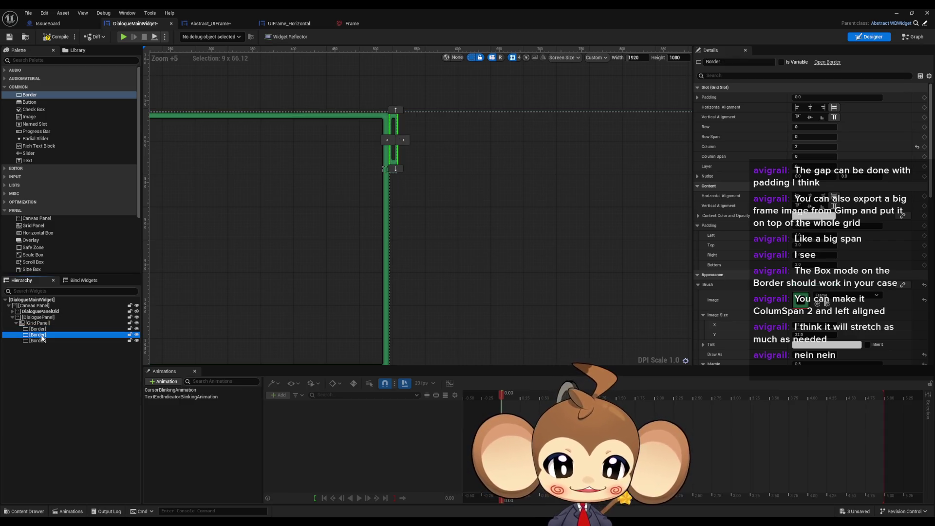
pyautogui.click(403, 140)
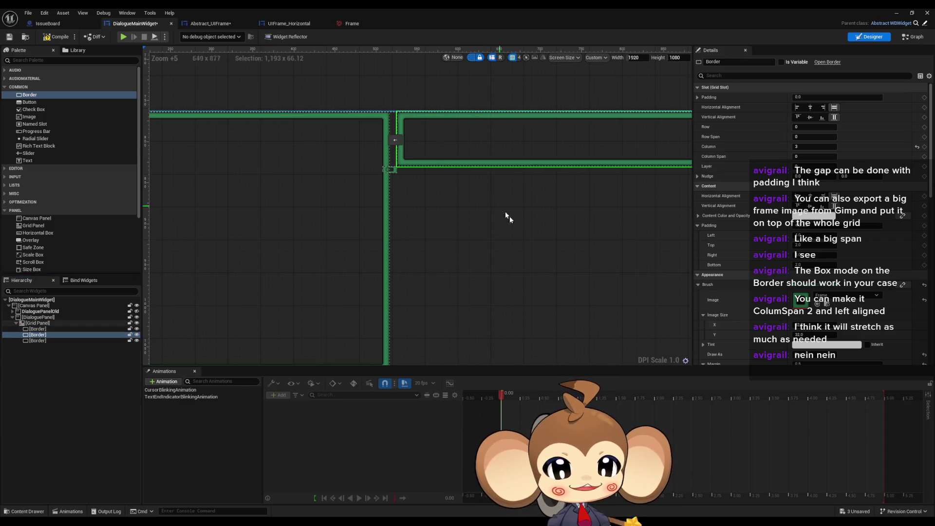
pyautogui.scroll(-1, 512, 234)
pyautogui.scroll(-4, 463, 207)
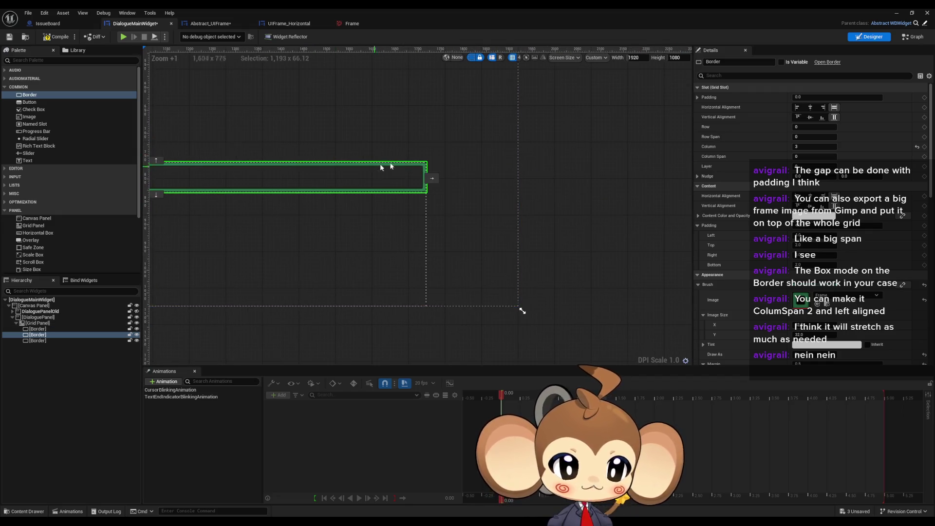
pyautogui.scroll(14, 415, 194)
pyautogui.scroll(-9, 437, 187)
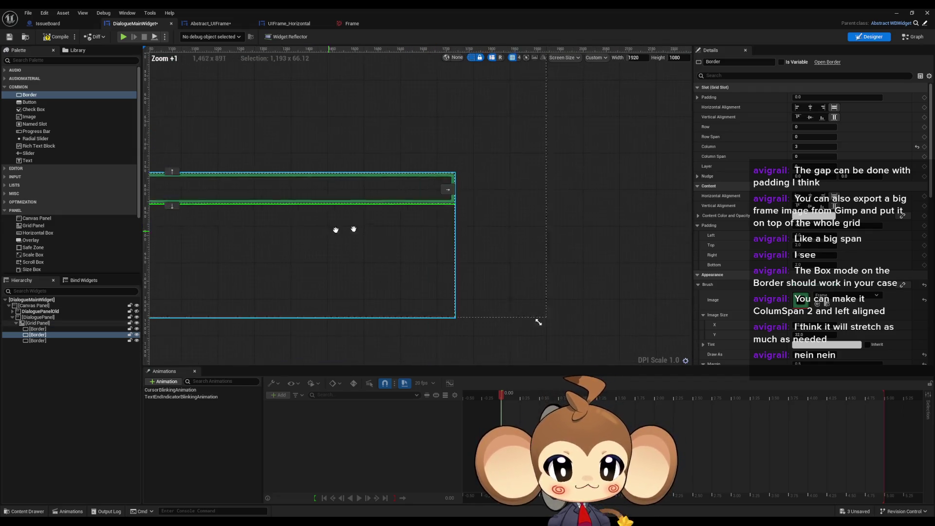
pyautogui.scroll(2, 568, 226)
# Step: Widen the third, lower border by changing its Column Span
pyautogui.click(501, 242)
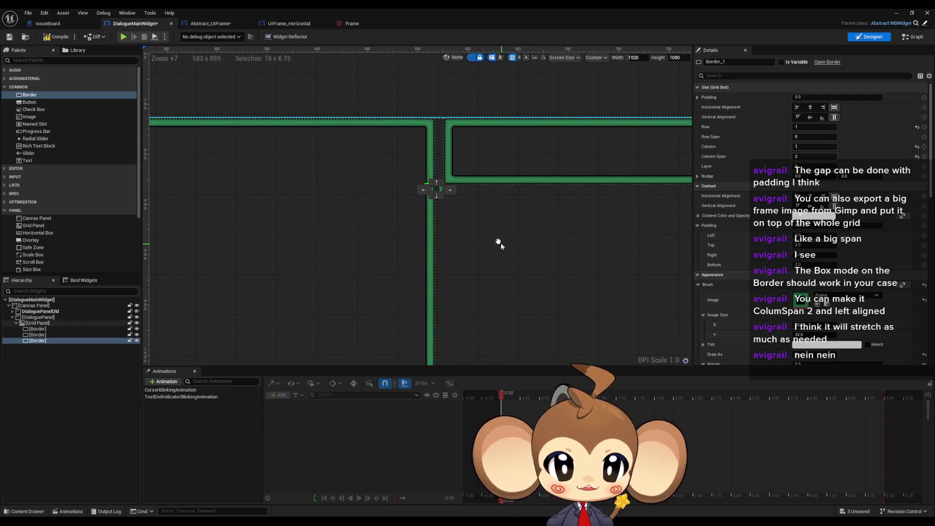
pyautogui.scroll(1, 501, 243)
pyautogui.scroll(-1, 404, 175)
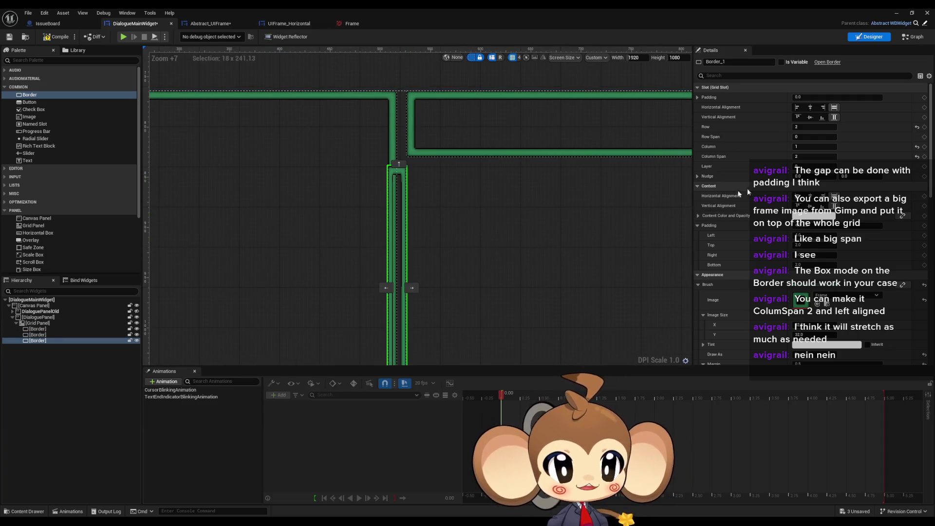
pyautogui.scroll(6, 415, 271)
pyautogui.scroll(-3, 414, 273)
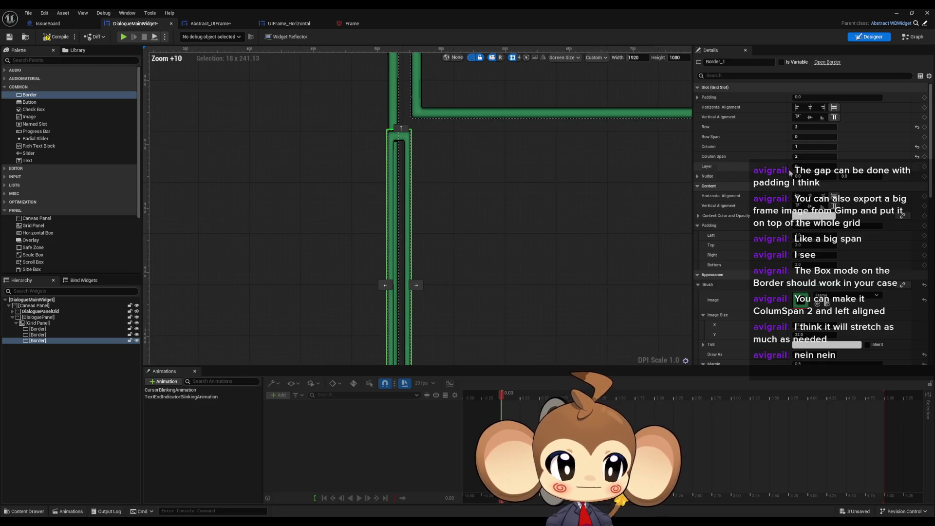
pyautogui.click(812, 157)
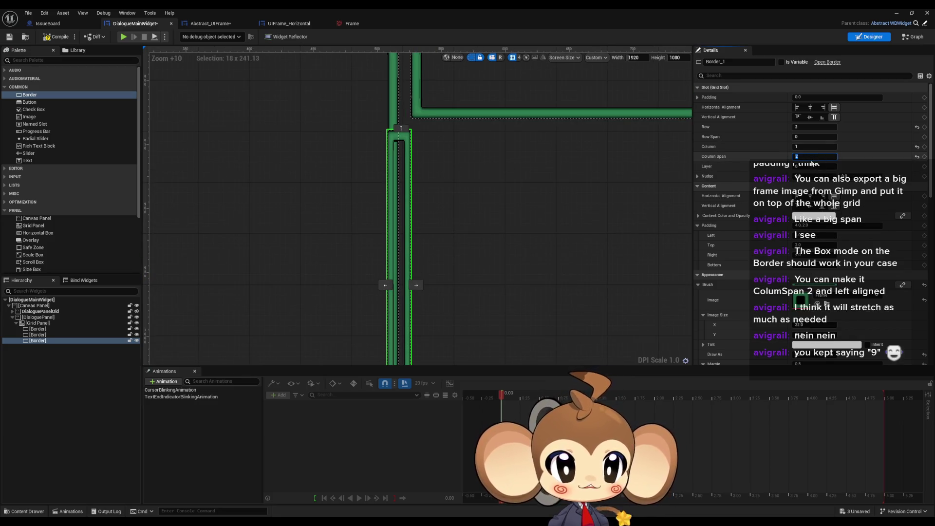
pyautogui.press('Return')
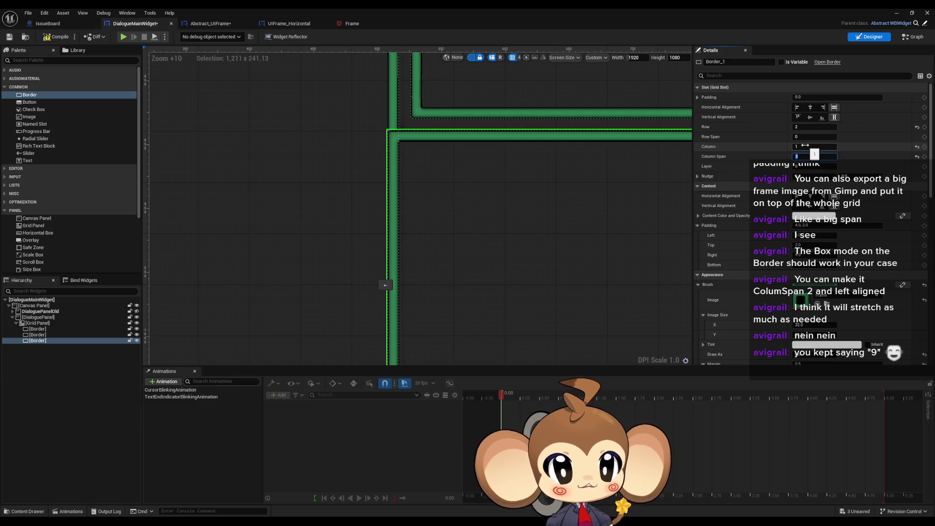
pyautogui.scroll(-5, 438, 215)
pyautogui.scroll(-4, 438, 215)
pyautogui.click(432, 146)
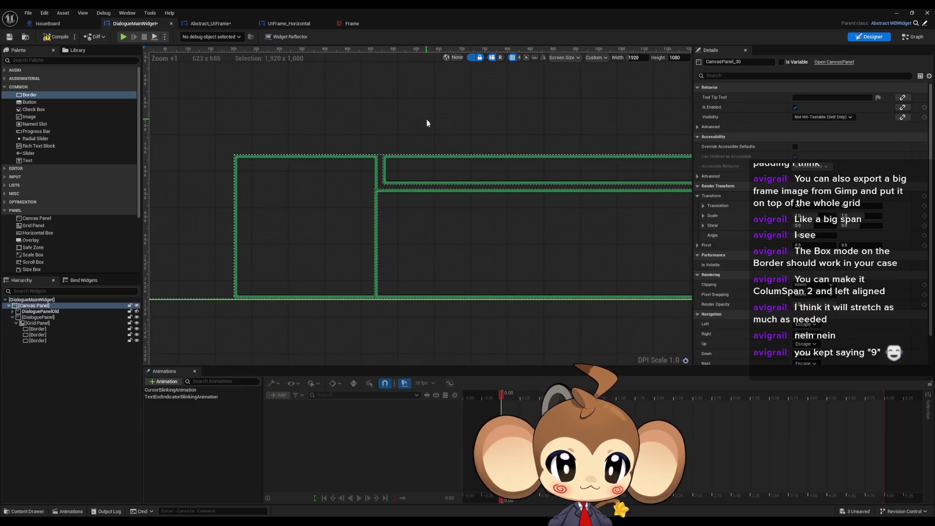
pyautogui.scroll(-5, 435, 273)
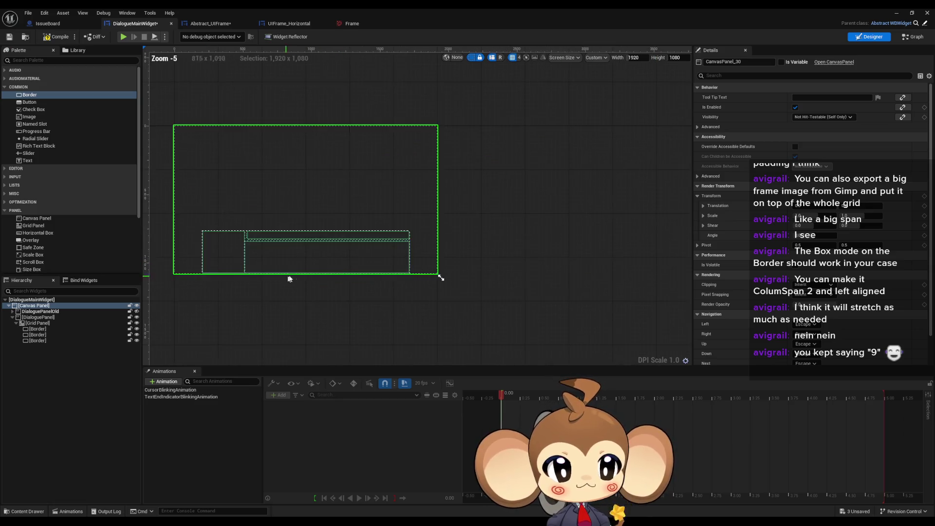
pyautogui.scroll(10, 435, 273)
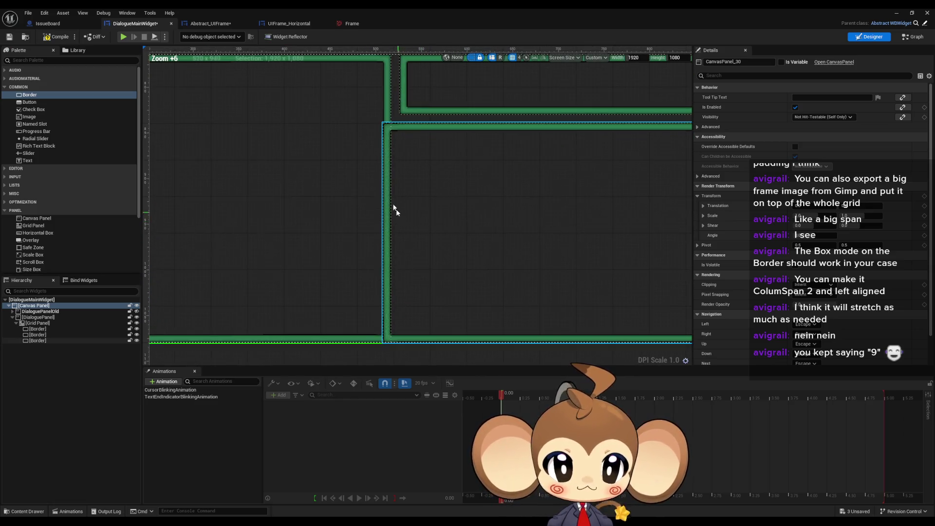
pyautogui.moveTo(415, 190); pyautogui.dragTo(419, 197)
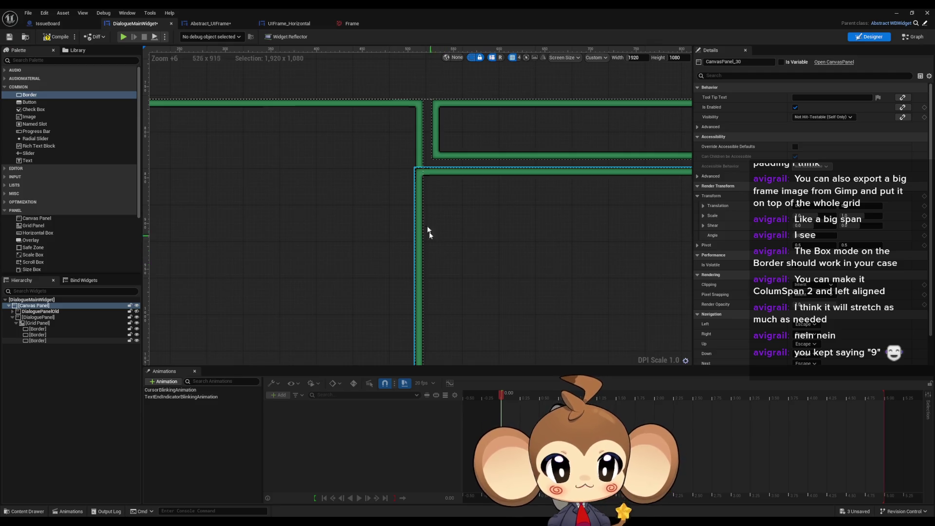
pyautogui.scroll(5, 430, 167)
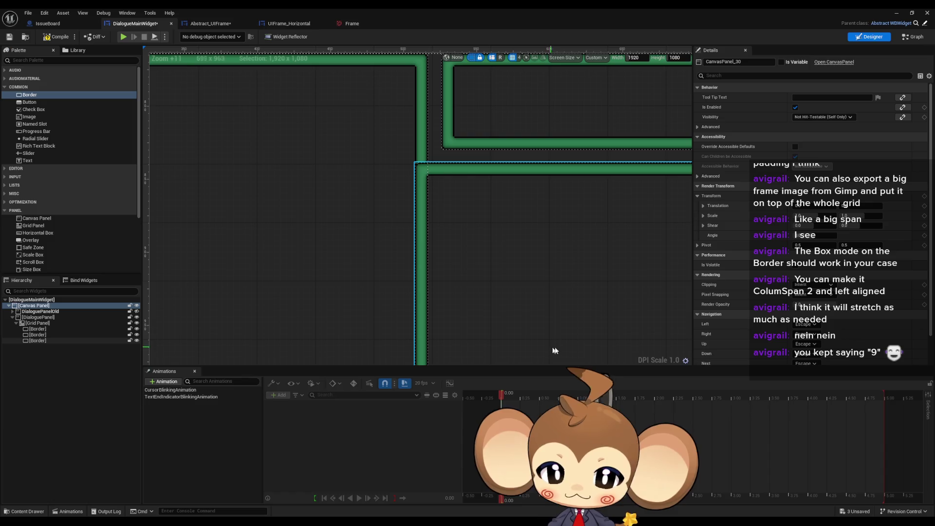
pyautogui.scroll(2, 453, 185)
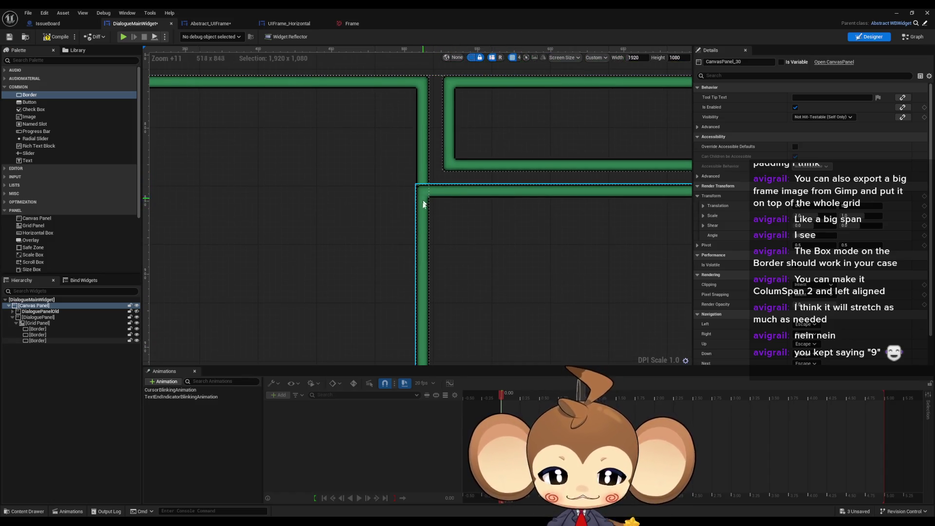
pyautogui.moveTo(359, 244); pyautogui.dragTo(396, 251)
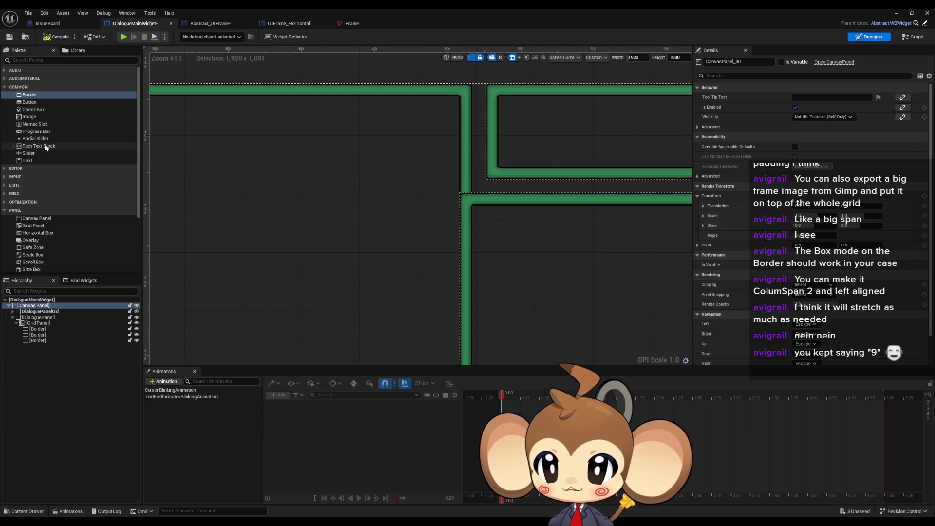
pyautogui.scroll(-2, 40, 151)
pyautogui.scroll(-1, 41, 150)
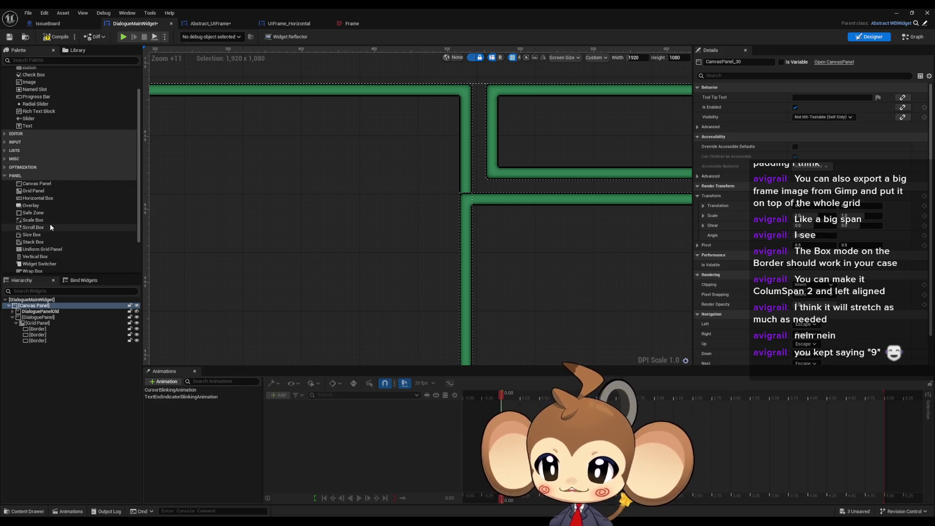
pyautogui.moveTo(370, 211); pyautogui.dragTo(434, 215)
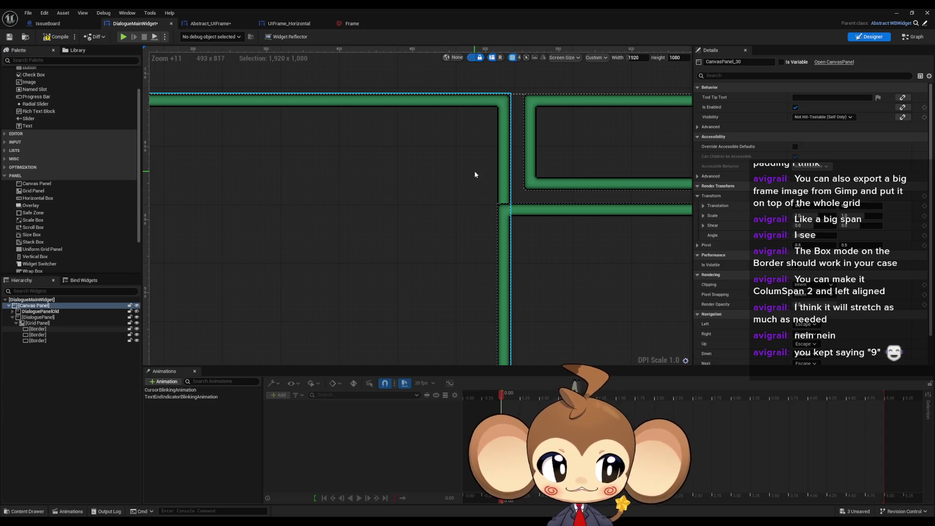
pyautogui.scroll(7, 538, 158)
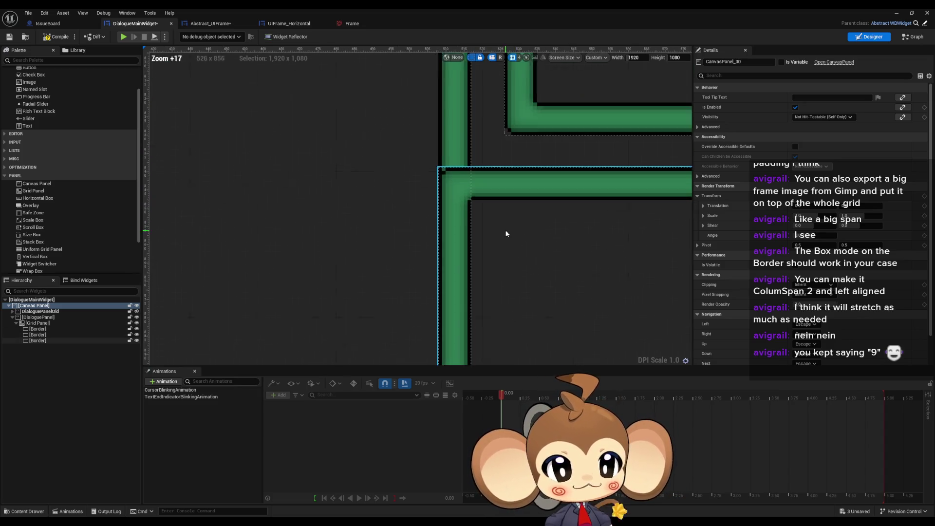
pyautogui.scroll(1, 468, 202)
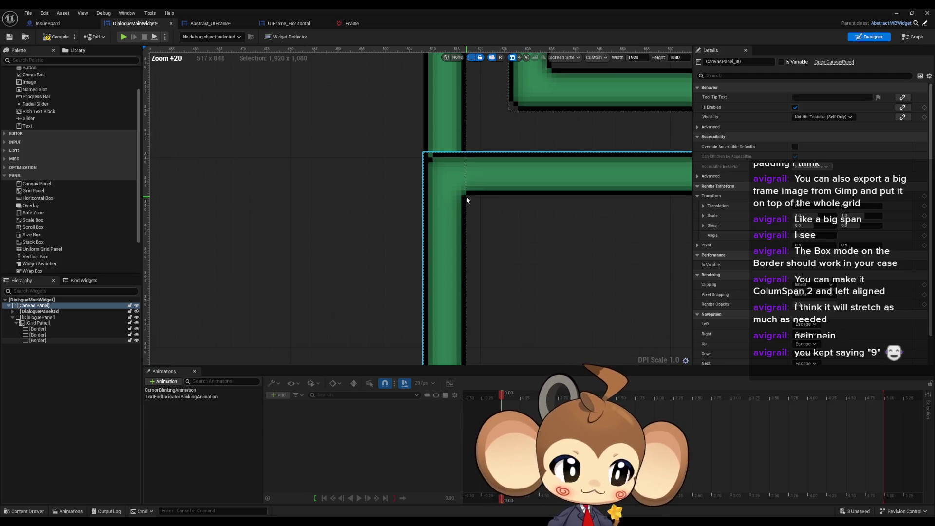
pyautogui.scroll(1, 468, 202)
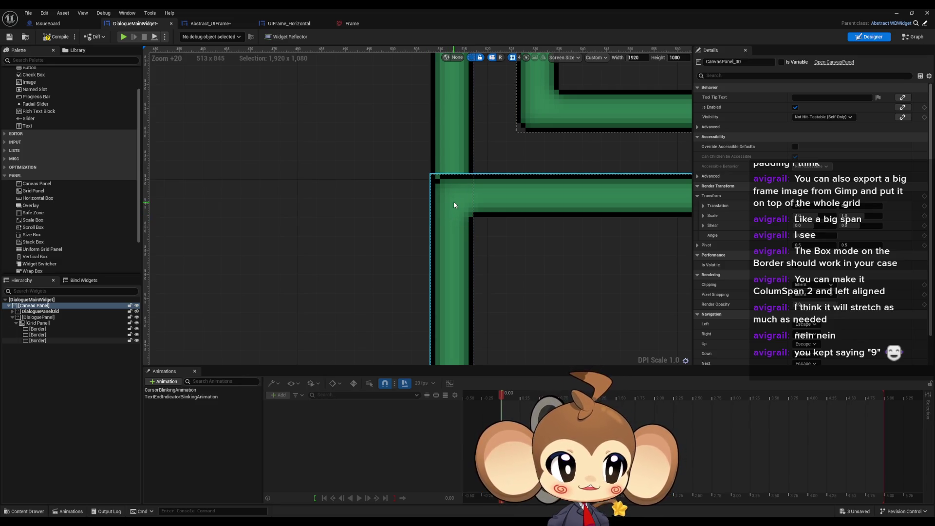
pyautogui.scroll(-12, 454, 202)
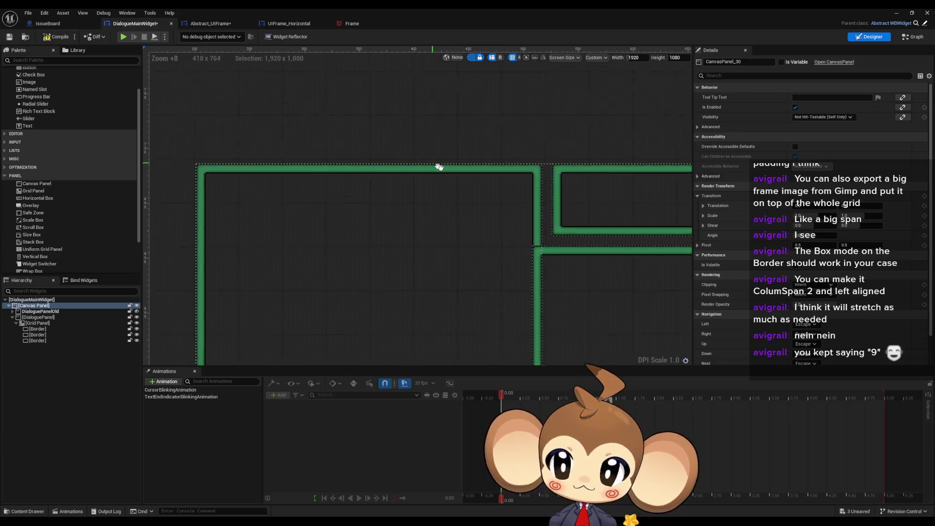
pyautogui.moveTo(439, 167)
pyautogui.mouseDown()
pyautogui.moveTo(458, 180)
pyautogui.moveTo(405, 154)
pyautogui.moveTo(341, 188)
pyautogui.mouseUp()
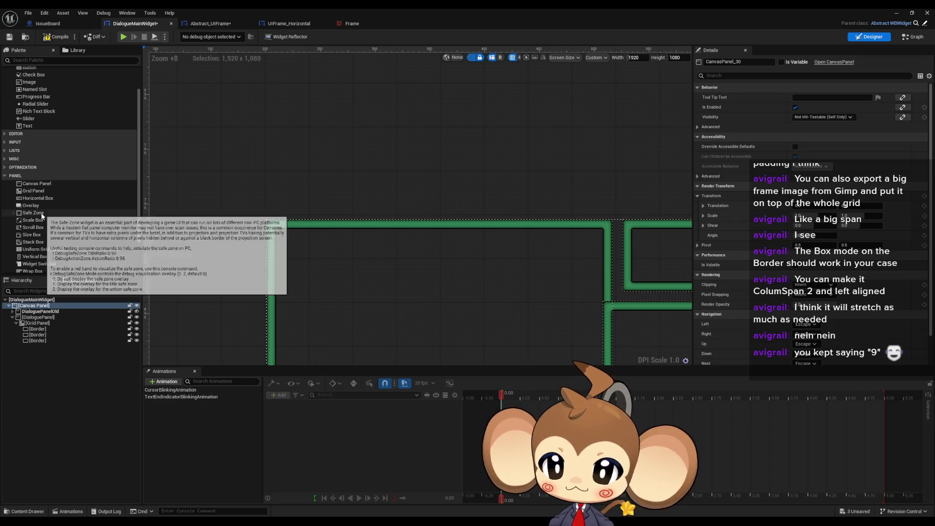
# Step: Add a new Canvas Panel holding a Size Box with an Image inside it
pyautogui.moveTo(34, 184)
pyautogui.mouseDown()
pyautogui.moveTo(329, 116)
pyautogui.moveTo(298, 119)
pyautogui.mouseUp()
pyautogui.scroll(-3, 48, 232)
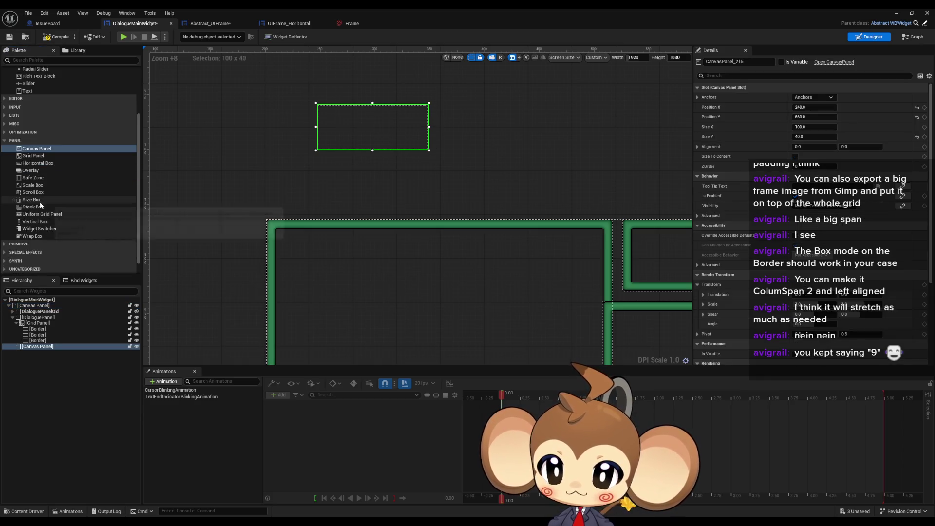
pyautogui.moveTo(34, 200); pyautogui.dragTo(37, 347)
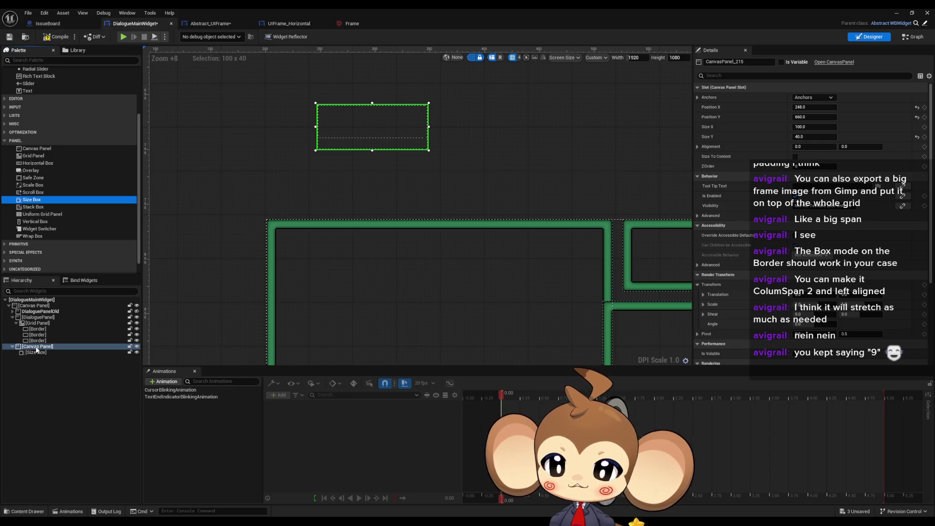
pyautogui.scroll(5, 51, 170)
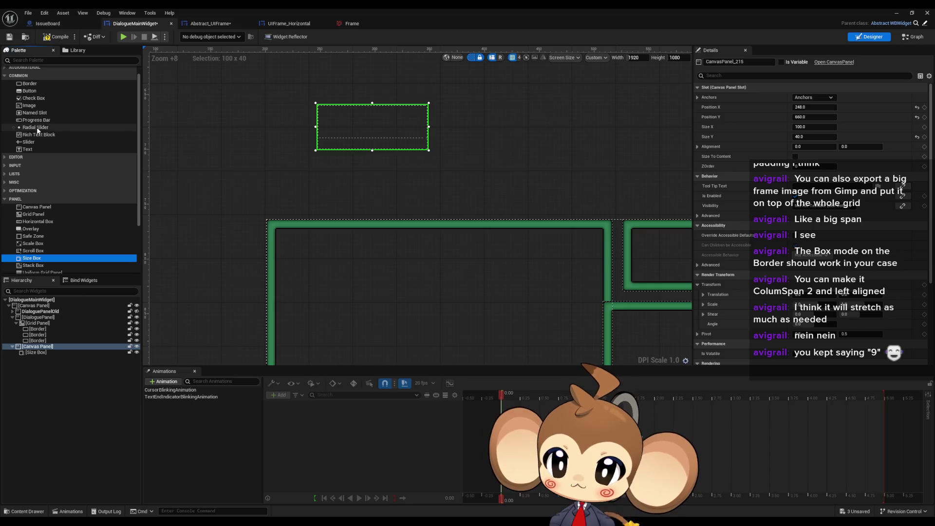
pyautogui.scroll(1, 38, 138)
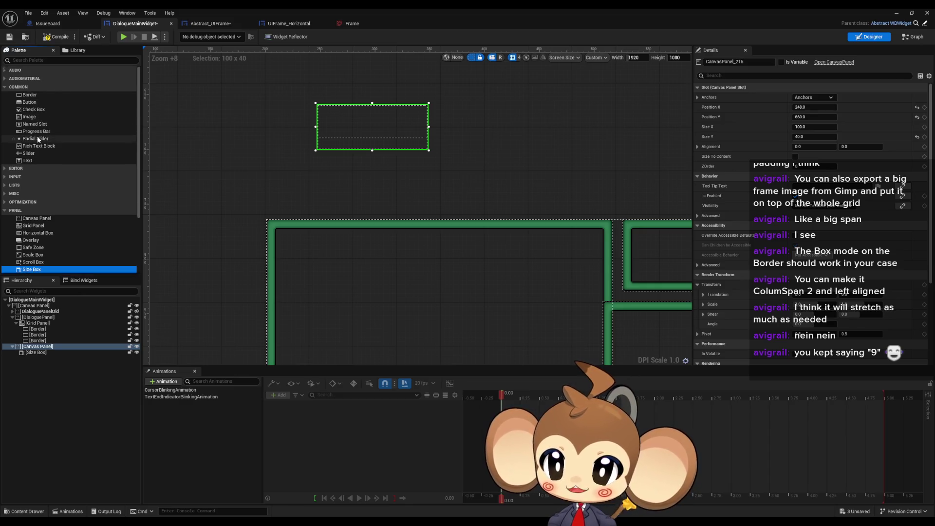
pyautogui.moveTo(30, 116)
pyautogui.mouseDown()
pyautogui.moveTo(56, 358)
pyautogui.moveTo(46, 348)
pyautogui.moveTo(48, 360)
pyautogui.mouseUp()
# Step: Enable the Size Box's Width and Height Overrides and set the width to 16
pyautogui.click(39, 353)
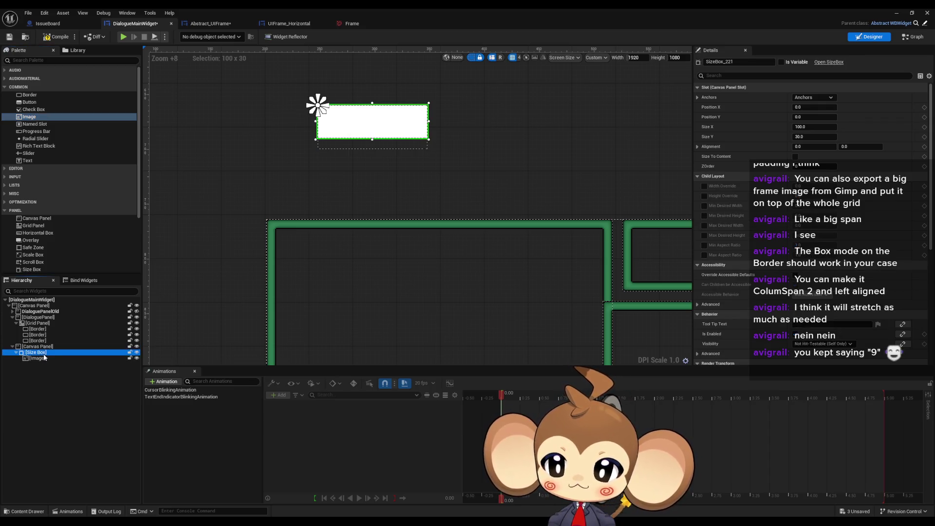
pyautogui.click(705, 186)
pyautogui.click(704, 196)
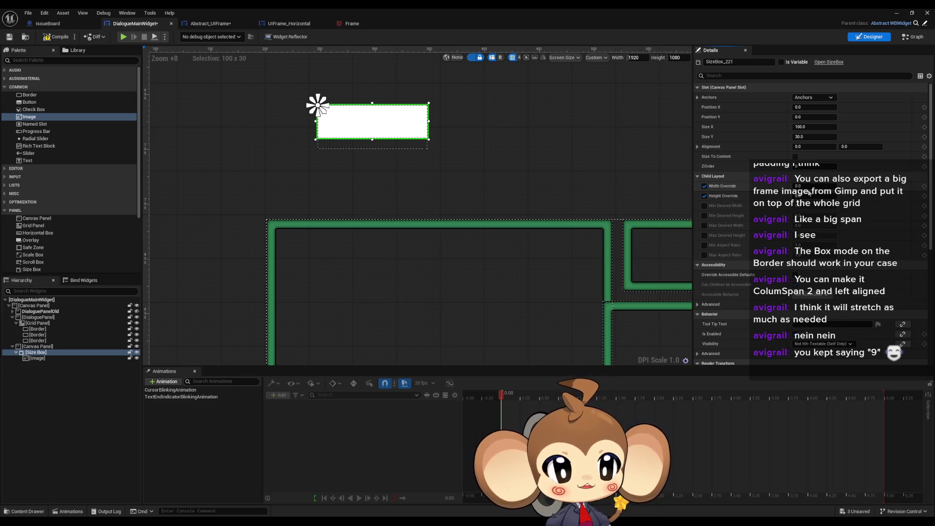
pyautogui.moveTo(807, 186); pyautogui.dragTo(815, 196)
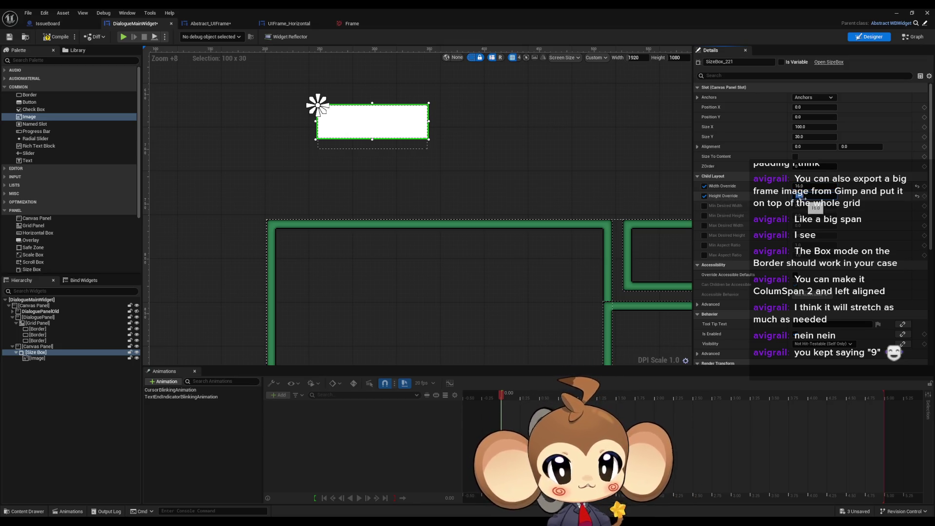
# Step: Set the Image's Brush texture to NESFrame
pyautogui.click(30, 359)
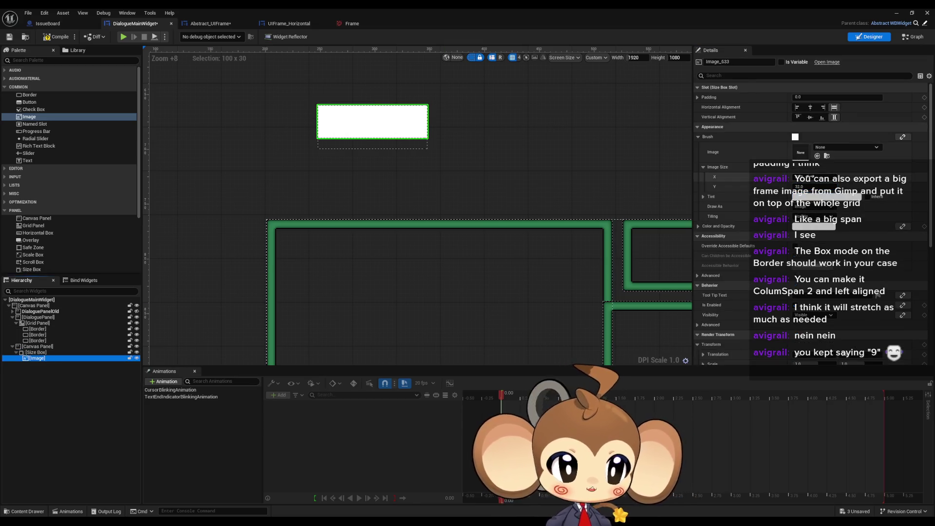
pyautogui.click(828, 148)
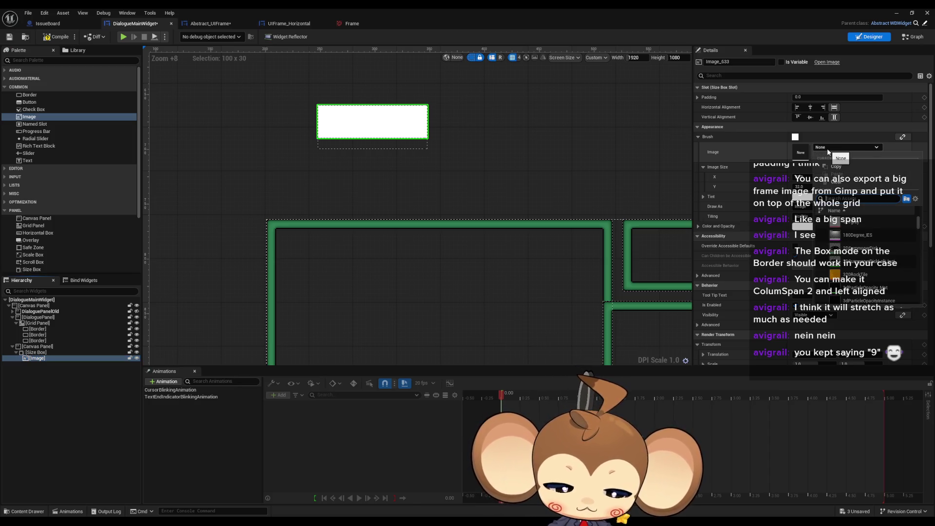
pyautogui.write('new f')
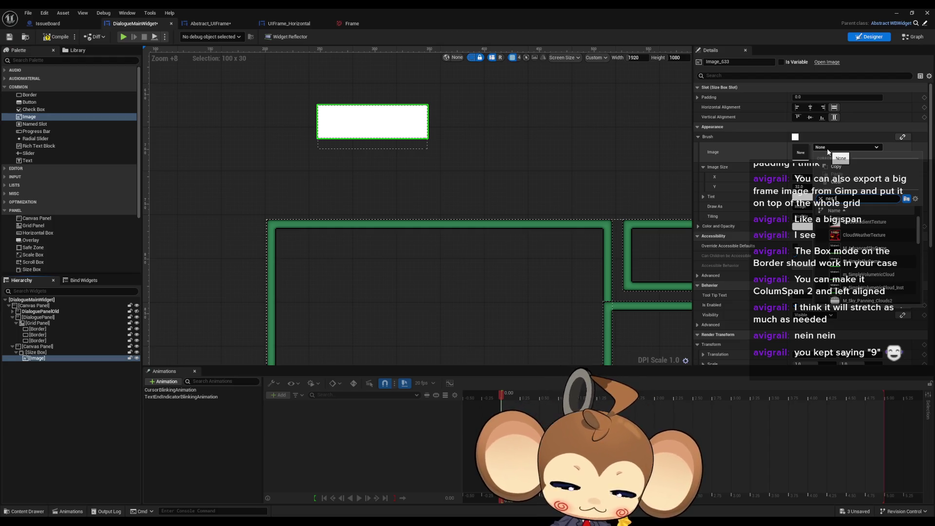
pyautogui.write('ram')
pyautogui.click(835, 221)
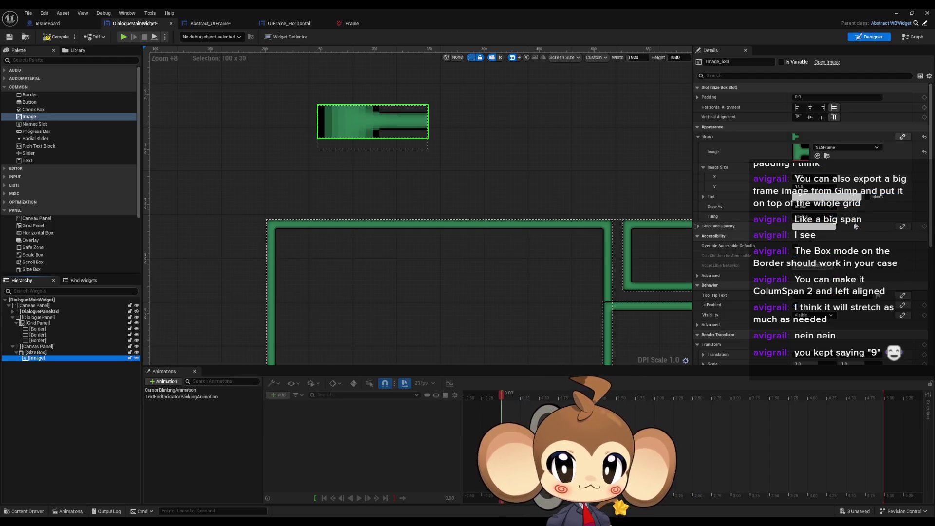
# Step: Move the Canvas Panel into the Grid Panel at Row 1, Column 1
pyautogui.click(39, 346)
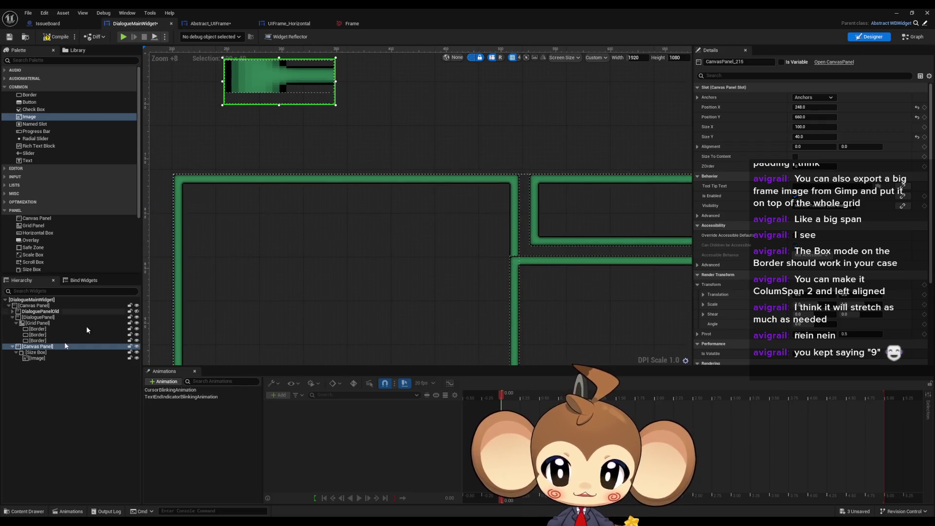
pyautogui.moveTo(36, 348); pyautogui.dragTo(36, 324)
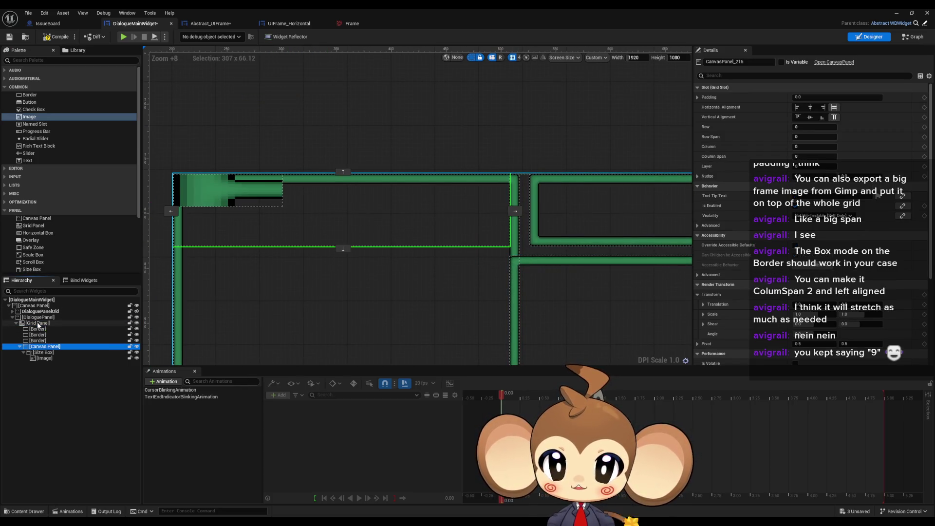
pyautogui.click(515, 211)
pyautogui.click(516, 253)
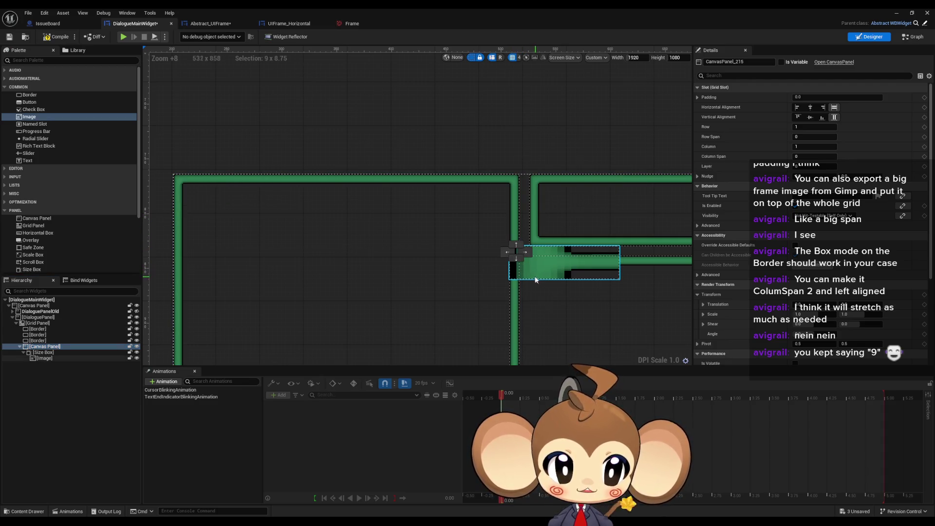
pyautogui.scroll(5, 536, 279)
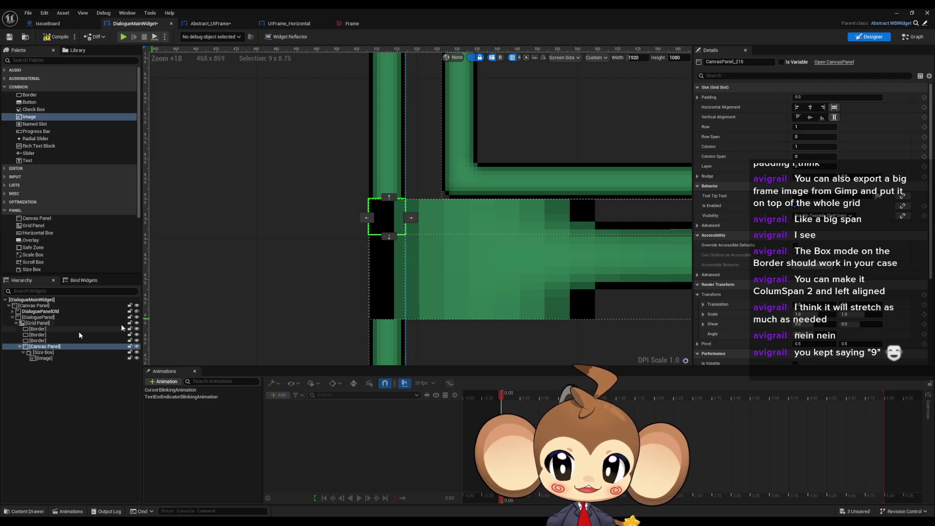
# Step: Set the Size Box's slot size to 16 by 16
pyautogui.click(44, 352)
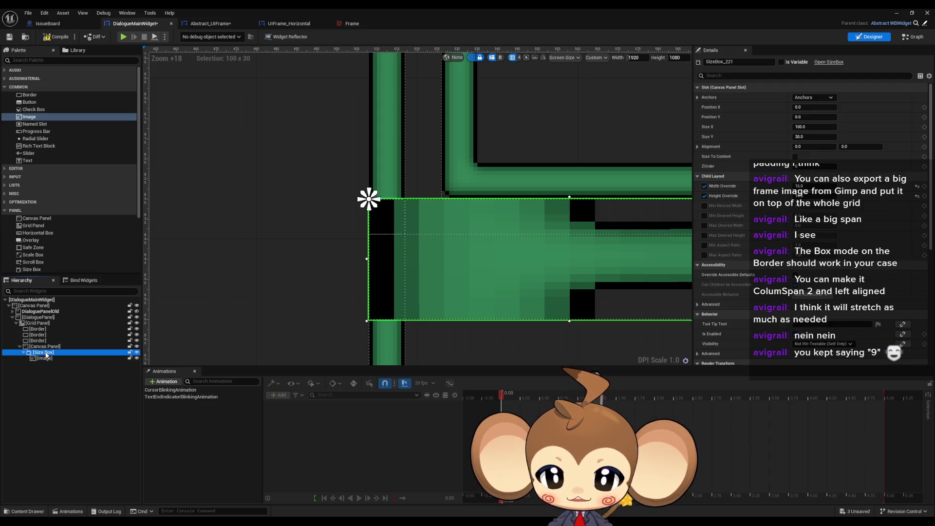
pyautogui.moveTo(473, 224)
pyautogui.mouseDown()
pyautogui.moveTo(261, 220)
pyautogui.moveTo(365, 211)
pyautogui.moveTo(393, 247)
pyautogui.mouseUp()
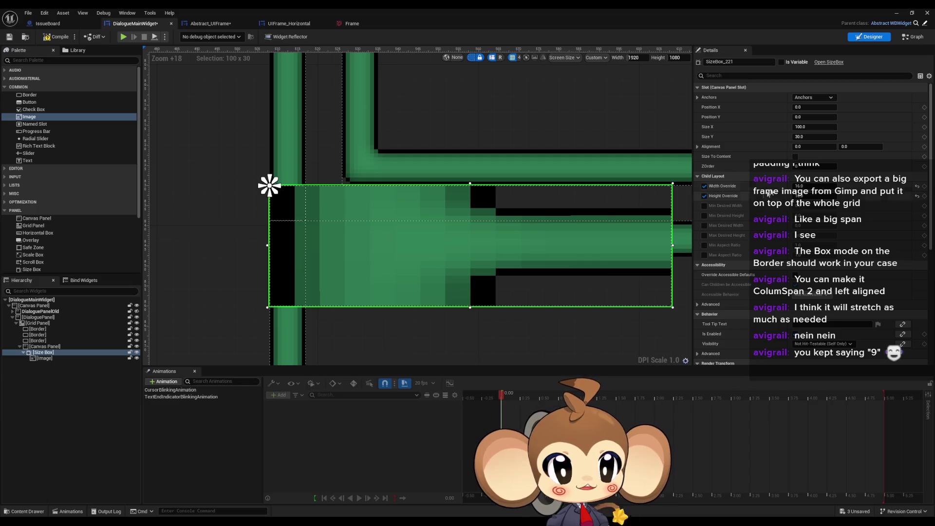
pyautogui.click(801, 127)
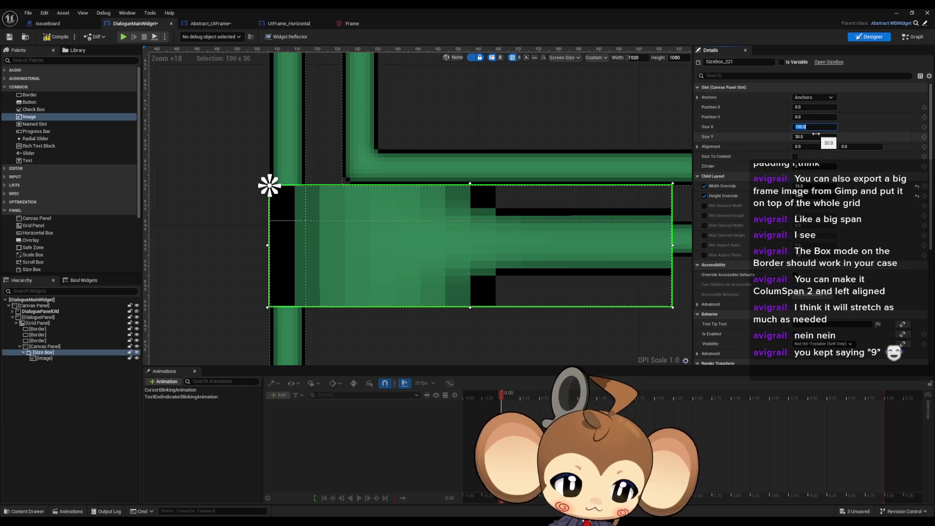
pyautogui.write('16')
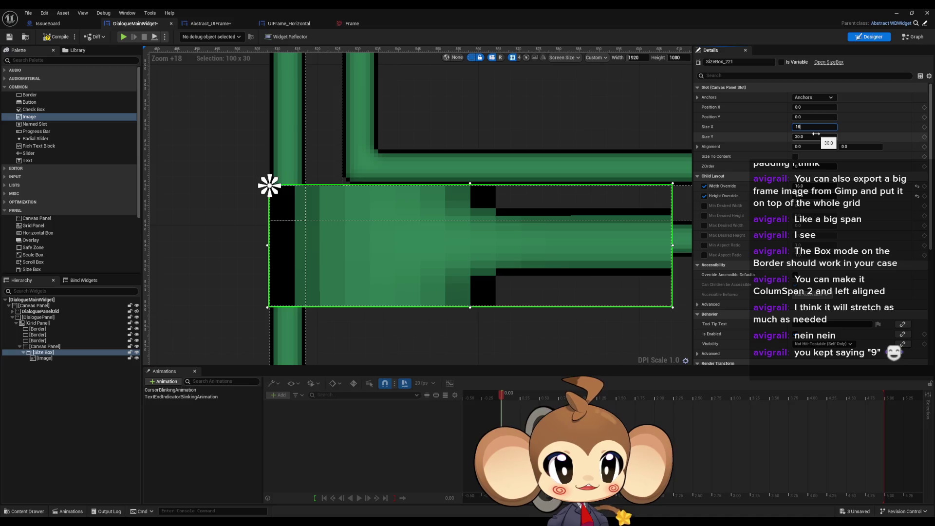
pyautogui.press('Tab')
pyautogui.press('Return')
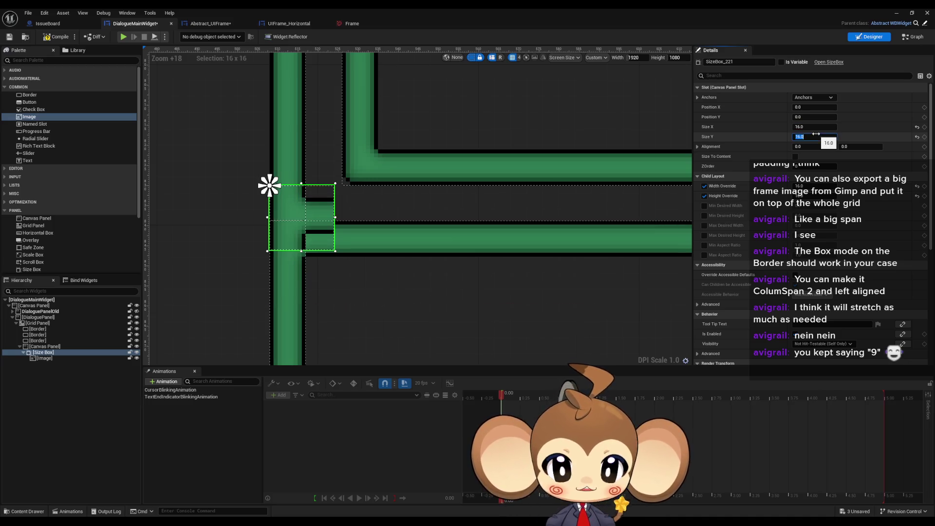
# Step: Reduce the width override to 9 and the Size Box size to 9 by 9
pyautogui.scroll(2, 414, 282)
pyautogui.moveTo(398, 263)
pyautogui.mouseDown()
pyautogui.moveTo(415, 282)
pyautogui.moveTo(436, 230)
pyautogui.moveTo(452, 273)
pyautogui.mouseUp()
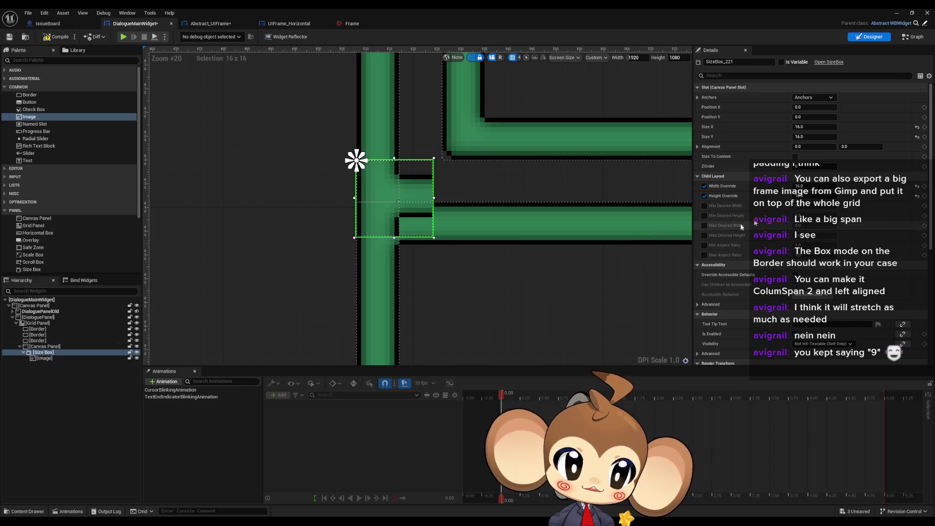
pyautogui.click(818, 186)
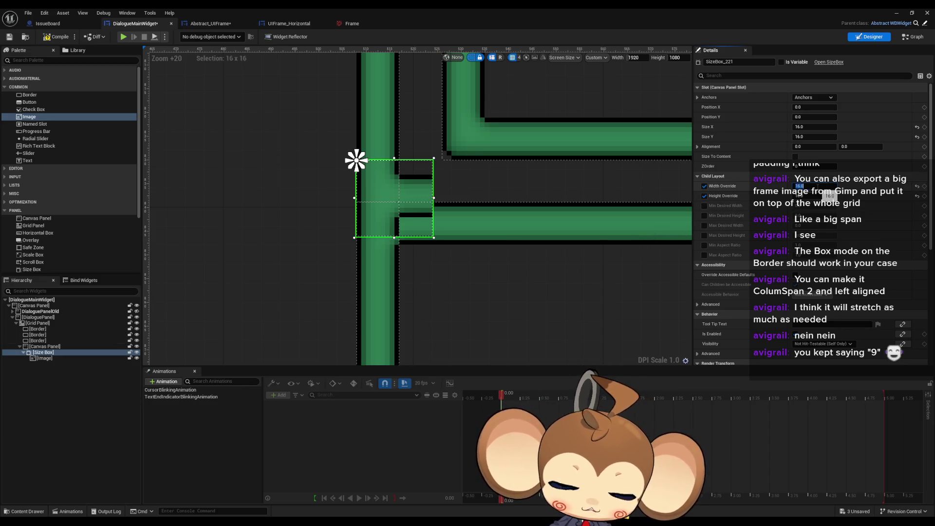
pyautogui.press('Tab')
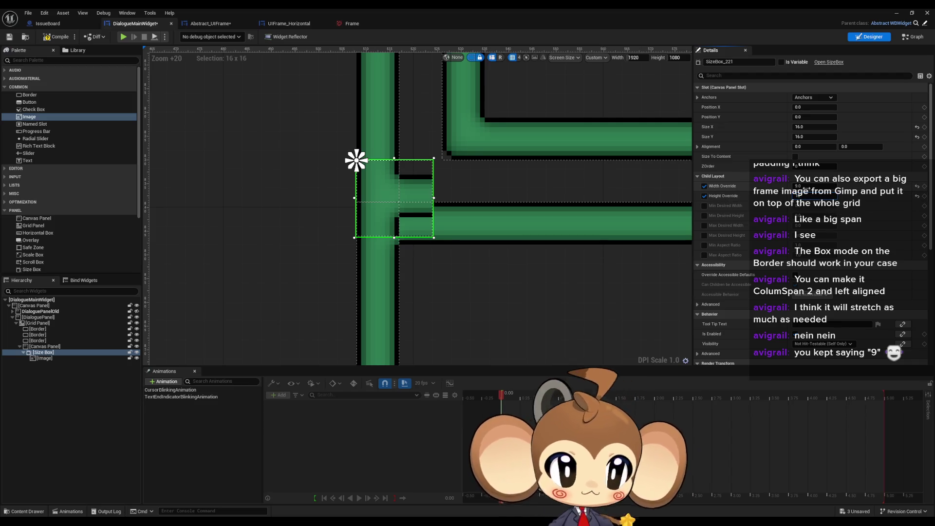
pyautogui.click(803, 126)
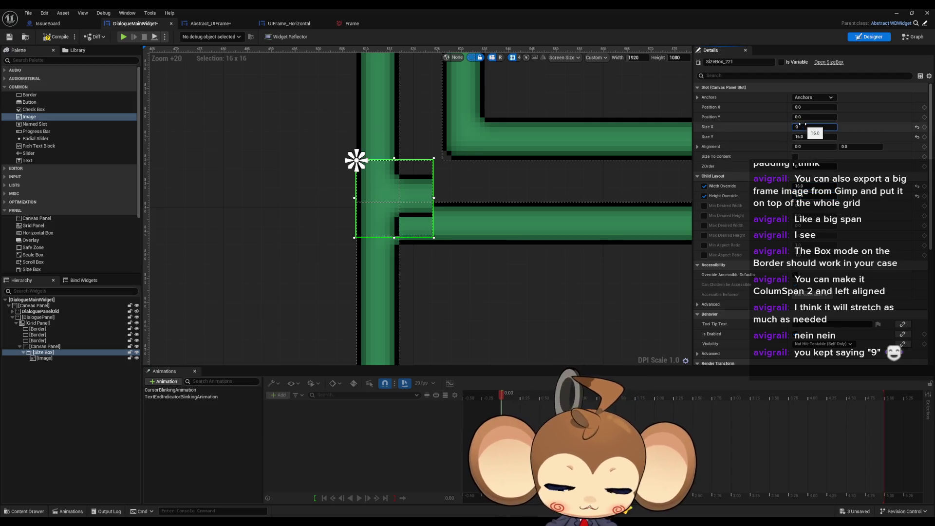
pyautogui.press('Tab')
pyautogui.write('9')
pyautogui.press('Return')
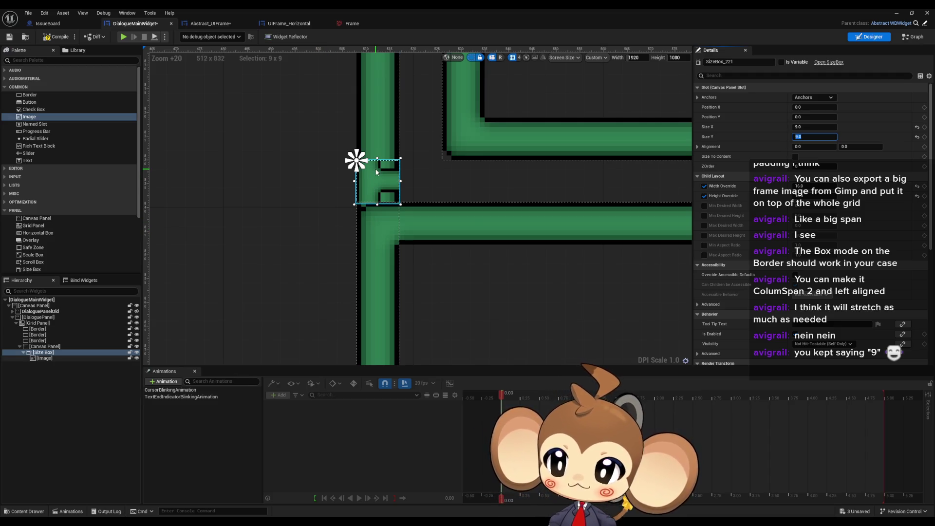
pyautogui.click(48, 359)
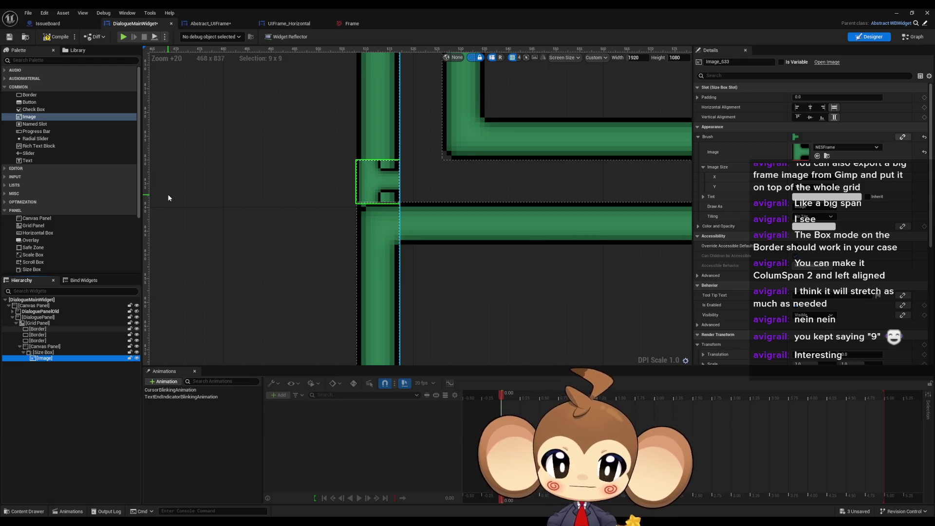
# Step: Add a Scale Box to the Canvas Panel and nest the junction's Size Box inside it
pyautogui.moveTo(220, 216)
pyautogui.mouseDown()
pyautogui.moveTo(250, 261)
pyautogui.moveTo(182, 278)
pyautogui.mouseUp()
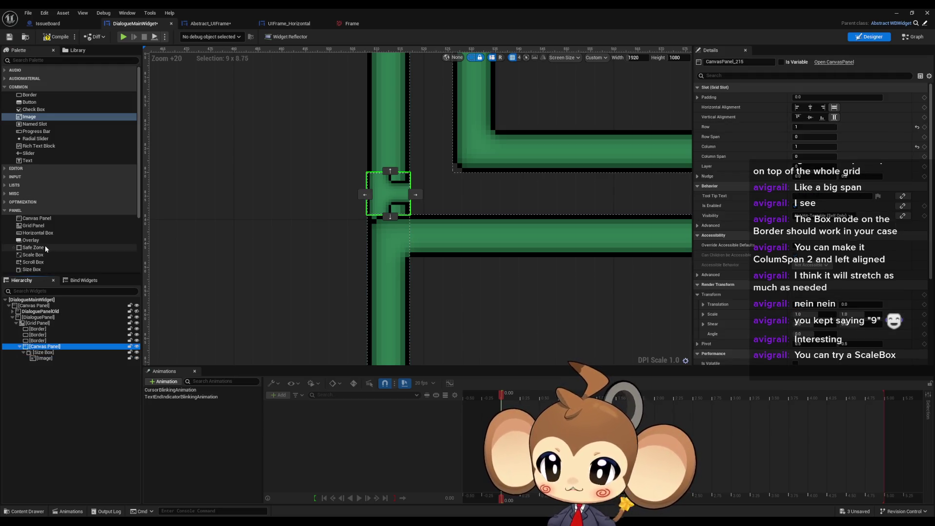
pyautogui.scroll(-2, 46, 246)
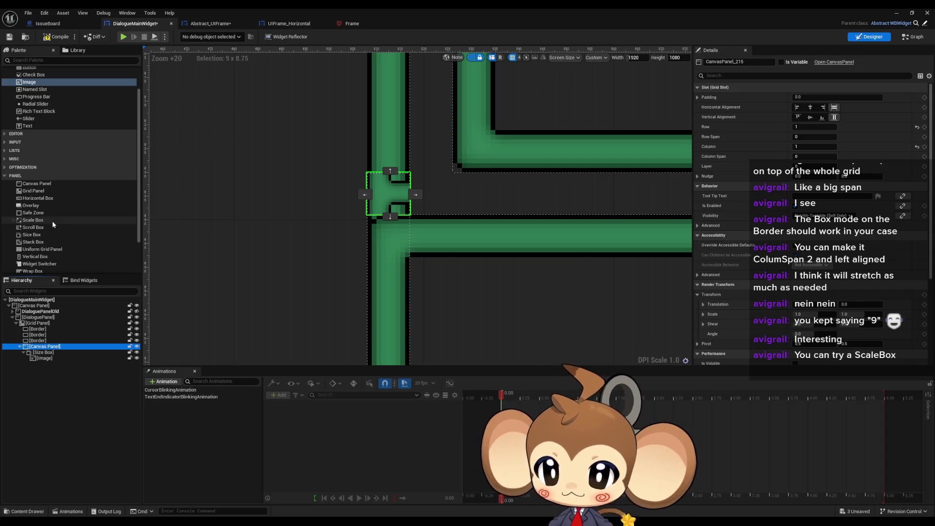
pyautogui.moveTo(51, 221)
pyautogui.mouseDown()
pyautogui.moveTo(82, 259)
pyautogui.moveTo(53, 359)
pyautogui.mouseUp()
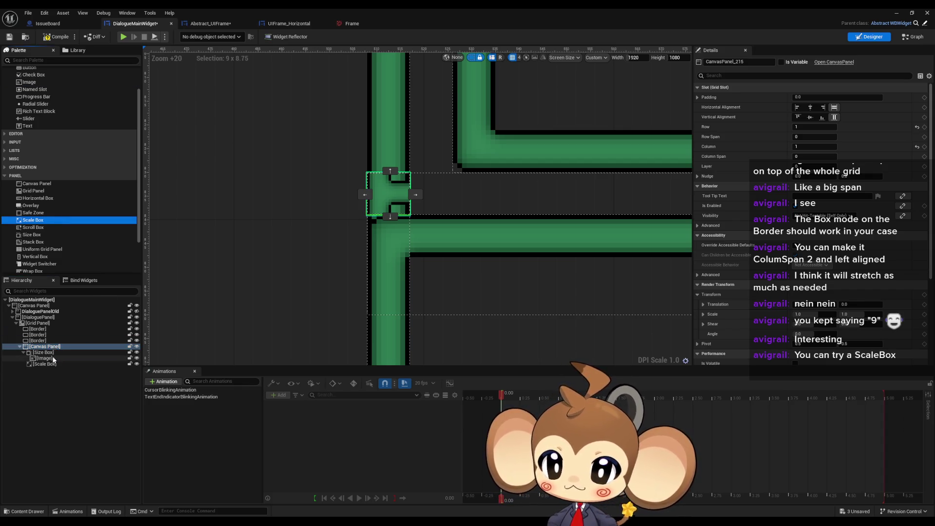
pyautogui.click(48, 365)
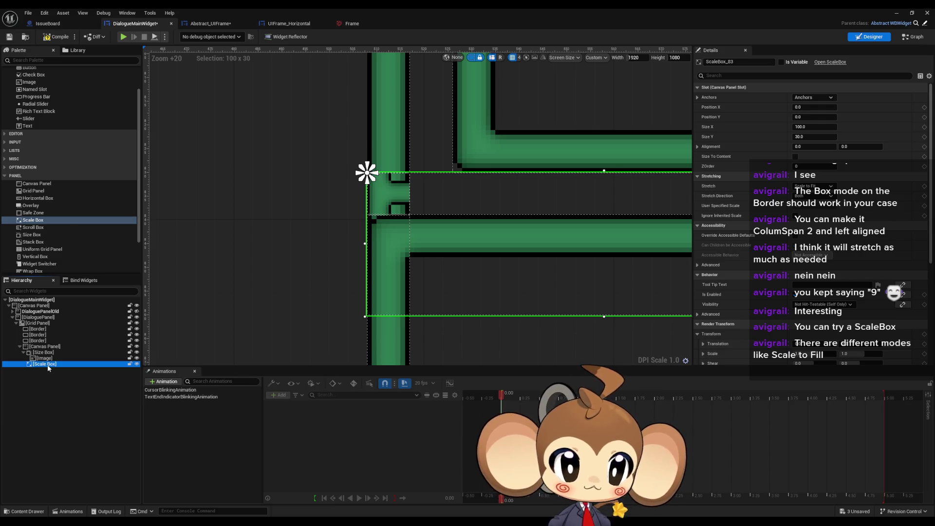
pyautogui.click(43, 352)
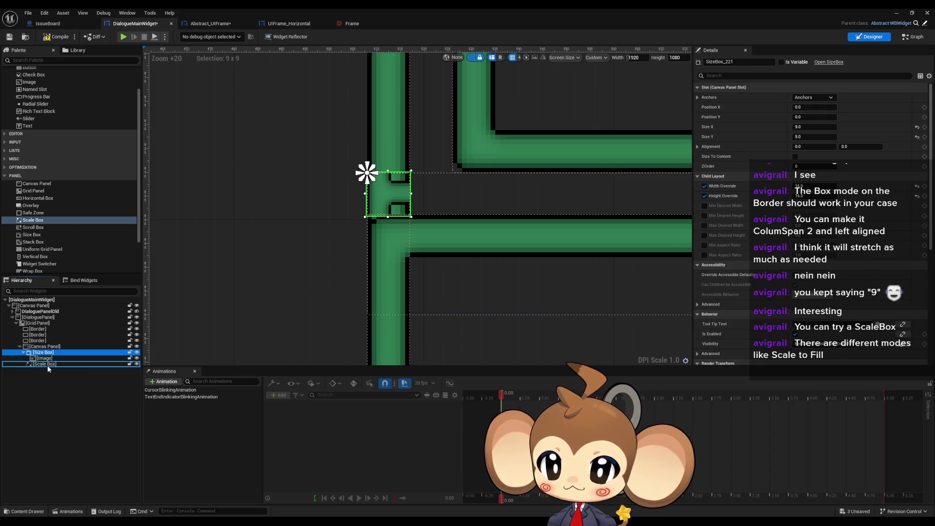
pyautogui.moveTo(47, 369); pyautogui.dragTo(48, 372)
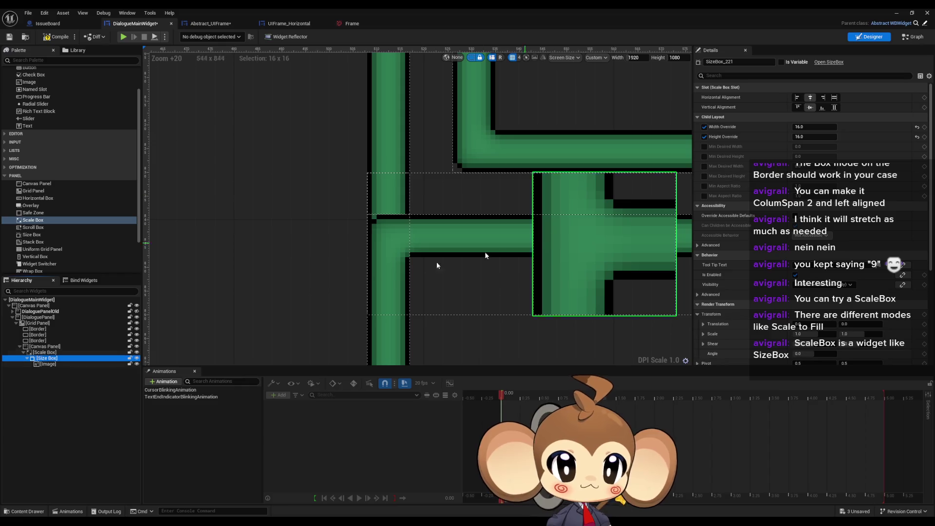
# Step: Set the corner Scale Box's Stretch mode to clip its content instead of stretching
pyautogui.click(64, 353)
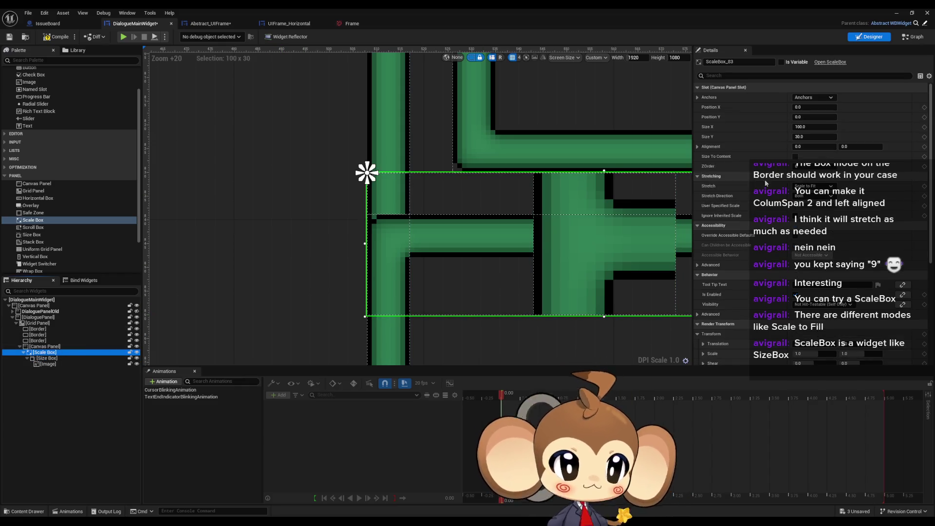
pyautogui.click(827, 187)
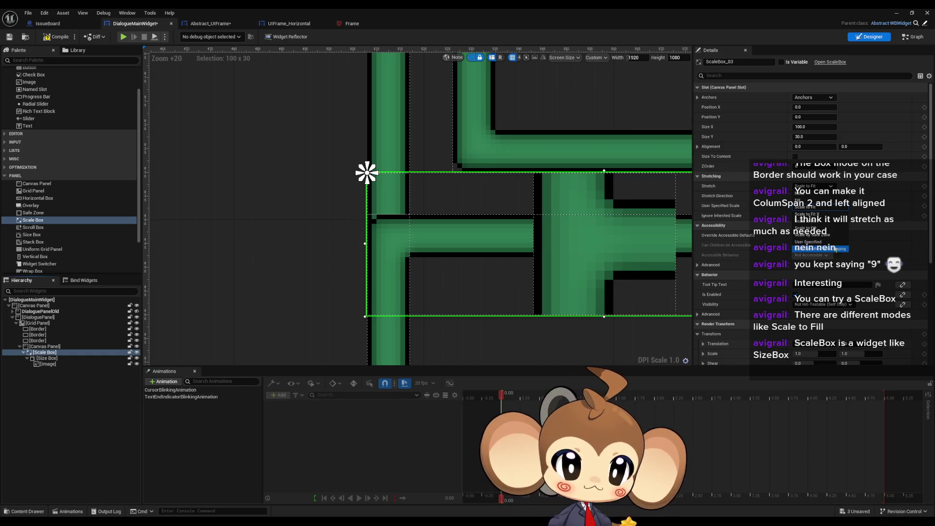
pyautogui.click(836, 249)
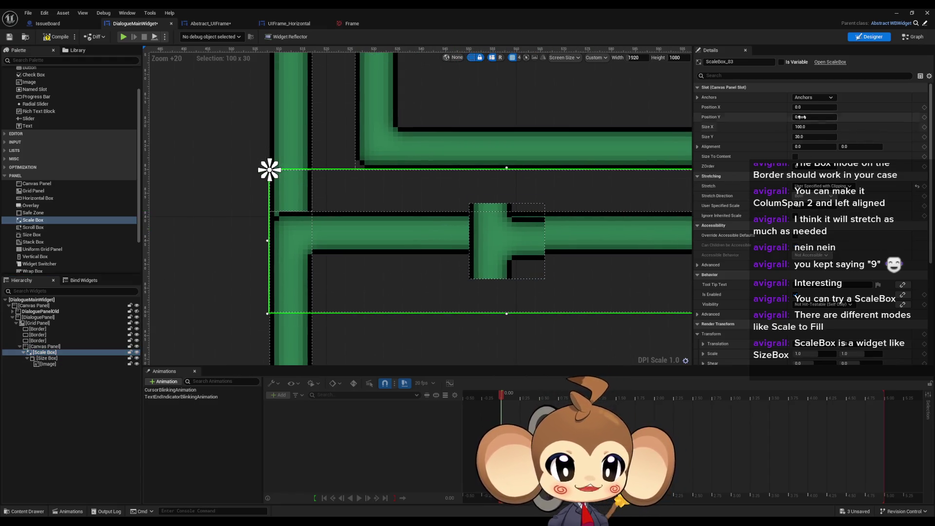
# Step: Size the Scale Box slot to 16 by 16, then to 9 by 9
pyautogui.click(817, 128)
pyautogui.write('1')
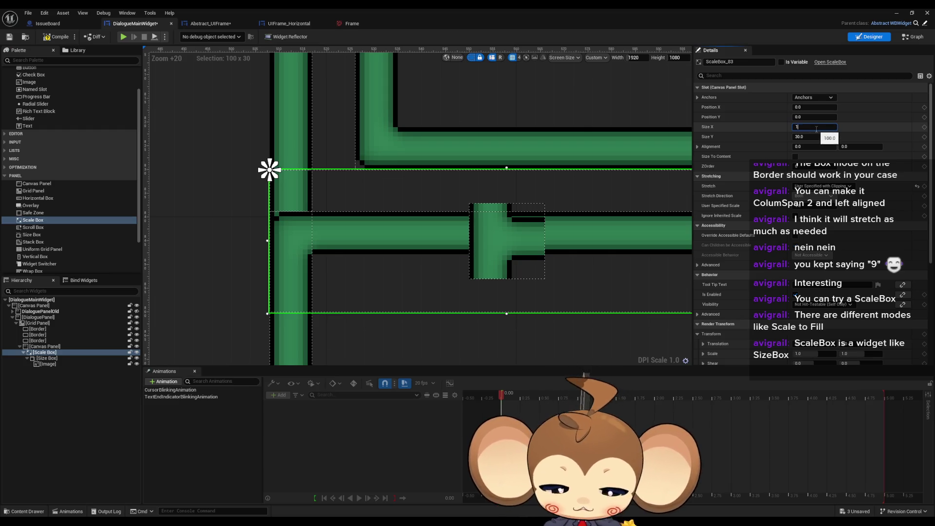
pyautogui.write('6')
pyautogui.click(809, 137)
pyautogui.write('16')
pyautogui.press('Return')
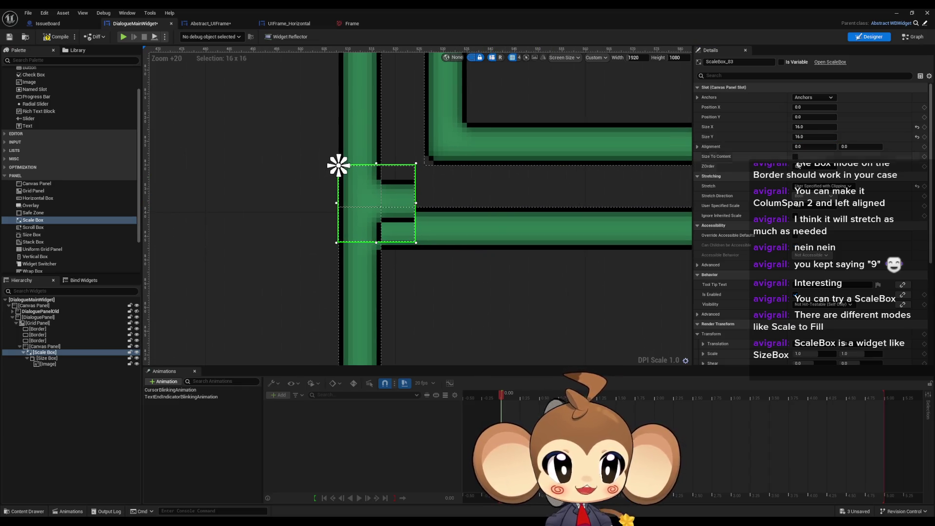
pyautogui.click(809, 127)
pyautogui.write('9')
pyautogui.press('Tab')
pyautogui.write('9')
pyautogui.press('Return')
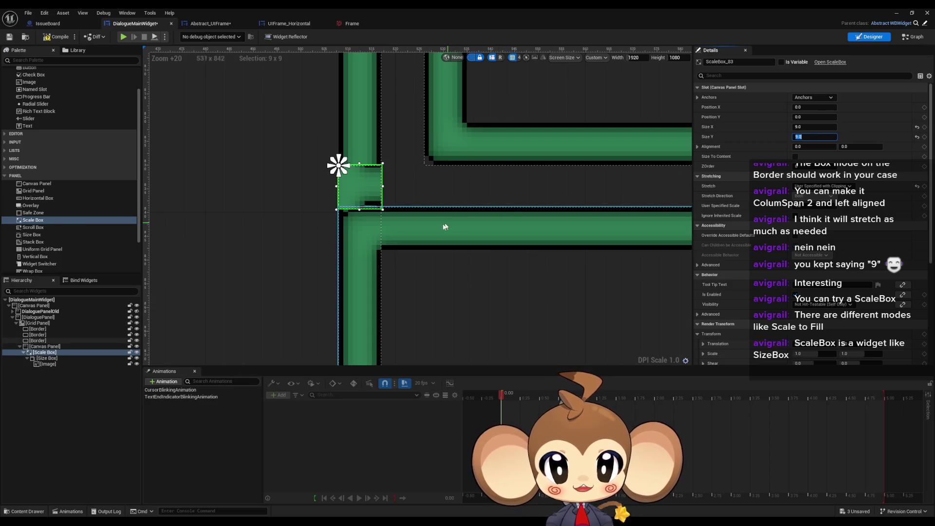
# Step: Align the junction Size Box Left and Top in its Scale Box slot, then check the frame joins
pyautogui.click(54, 360)
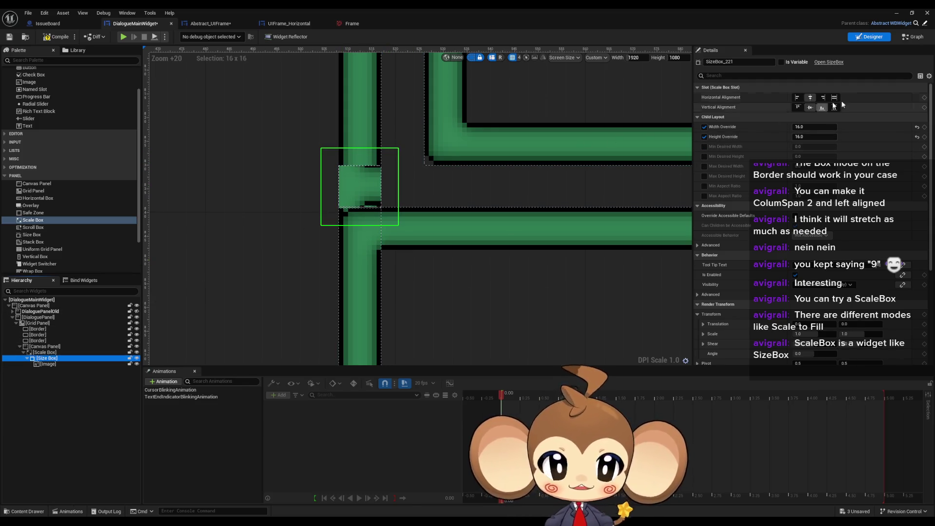
pyautogui.click(797, 98)
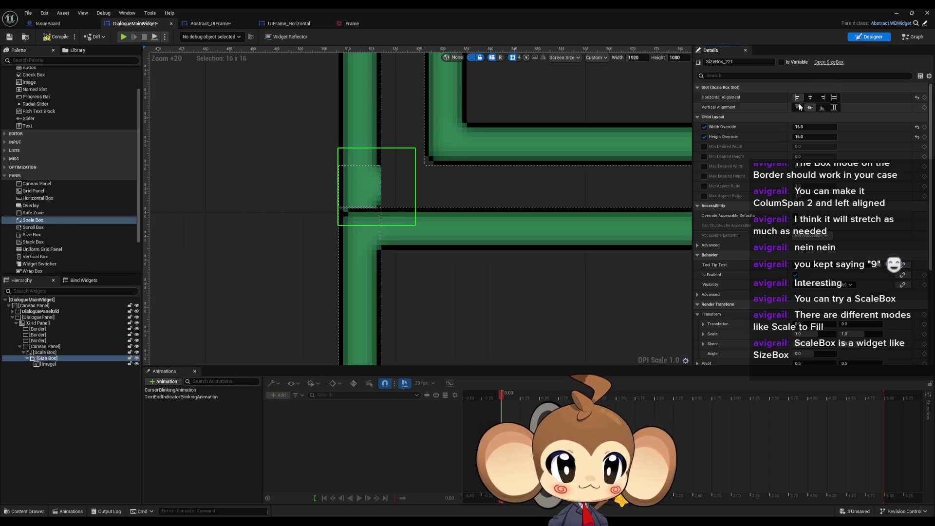
pyautogui.click(798, 107)
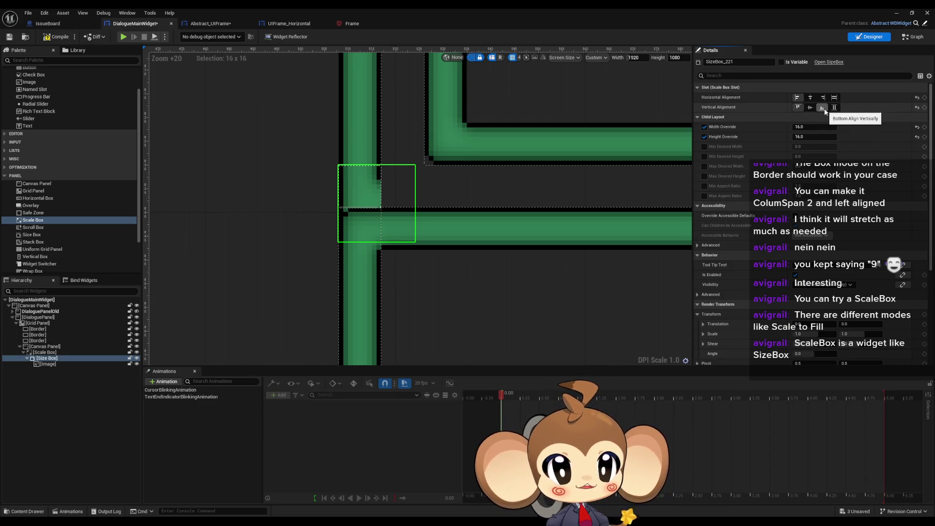
pyautogui.click(825, 109)
pyautogui.click(797, 108)
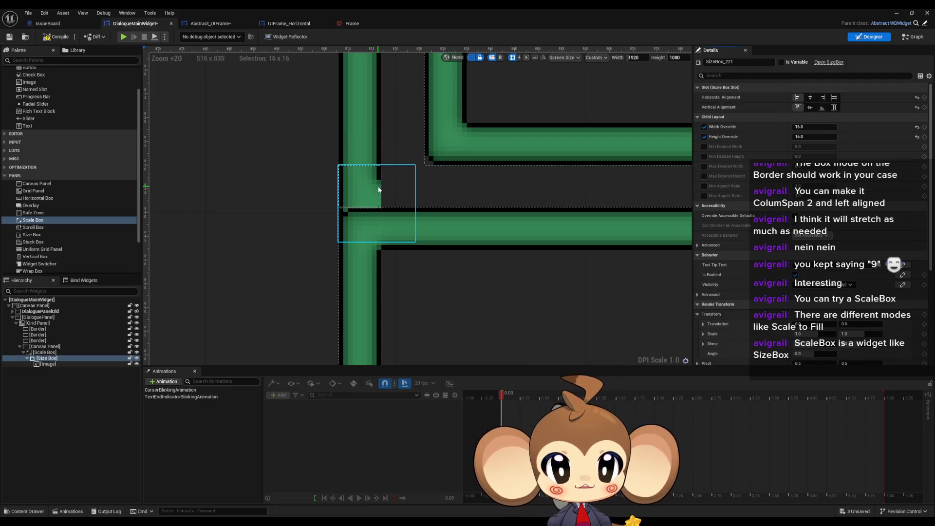
pyautogui.moveTo(379, 190)
pyautogui.mouseDown()
pyautogui.moveTo(627, 255)
pyautogui.moveTo(464, 213)
pyautogui.moveTo(445, 218)
pyautogui.mouseUp()
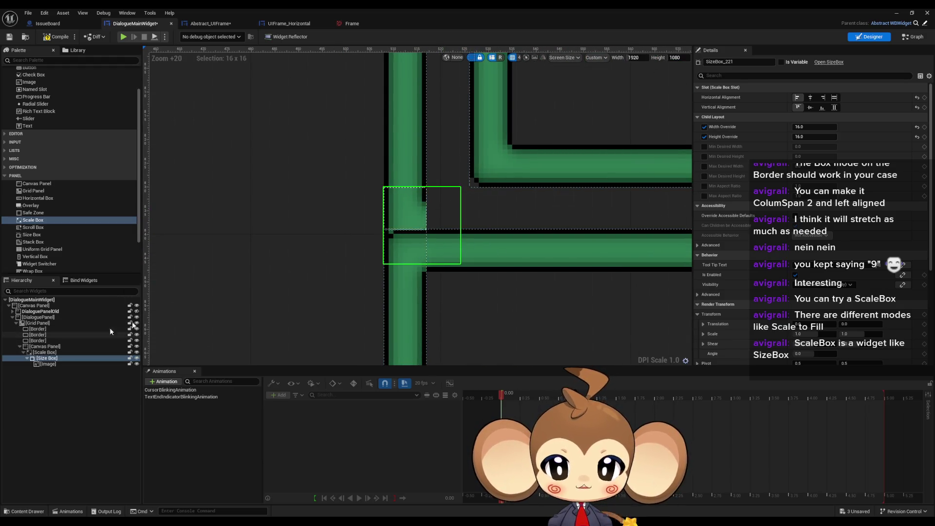
pyautogui.scroll(-6, 402, 248)
pyautogui.scroll(-6, 402, 248)
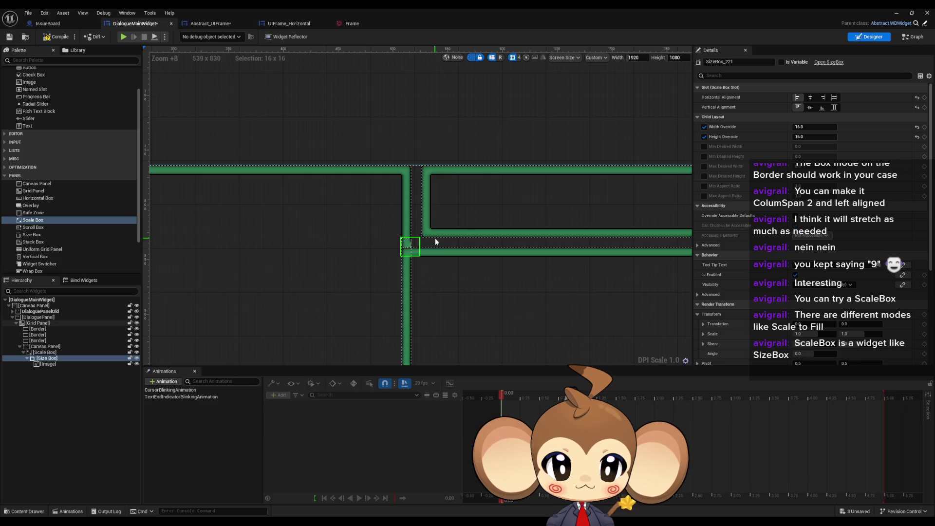
pyautogui.scroll(9, 431, 244)
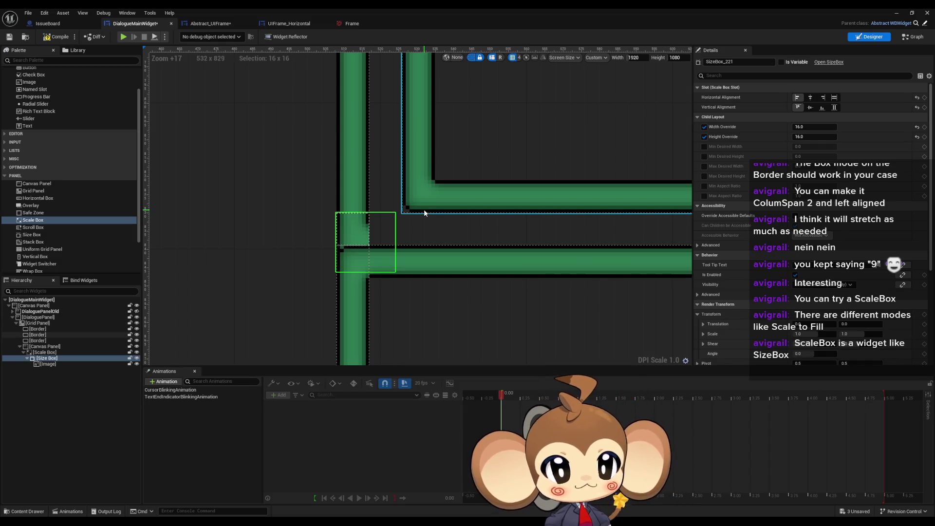
pyautogui.scroll(-10, 424, 209)
pyautogui.moveTo(495, 229); pyautogui.dragTo(294, 213)
pyautogui.scroll(10, 265, 217)
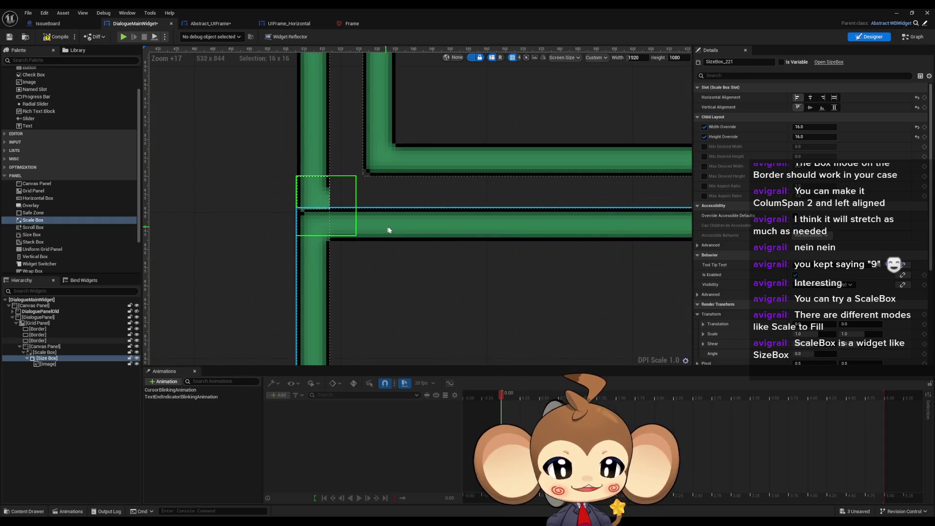
pyautogui.scroll(3, 372, 189)
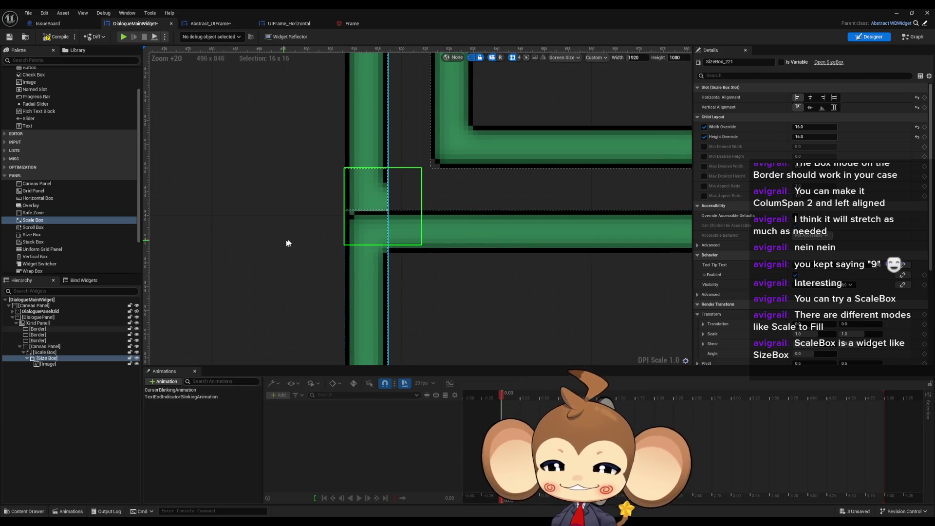
pyautogui.scroll(-11, 287, 239)
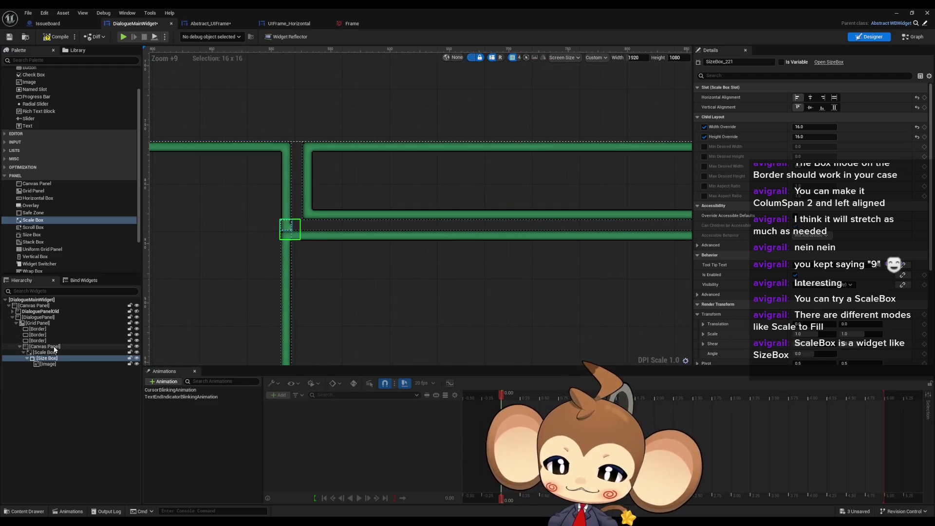
# Step: Add a fourth row fill entry to the Grid Panel and set the third row fill to 9
pyautogui.click(38, 323)
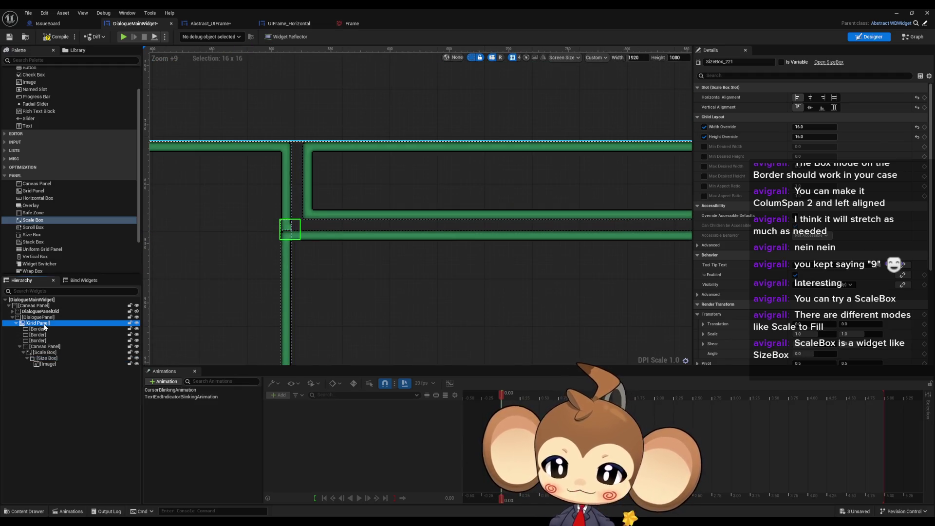
pyautogui.moveTo(367, 263); pyautogui.dragTo(531, 262)
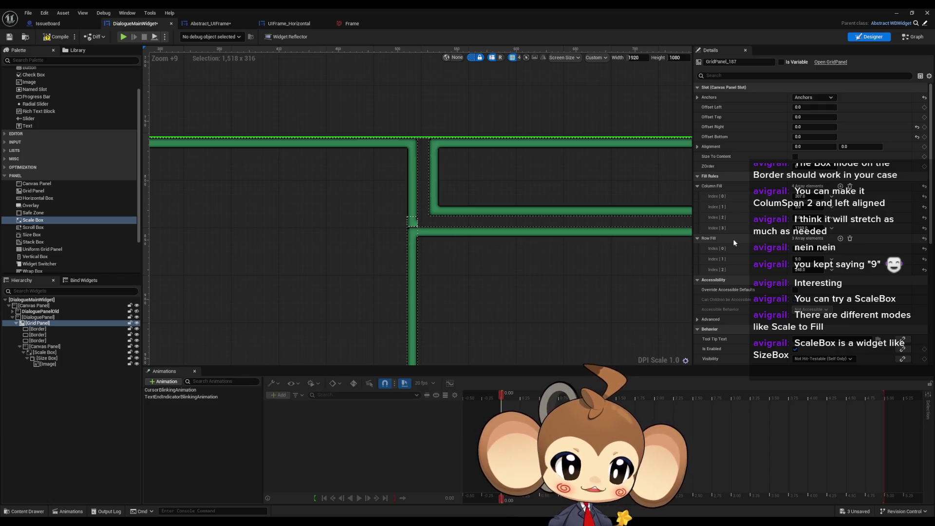
pyautogui.scroll(5, 510, 216)
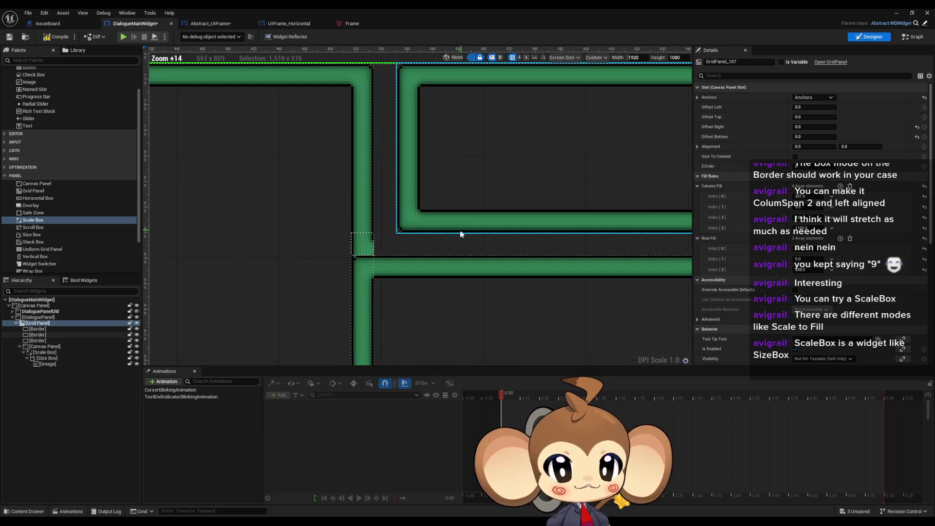
pyautogui.moveTo(406, 214); pyautogui.dragTo(410, 238)
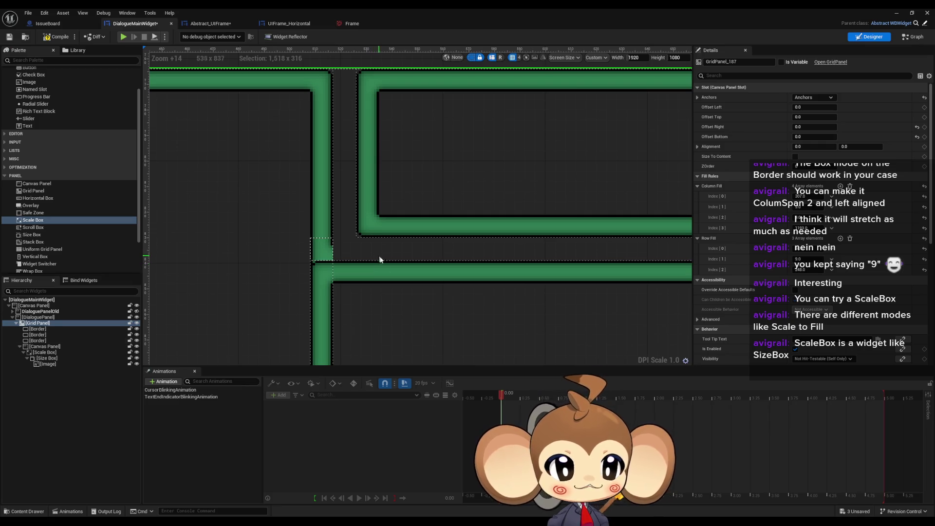
pyautogui.click(814, 271)
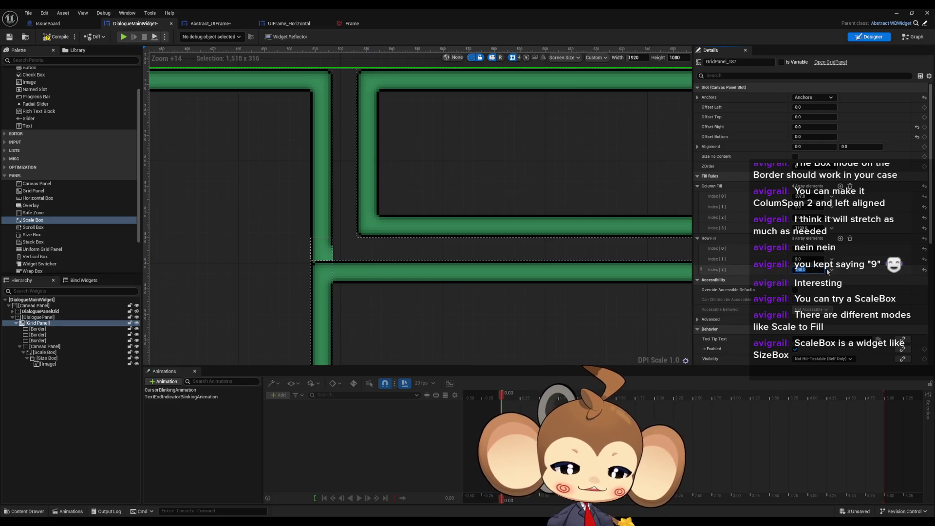
pyautogui.press('Return')
pyautogui.click(840, 238)
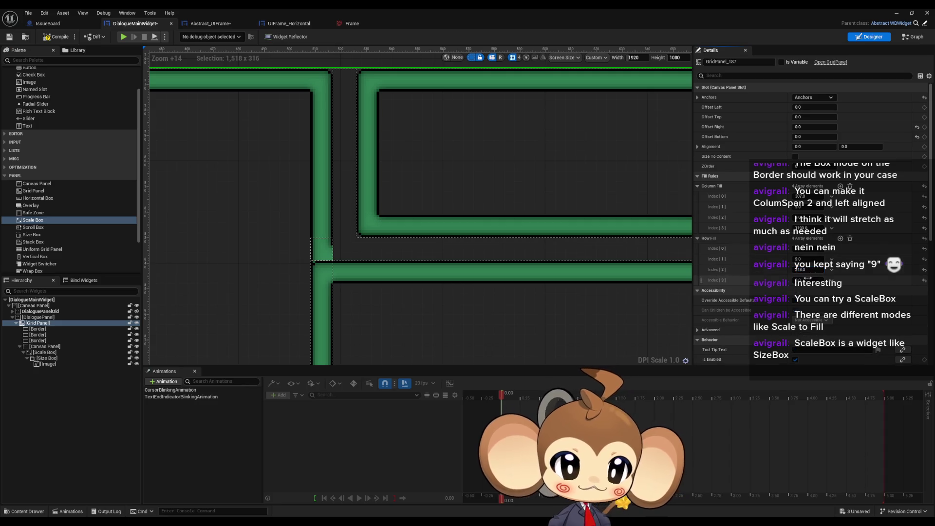
pyautogui.click(809, 281)
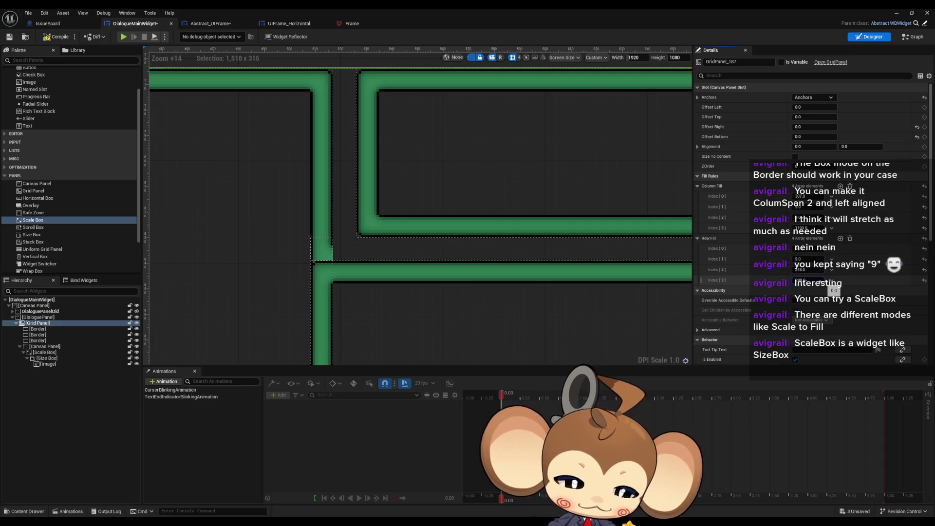
pyautogui.click(811, 270)
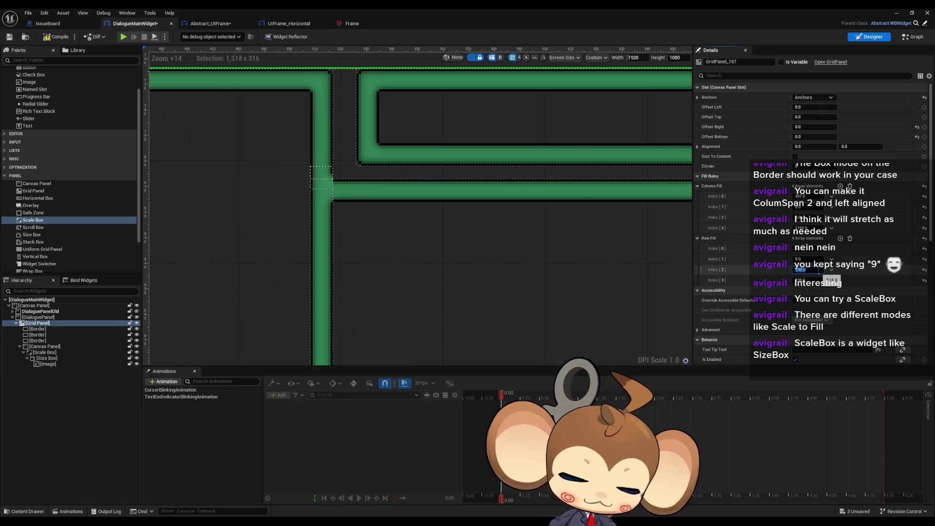
pyautogui.write('9')
pyautogui.press('Return')
pyautogui.scroll(-5, 500, 284)
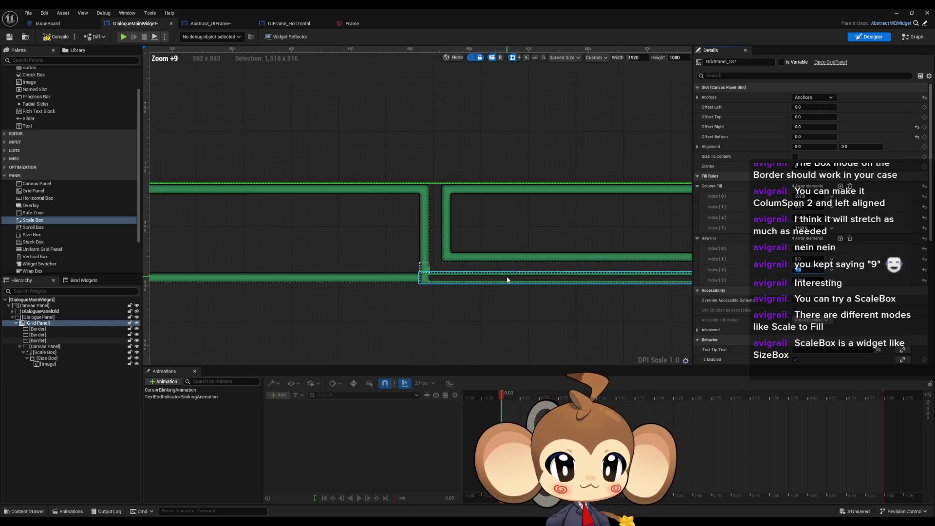
# Step: Move the bottom border strip down one grid row
pyautogui.click(500, 282)
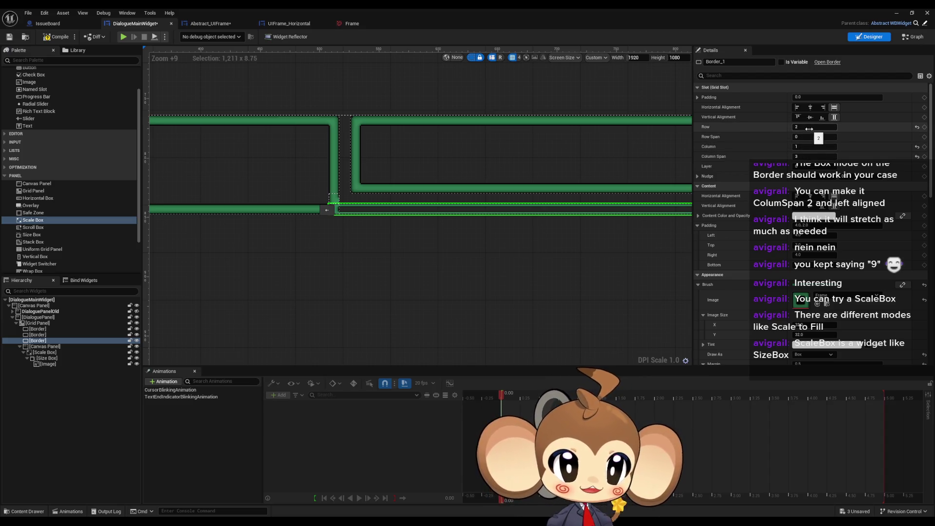
pyautogui.click(810, 129)
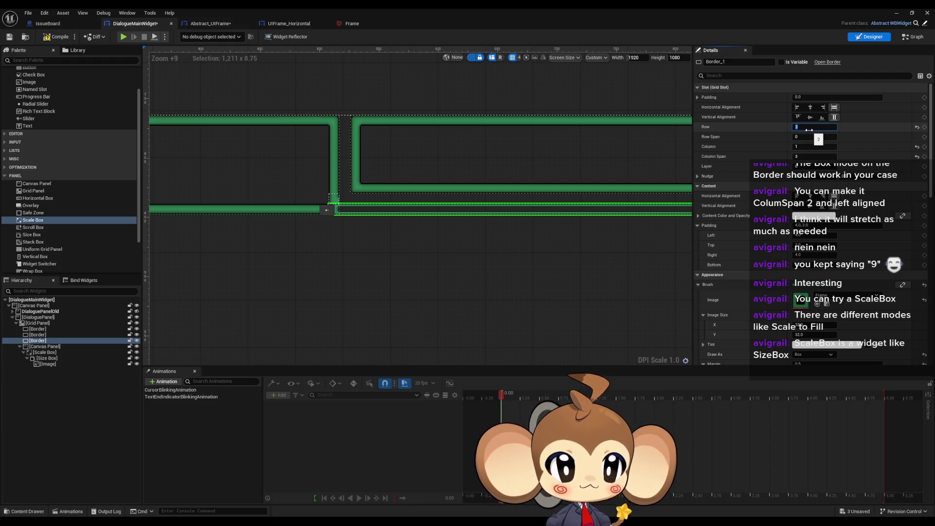
pyautogui.press('Return')
pyautogui.scroll(-8, 483, 238)
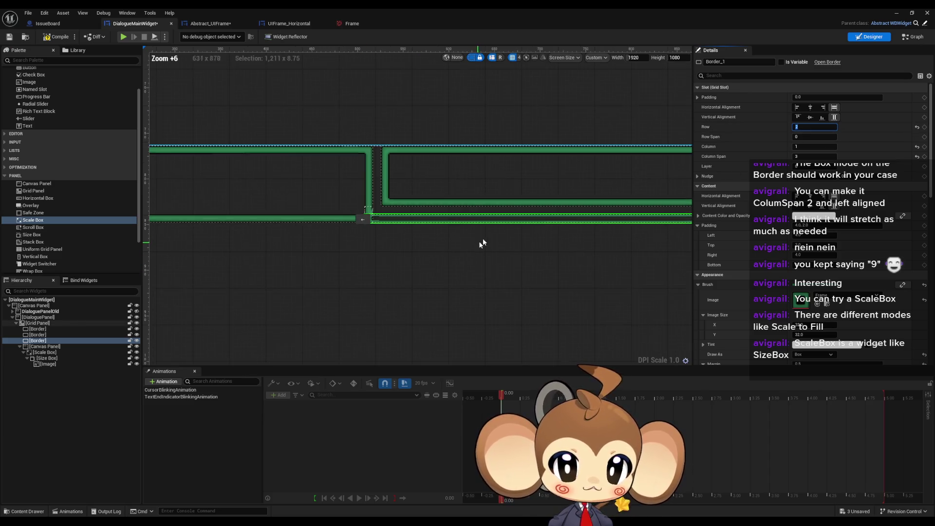
pyautogui.click(492, 244)
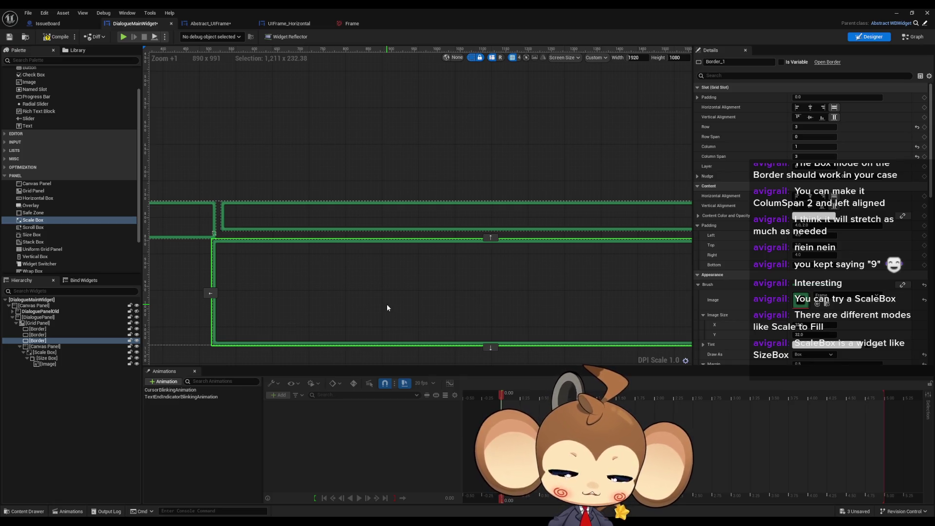
pyautogui.scroll(4, 383, 226)
pyautogui.scroll(4, 383, 225)
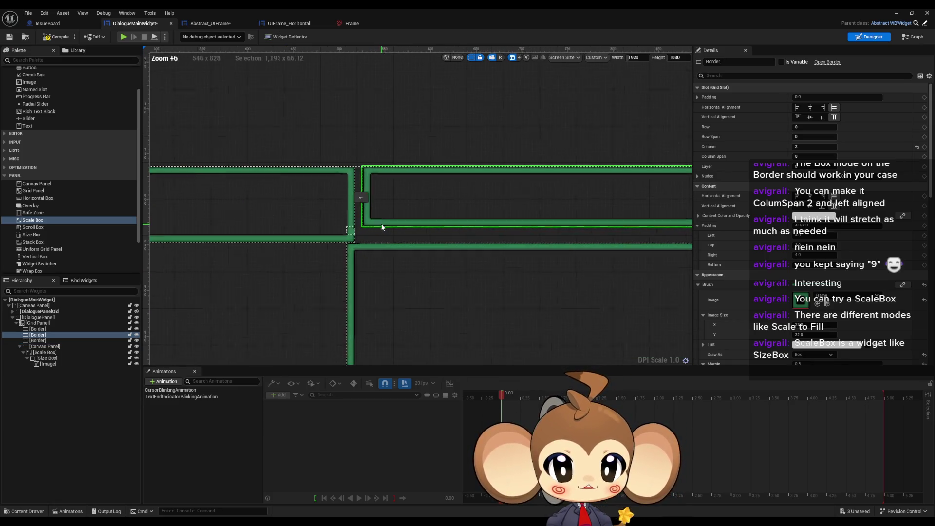
# Step: Give the upper-right border a Row Span of 2 and the left border a Row Span of 4
pyautogui.click(655, 177)
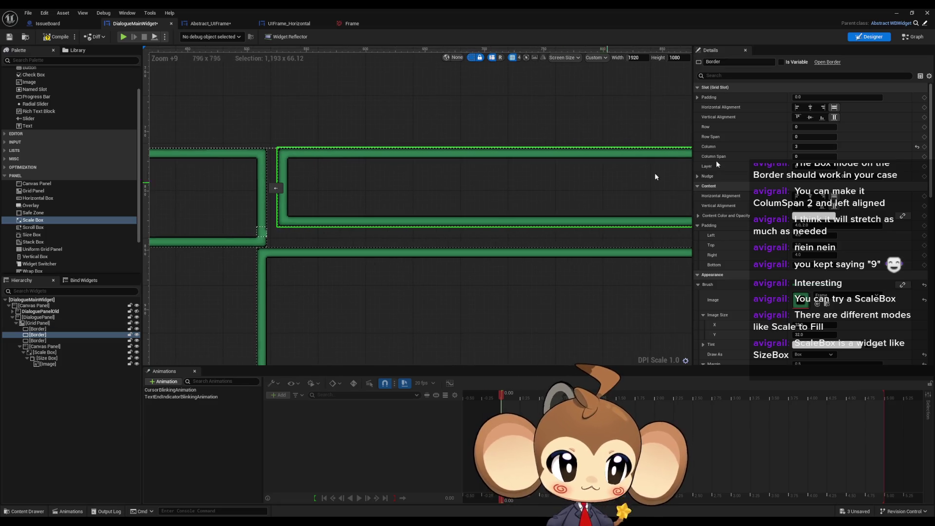
pyautogui.click(813, 137)
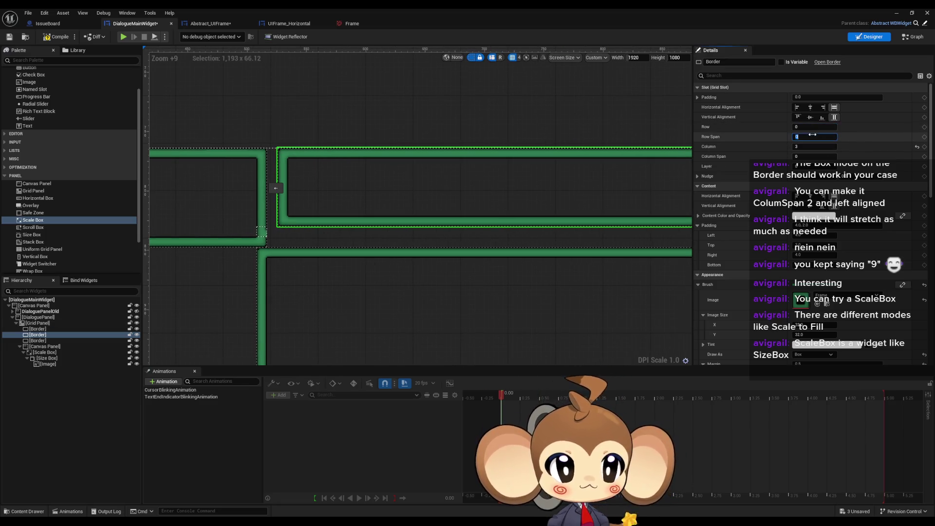
pyautogui.write('2')
pyautogui.press('Return')
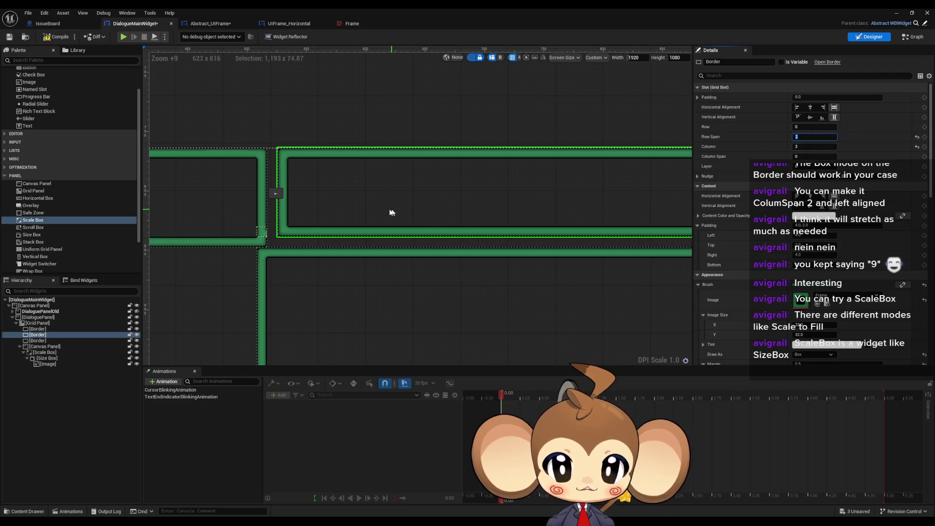
pyautogui.click(304, 209)
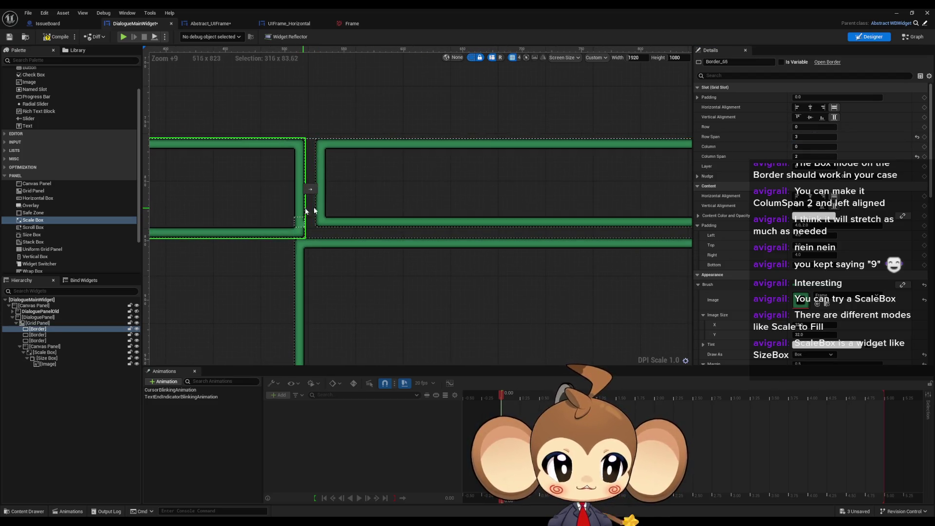
pyautogui.click(816, 137)
pyautogui.write('4')
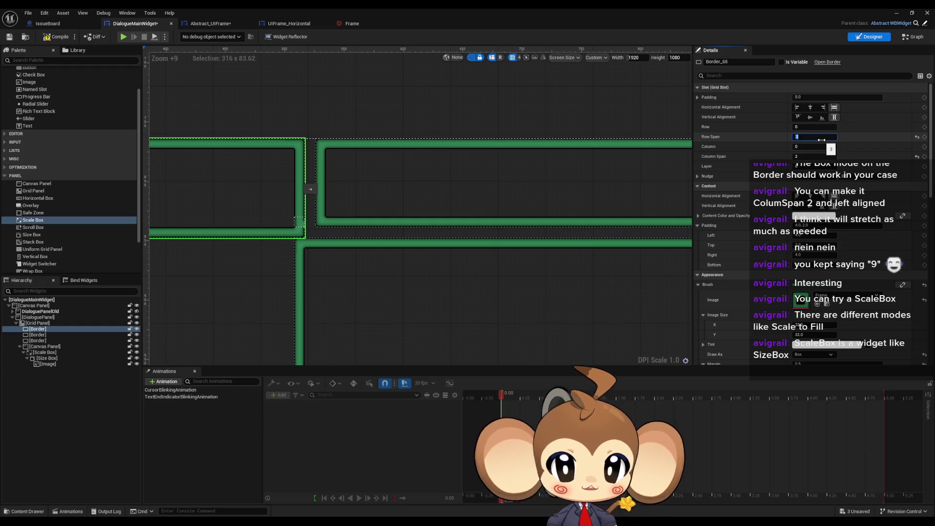
pyautogui.press('Return')
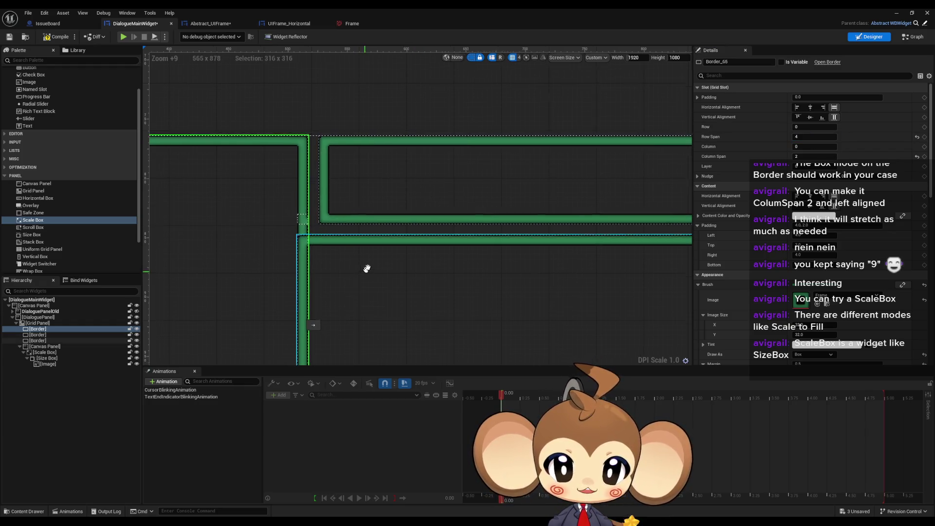
pyautogui.moveTo(365, 268)
pyautogui.mouseDown()
pyautogui.moveTo(434, 209)
pyautogui.moveTo(410, 188)
pyautogui.mouseUp()
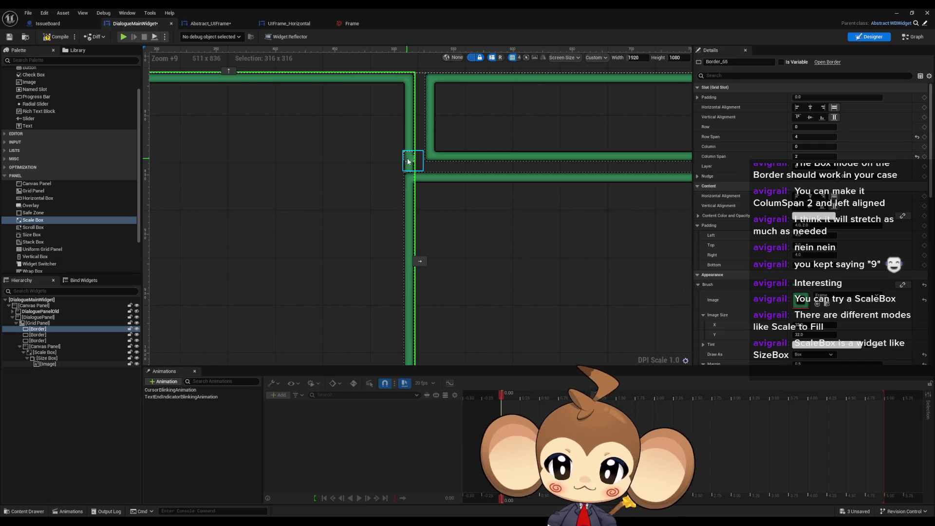
# Step: Move the corner Canvas Panel from Row 1 to Row 2
pyautogui.click(61, 347)
pyautogui.scroll(1, 421, 169)
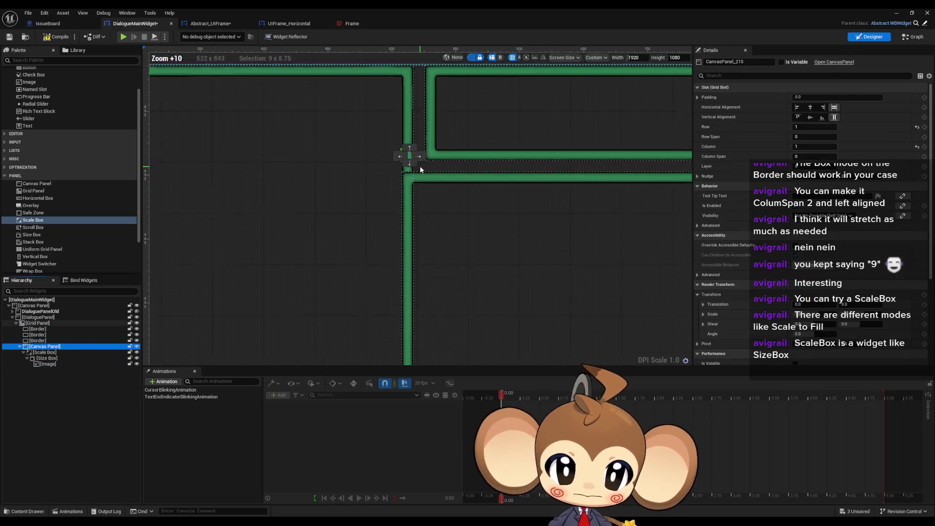
pyautogui.scroll(8, 421, 169)
pyautogui.click(382, 146)
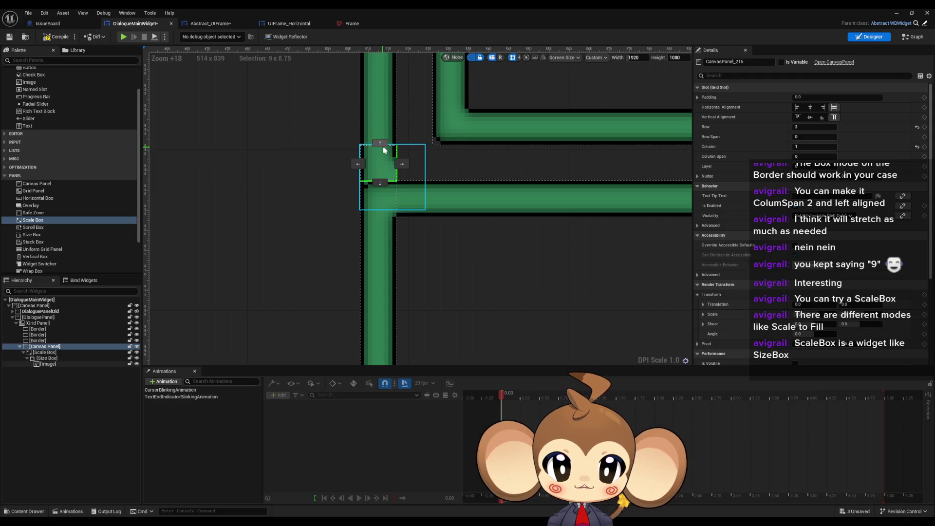
pyautogui.click(383, 182)
pyautogui.scroll(2, 414, 195)
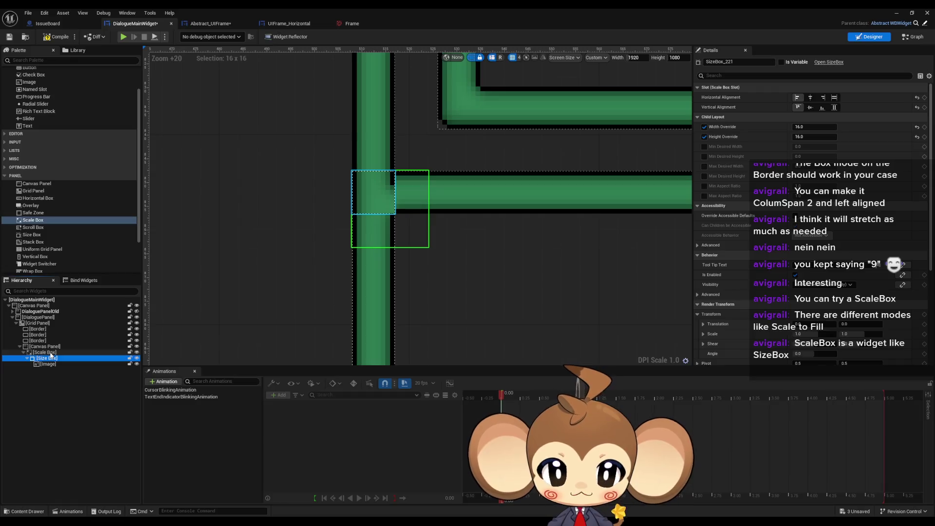
pyautogui.moveTo(412, 194); pyautogui.dragTo(403, 266)
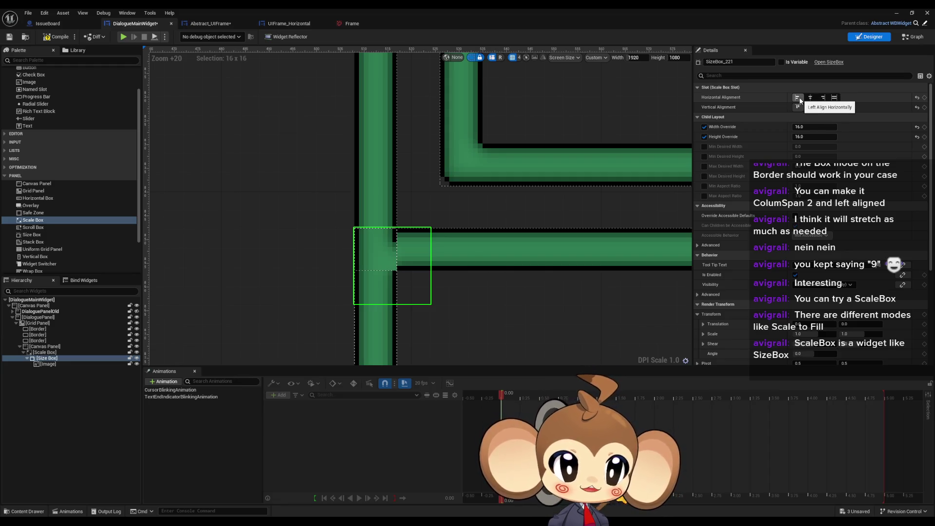
# Step: Compare the corner Scale Box's 9 by 9 size with its Size Box, and try adding a canvas panel
pyautogui.click(49, 364)
pyautogui.click(52, 353)
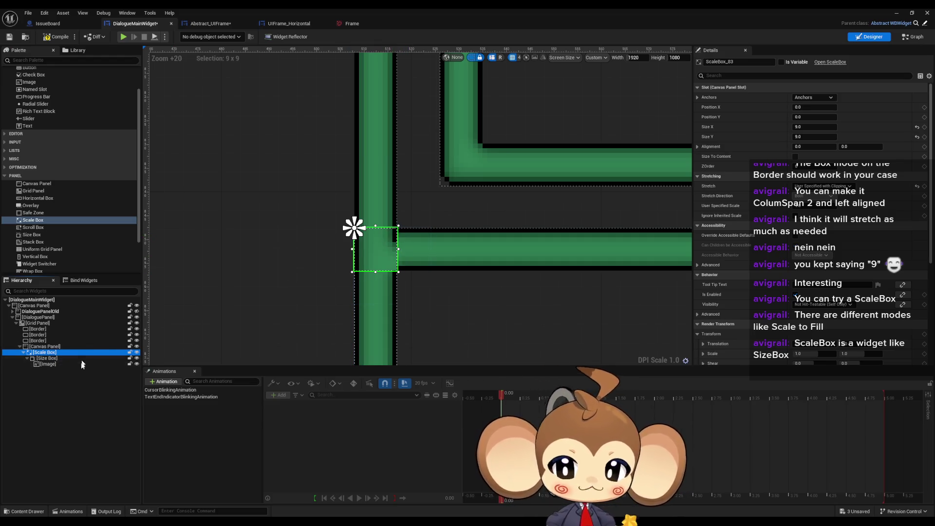
pyautogui.click(55, 358)
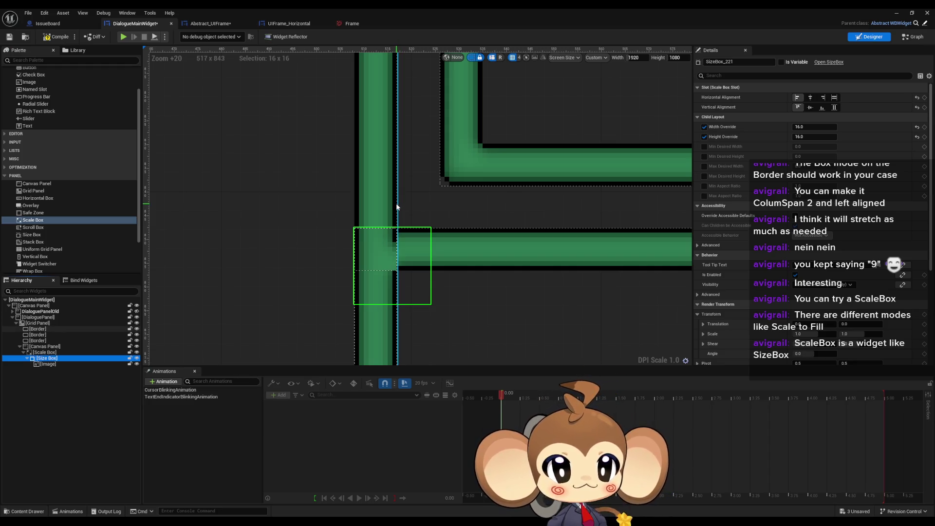
pyautogui.click(65, 352)
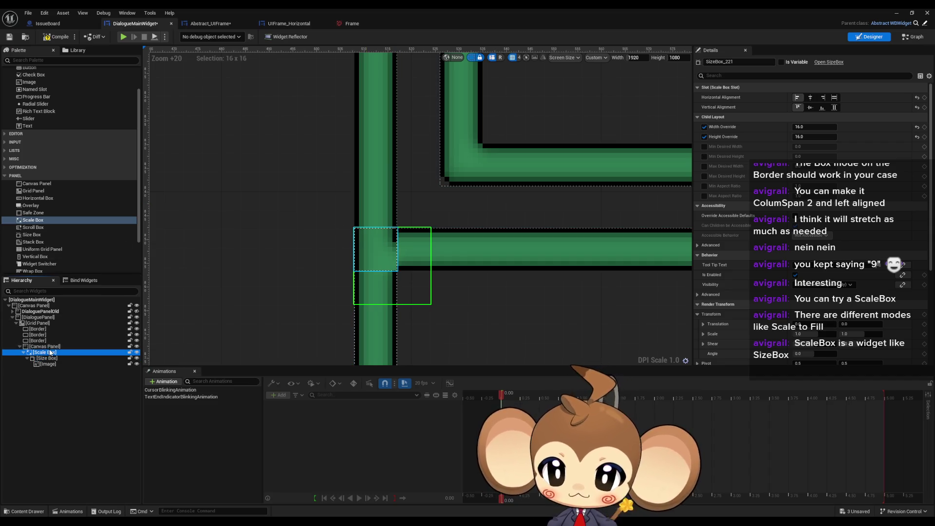
pyautogui.scroll(-3, 71, 241)
pyautogui.moveTo(46, 149); pyautogui.dragTo(51, 361)
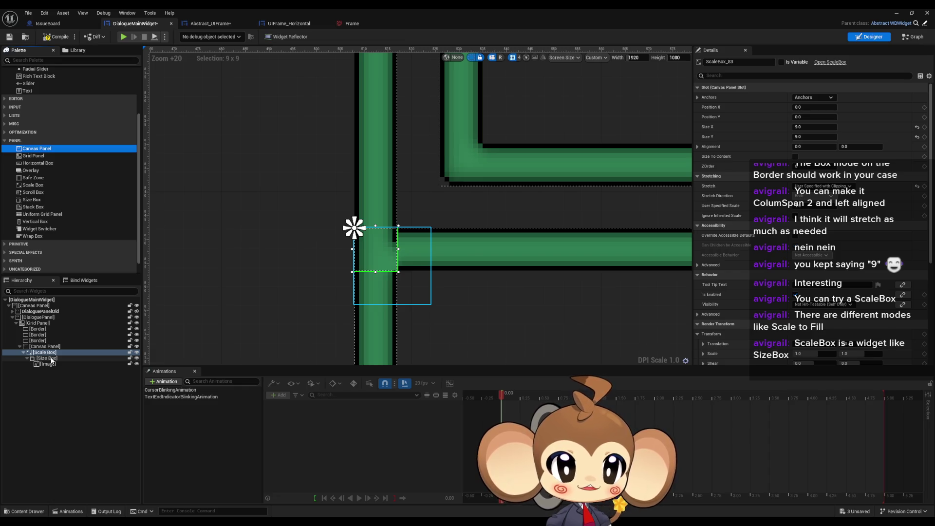
pyautogui.moveTo(50, 359); pyautogui.dragTo(50, 360)
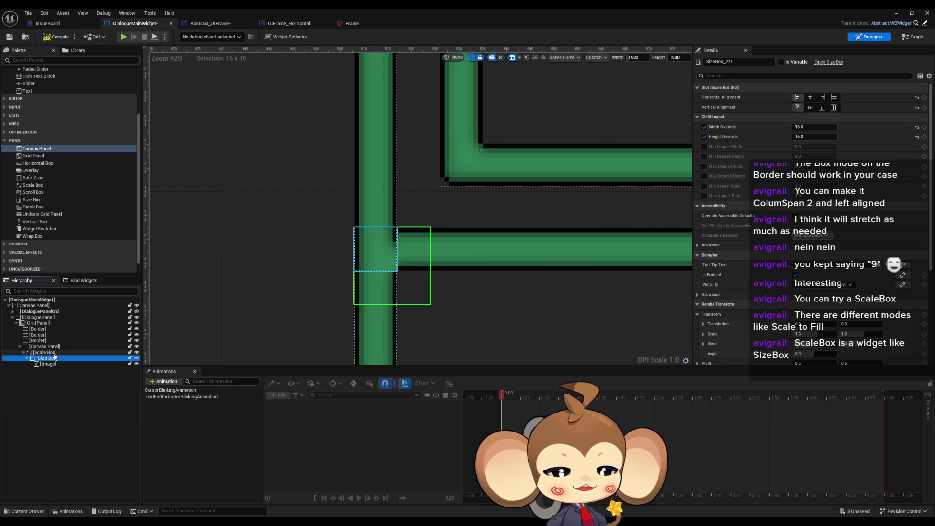
pyautogui.scroll(-2, 825, 248)
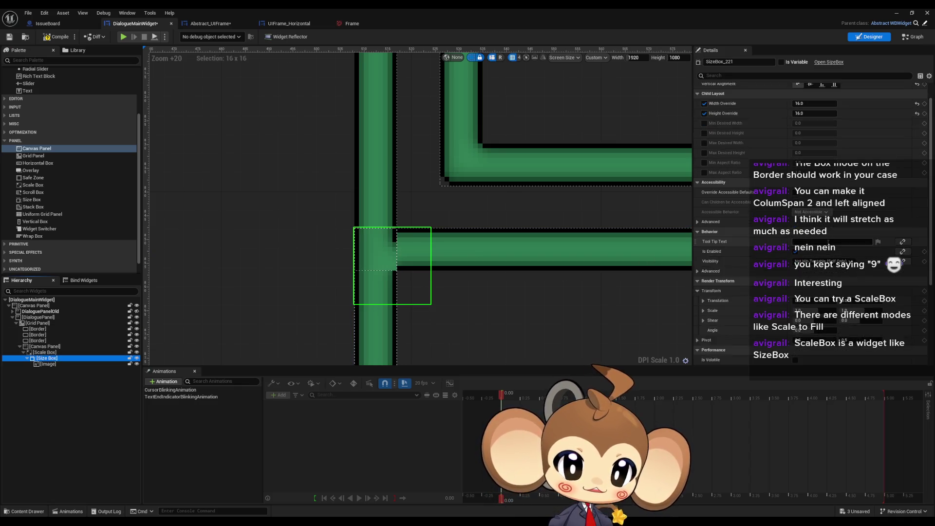
pyautogui.scroll(2, 824, 248)
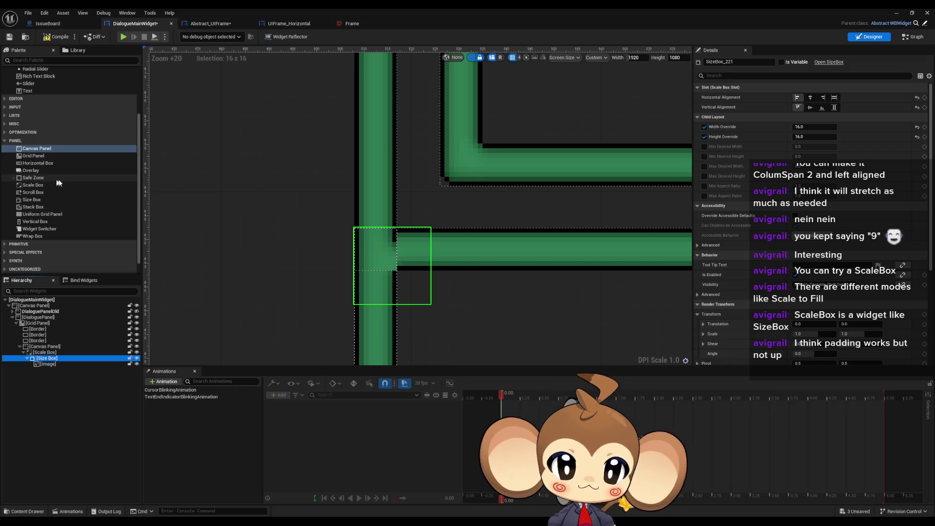
# Step: Move the Size Box under the outer Canvas Panel and drop the corner Image into it
pyautogui.click(48, 365)
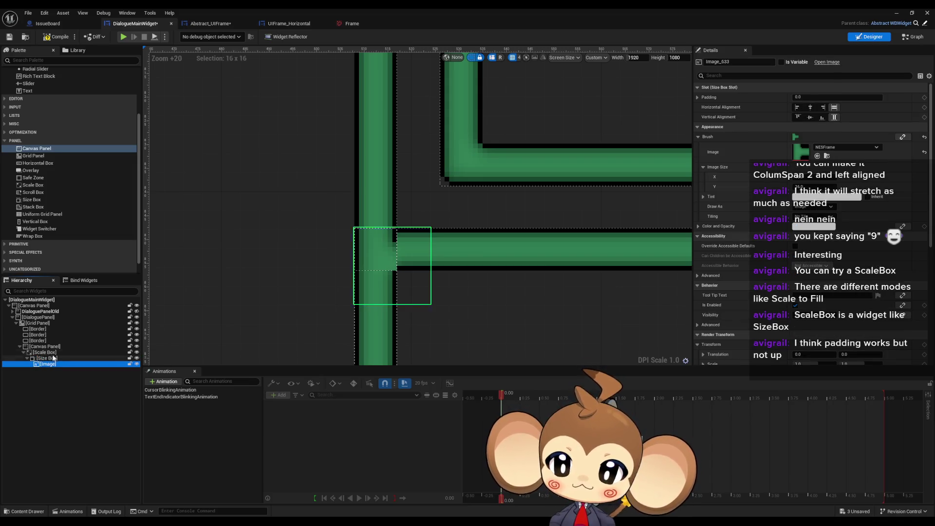
pyautogui.moveTo(53, 358)
pyautogui.mouseDown()
pyautogui.moveTo(43, 351)
pyautogui.moveTo(39, 307)
pyautogui.mouseUp()
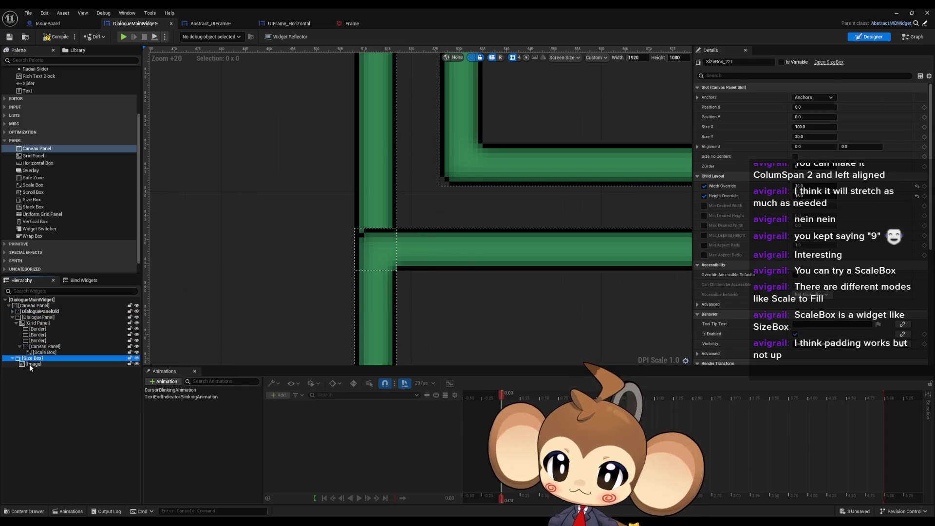
pyautogui.moveTo(30, 364); pyautogui.dragTo(47, 353)
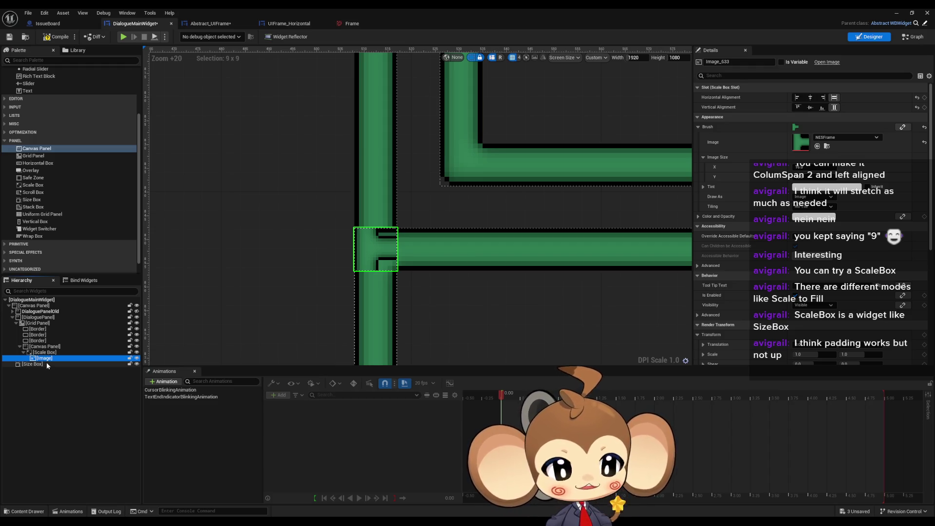
pyautogui.moveTo(45, 358); pyautogui.dragTo(39, 365)
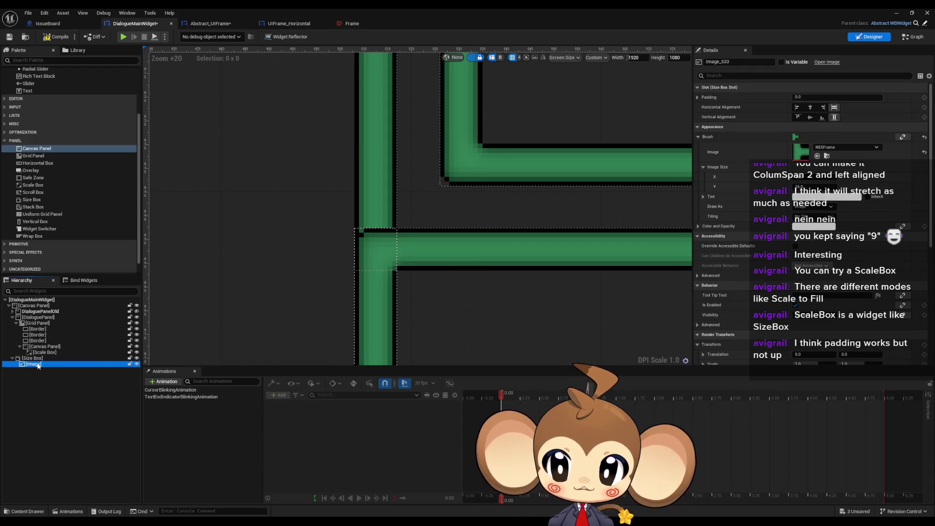
# Step: Insert a Canvas Panel under the Scale Box, move the 100×30 corner Size Box into it, and select it
pyautogui.click(45, 150)
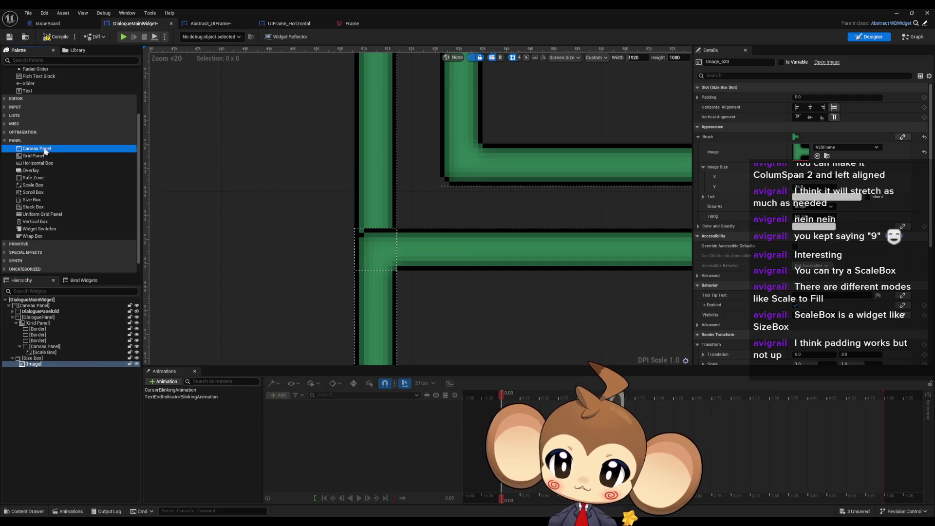
pyautogui.moveTo(46, 152); pyautogui.dragTo(49, 361)
pyautogui.click(41, 365)
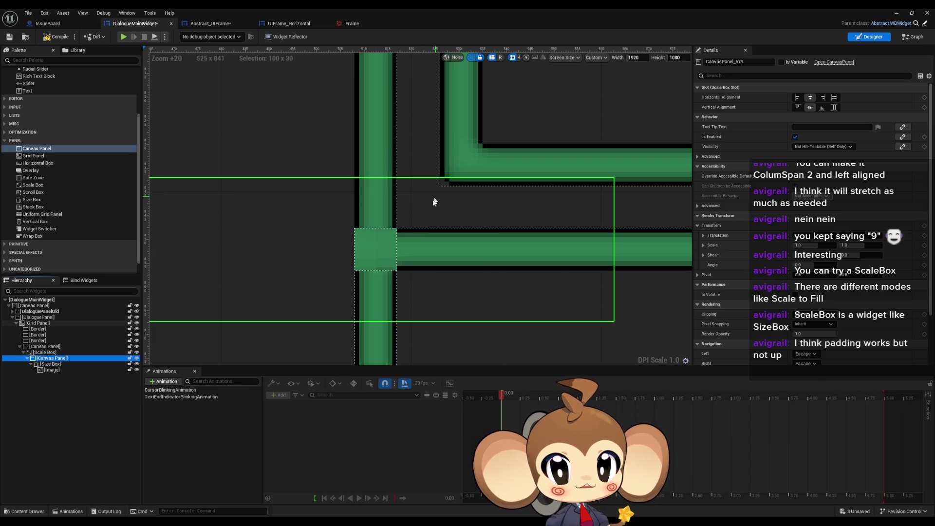
pyautogui.scroll(-5, 414, 234)
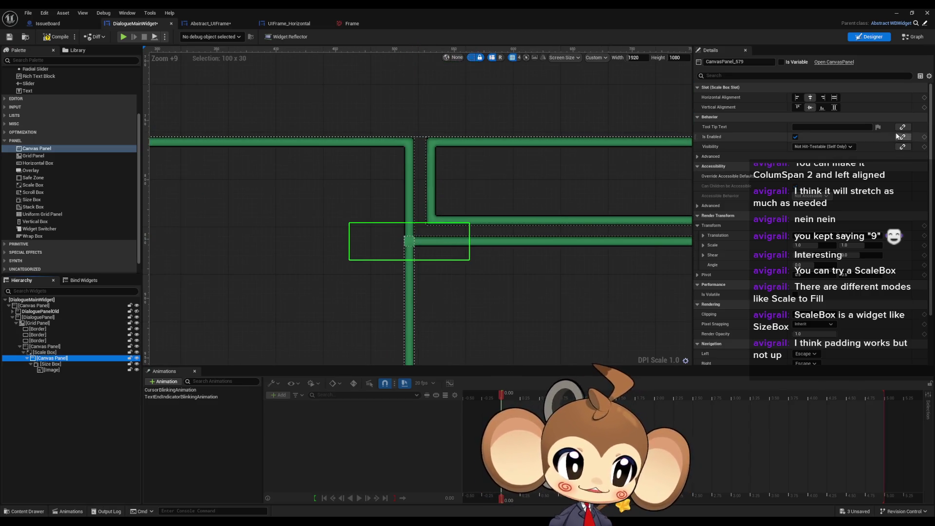
pyautogui.click(49, 353)
pyautogui.scroll(5, 429, 214)
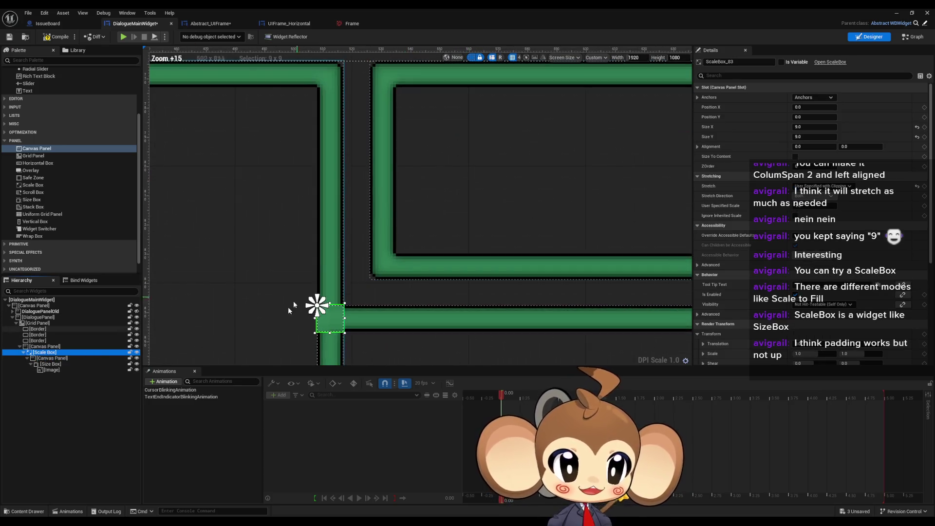
pyautogui.click(49, 358)
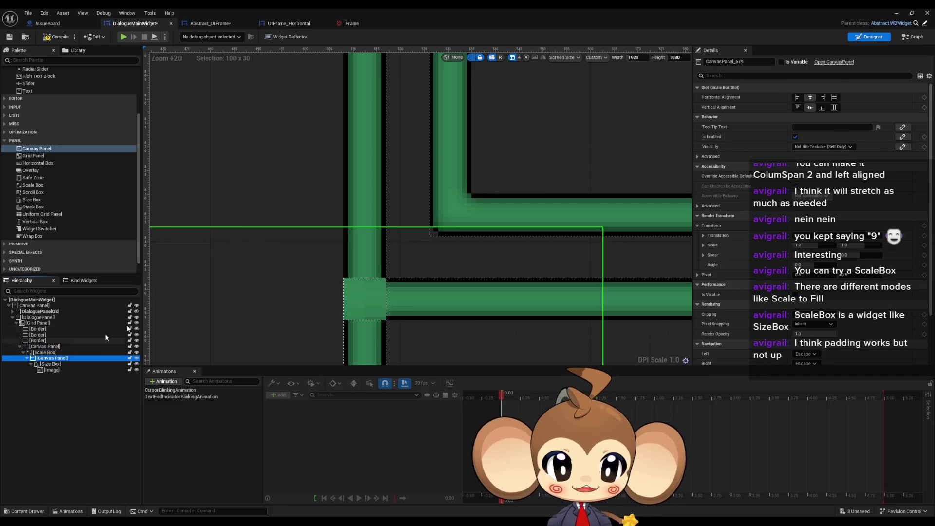
pyautogui.scroll(-6, 438, 261)
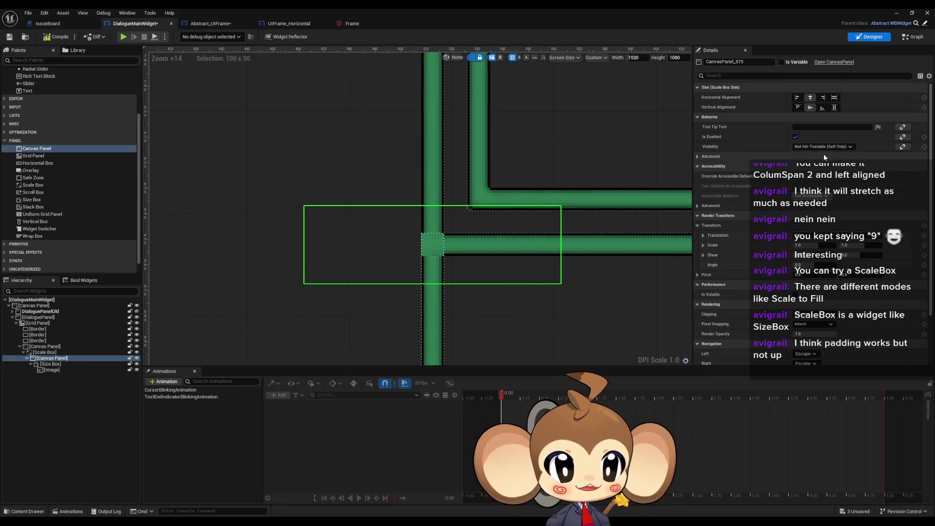
pyautogui.scroll(-2, 819, 158)
pyautogui.scroll(2, 821, 163)
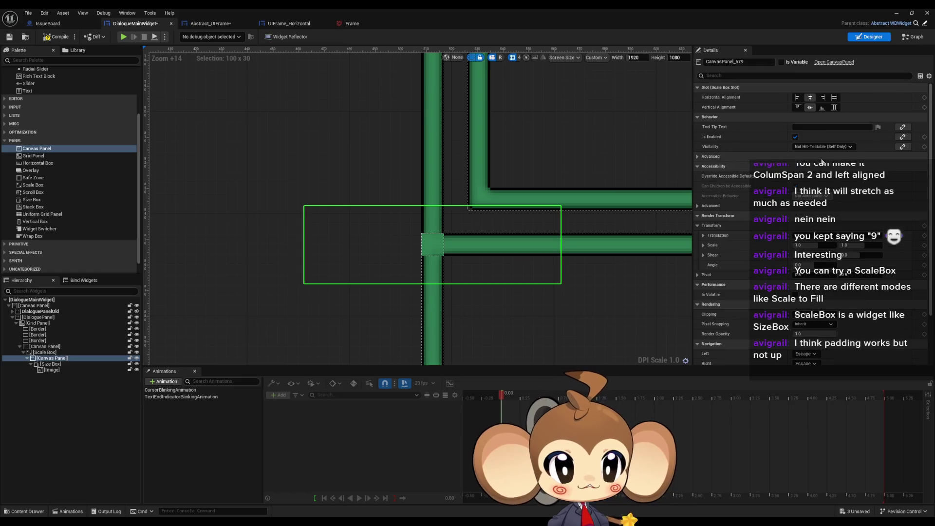
pyautogui.click(61, 364)
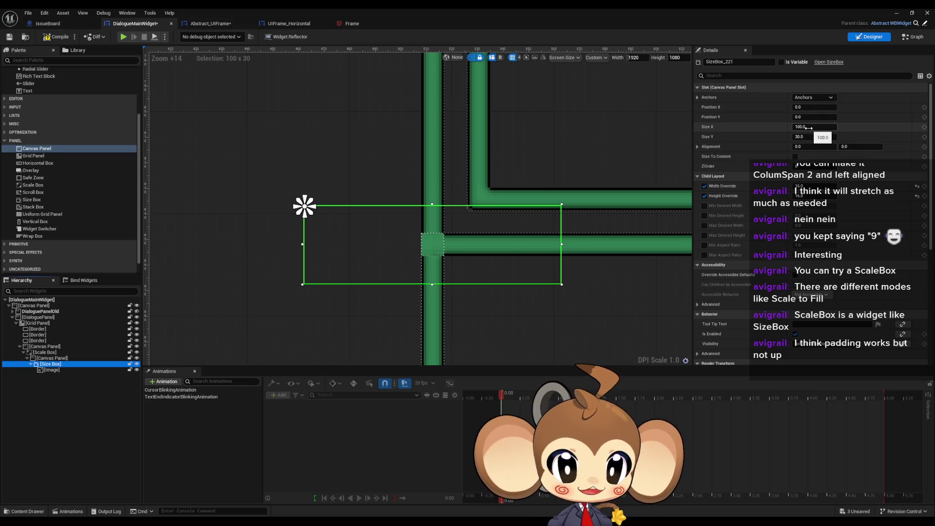
# Step: Resize the junction Size Box to 16 by 16
pyautogui.click(806, 128)
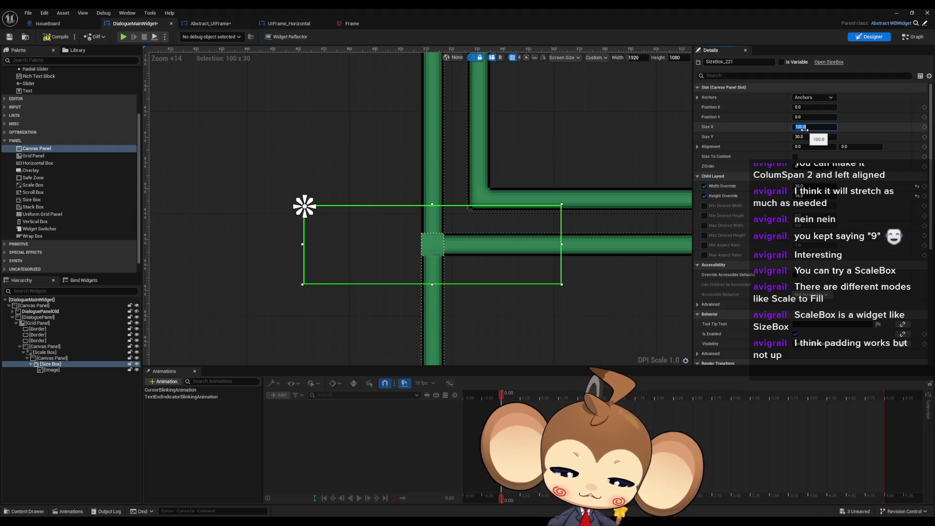
pyautogui.write('16')
pyautogui.click(807, 137)
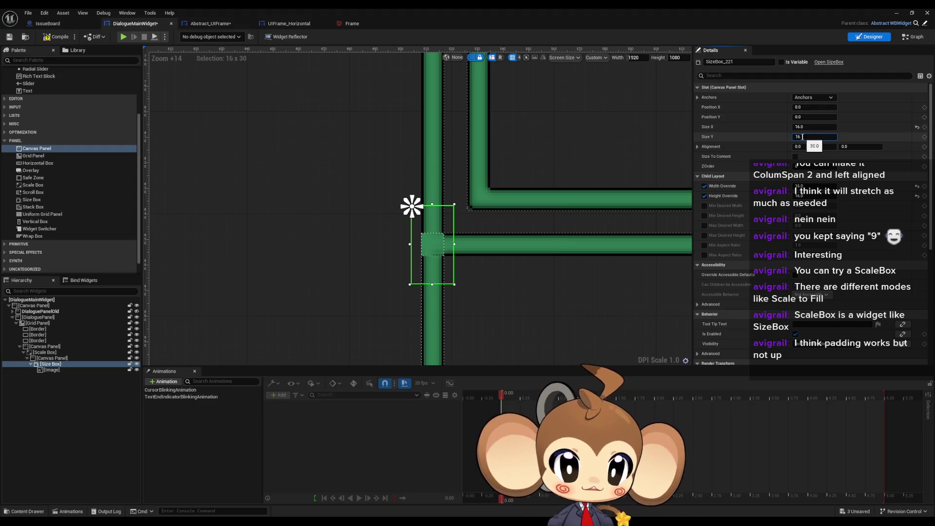
pyautogui.press('Return')
pyautogui.scroll(6, 414, 241)
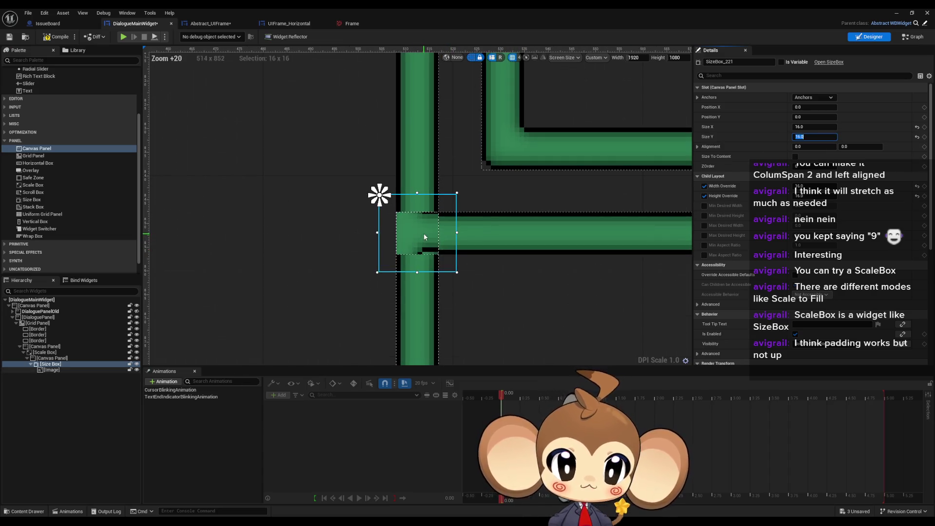
pyautogui.click(58, 371)
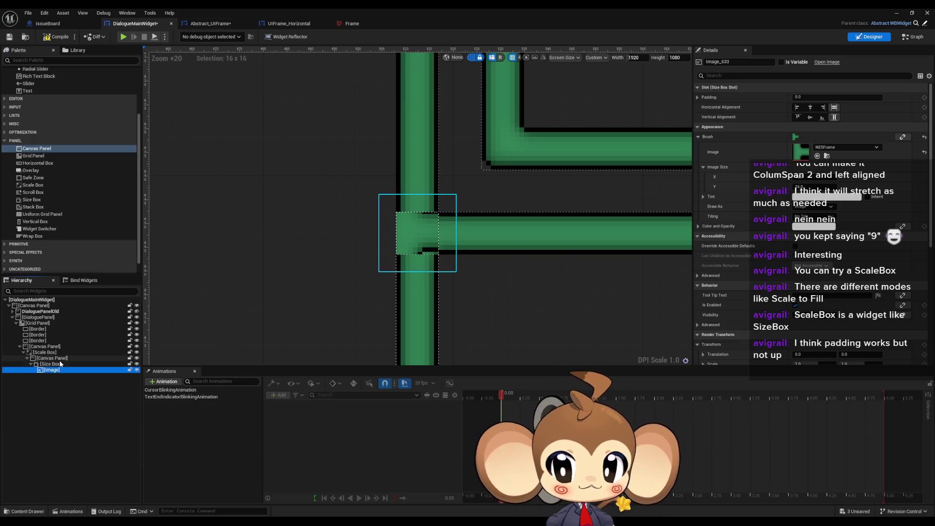
pyautogui.click(57, 366)
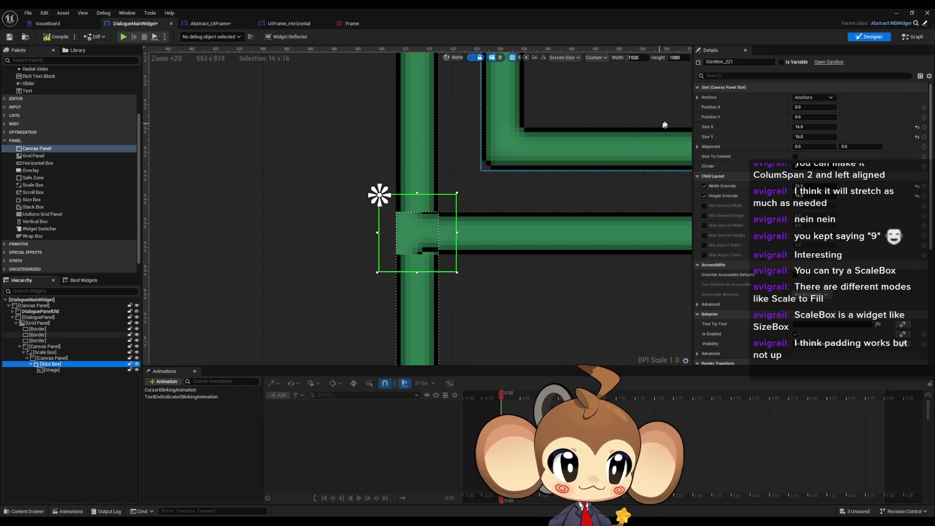
# Step: Offset the junction piece to position X 7, Y 3
pyautogui.moveTo(807, 110); pyautogui.dragTo(825, 110)
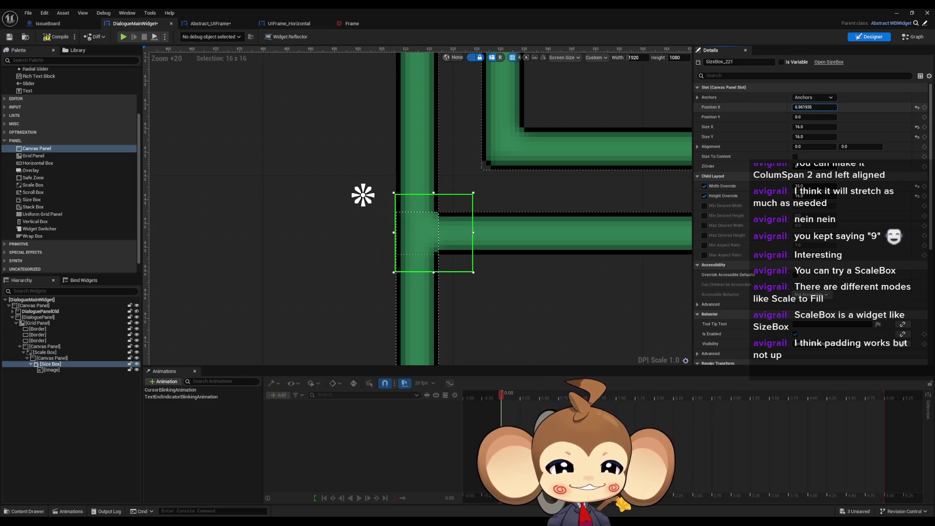
pyautogui.click(808, 108)
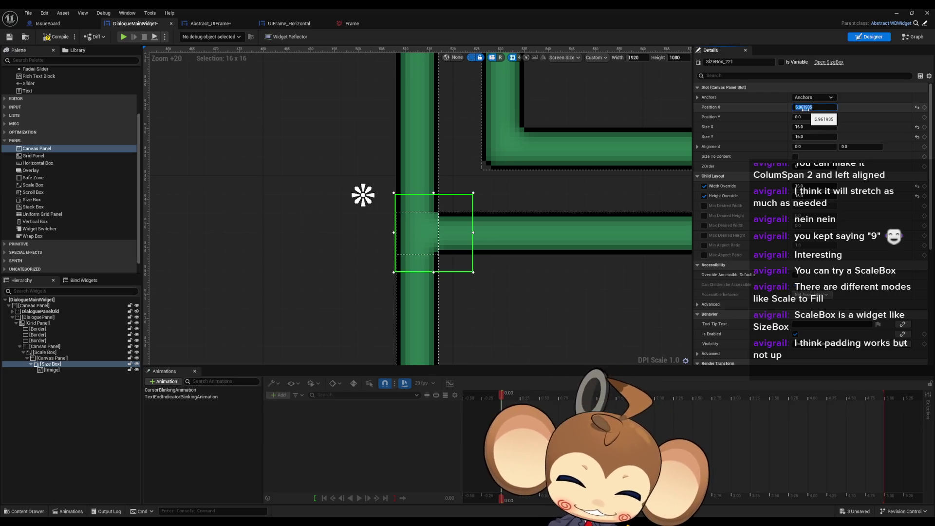
pyautogui.write('7')
pyautogui.write('0')
pyautogui.press('Return')
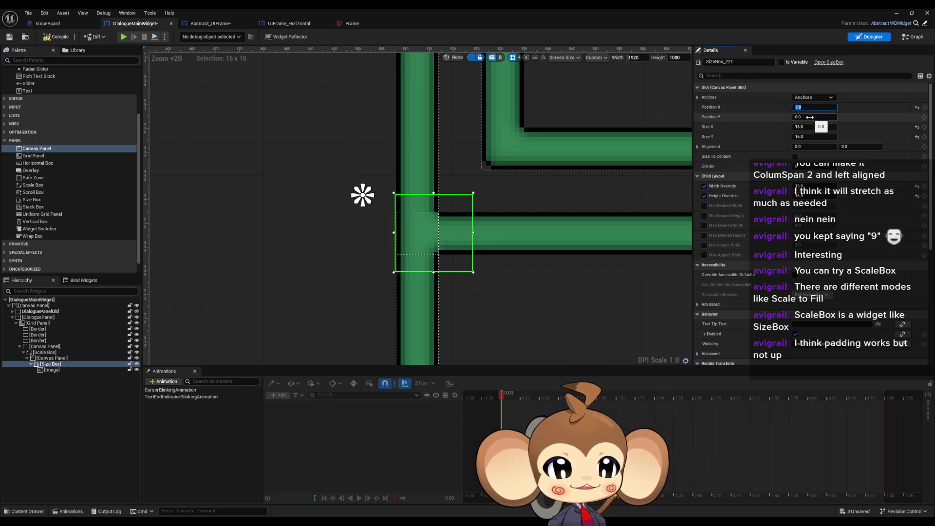
pyautogui.moveTo(799, 117)
pyautogui.mouseDown()
pyautogui.moveTo(821, 117)
pyautogui.moveTo(812, 117)
pyautogui.mouseUp()
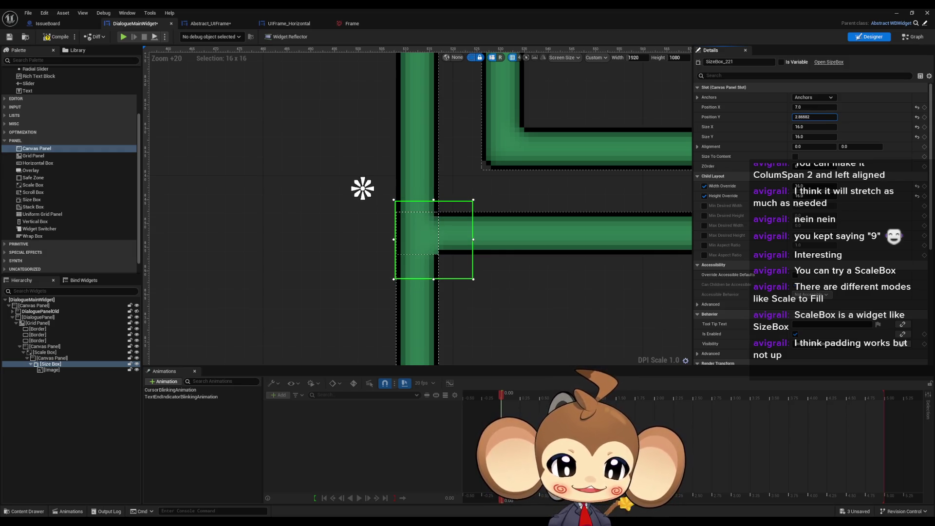
pyautogui.click(817, 117)
pyautogui.write('3')
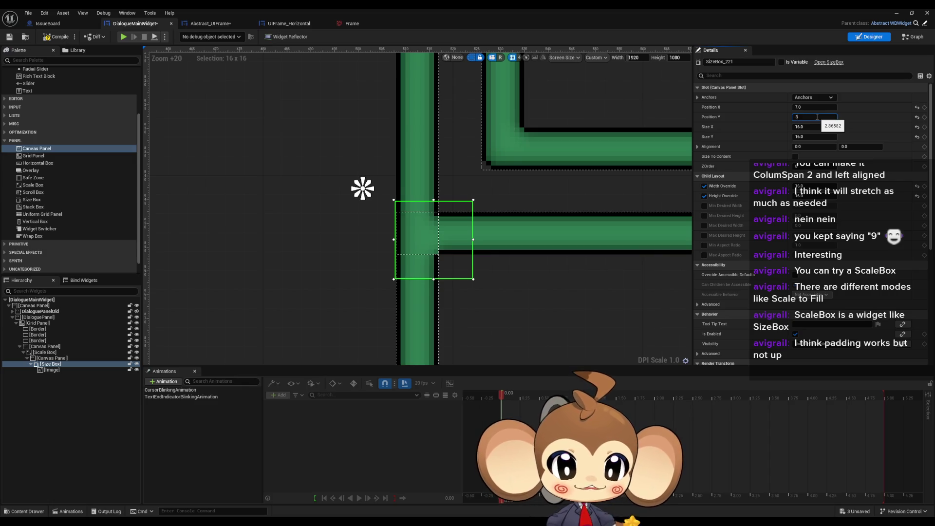
pyautogui.press('Return')
# Step: Toggle the dashed widget outlines off and back on to check the seam
pyautogui.click(522, 300)
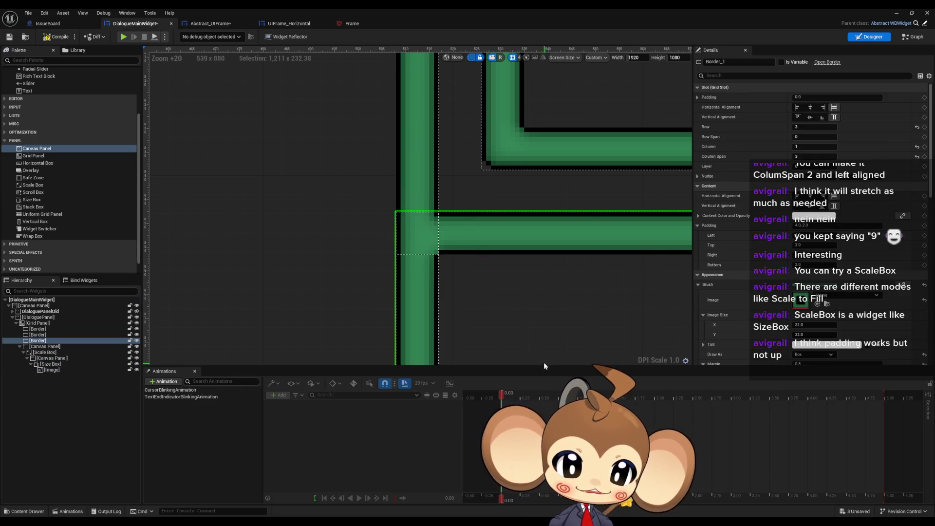
pyautogui.click(35, 305)
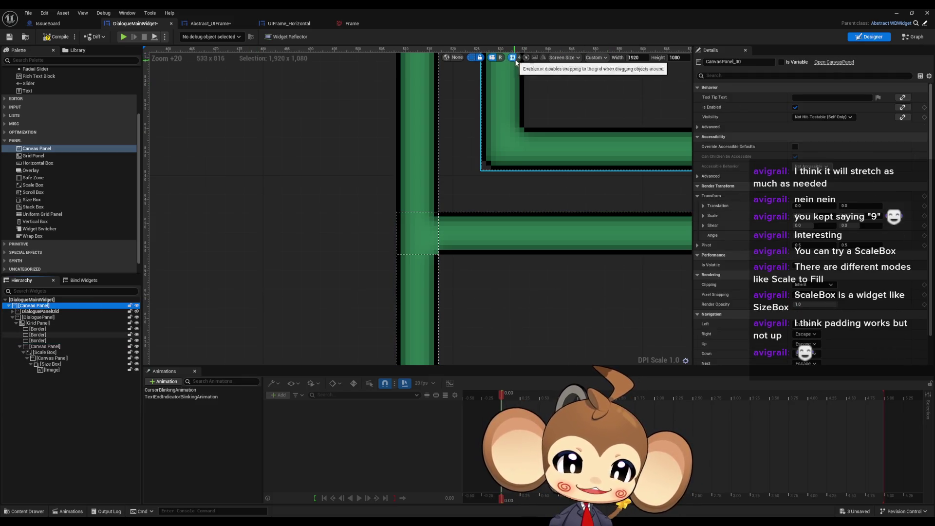
pyautogui.click(472, 58)
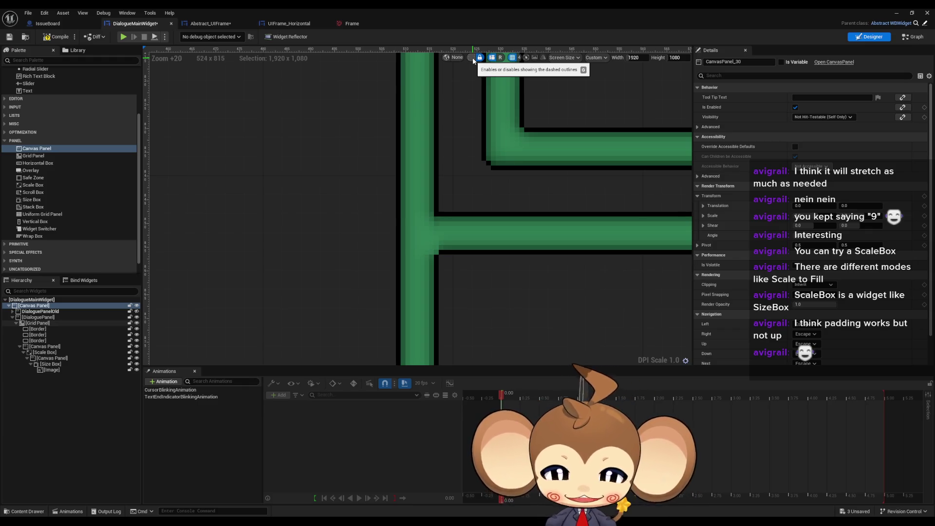
pyautogui.click(473, 59)
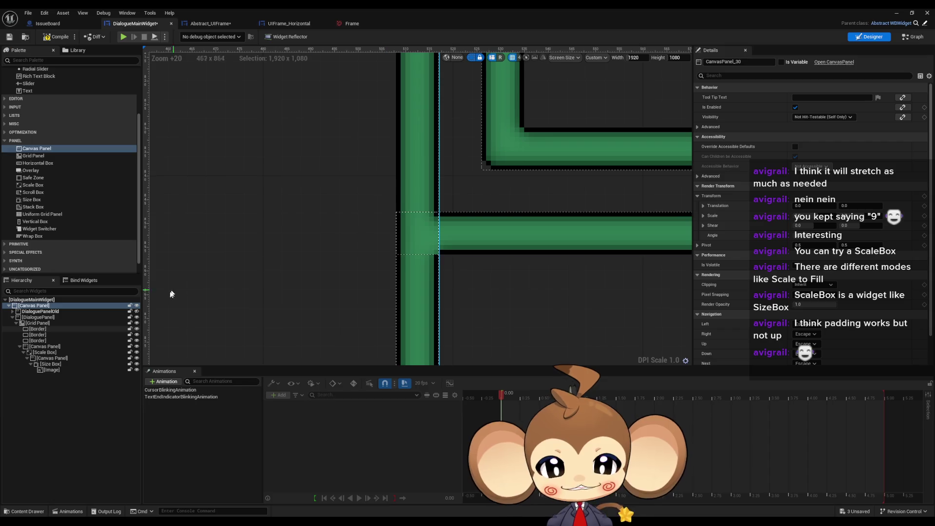
# Step: Reselect the junction Size Box and lower its Y position to 1
pyautogui.click(56, 358)
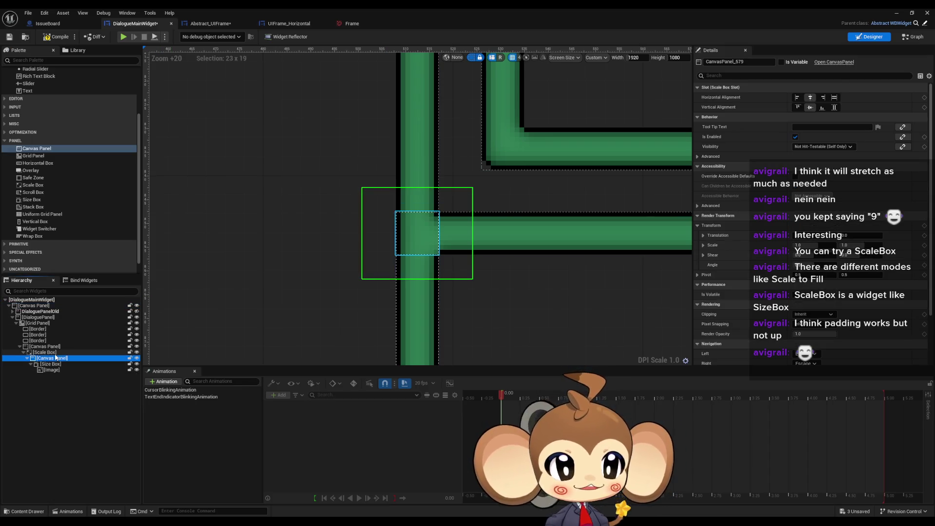
pyautogui.click(57, 364)
pyautogui.click(815, 117)
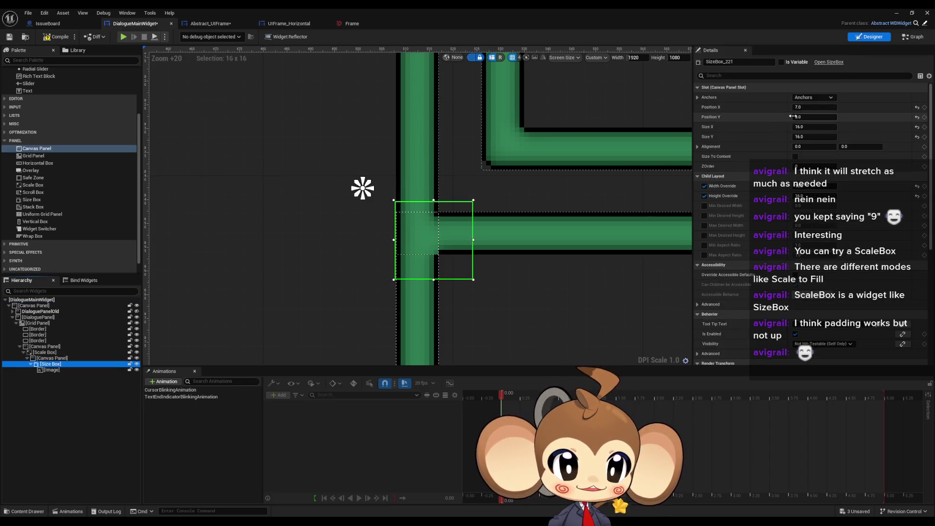
pyautogui.press('Return')
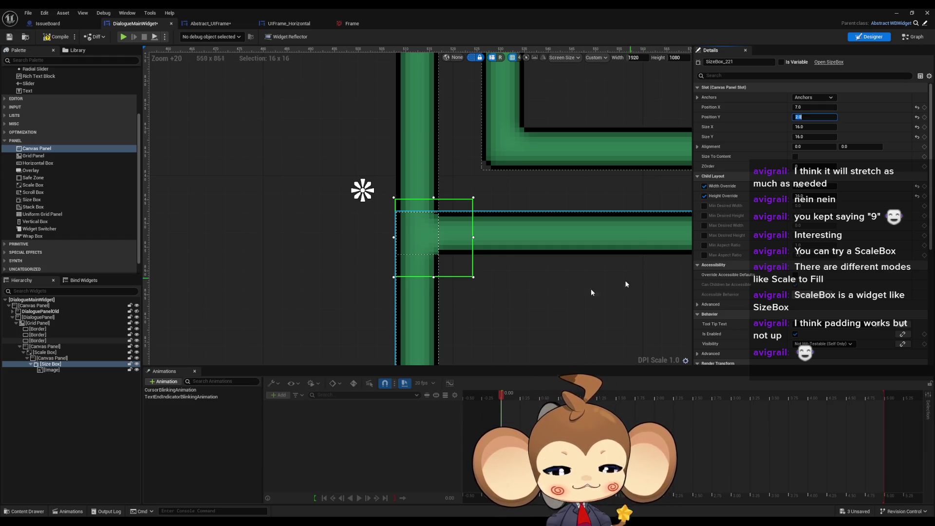
pyautogui.write('1')
pyautogui.press('Return')
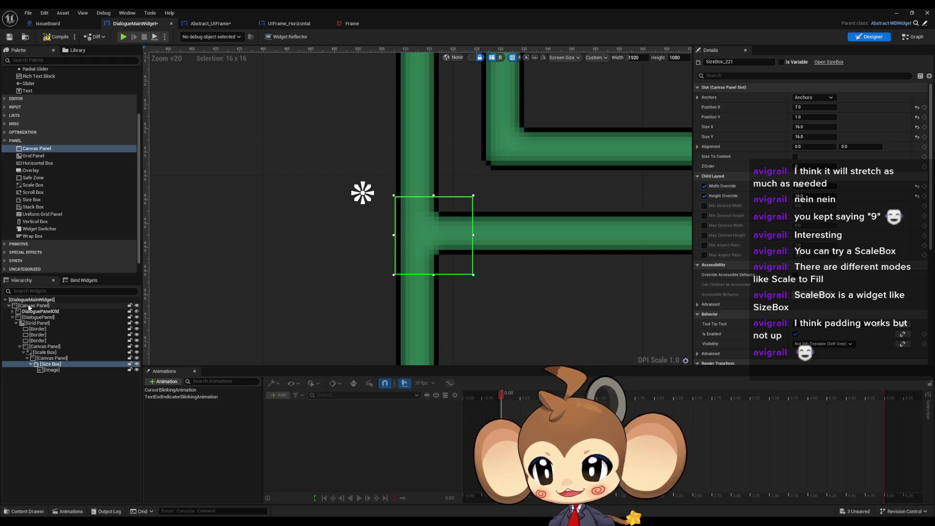
pyautogui.click(235, 253)
pyautogui.scroll(-9, 530, 275)
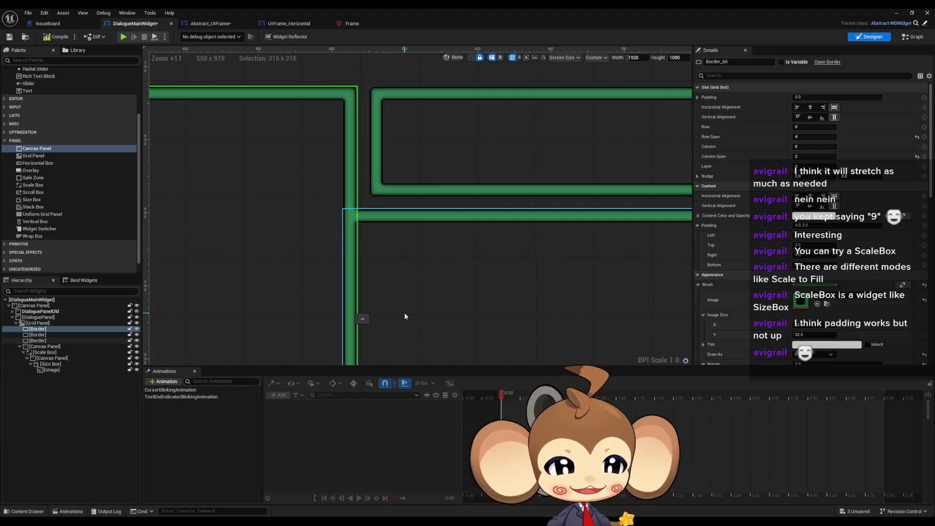
pyautogui.moveTo(380, 310); pyautogui.dragTo(419, 307)
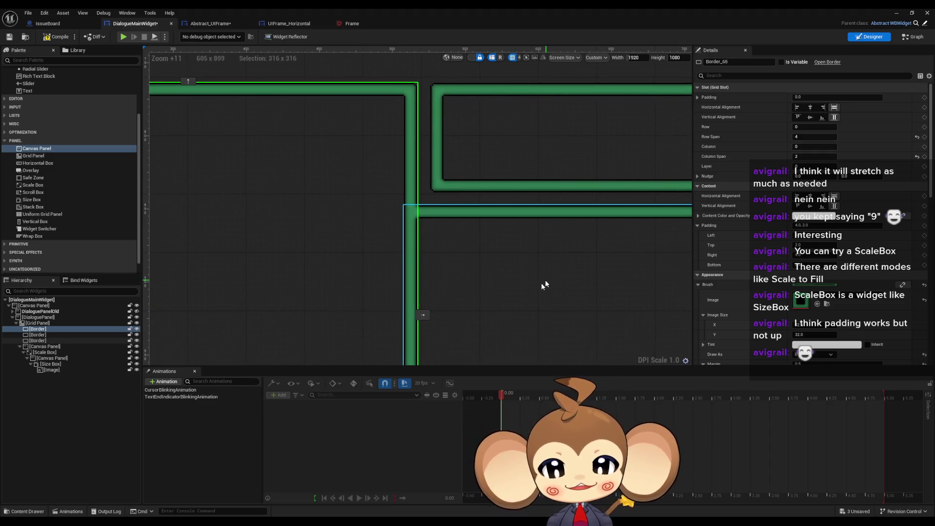
pyautogui.moveTo(545, 279)
pyautogui.mouseDown()
pyautogui.moveTo(502, 171)
pyautogui.moveTo(527, 252)
pyautogui.mouseUp()
pyautogui.scroll(9, 435, 206)
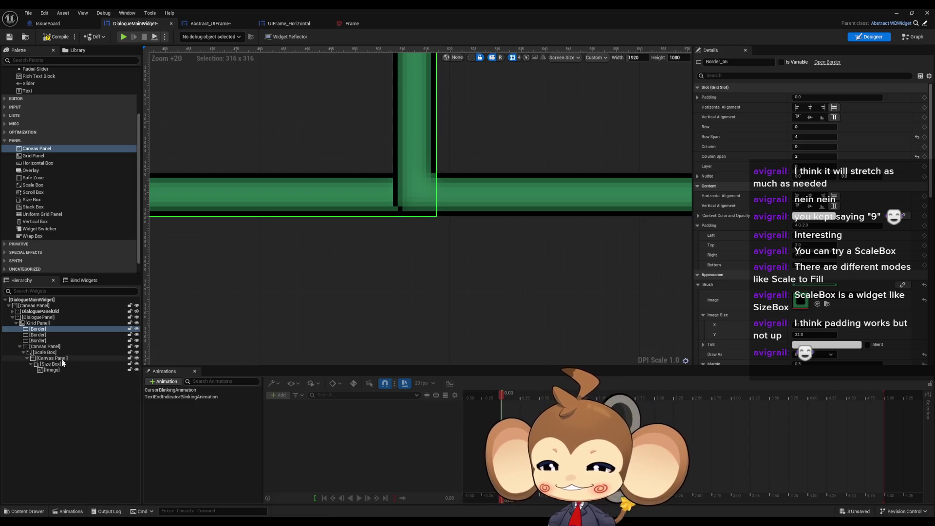
pyautogui.scroll(-6, 323, 285)
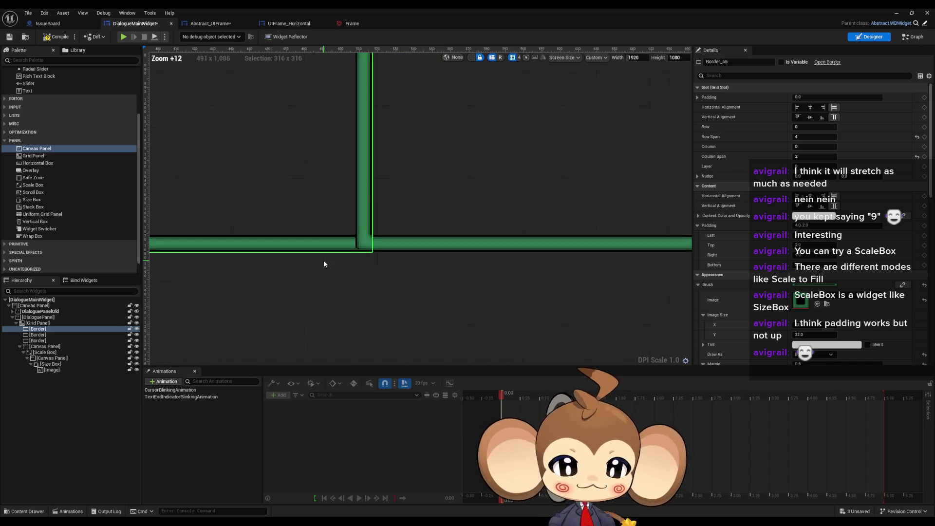
pyautogui.scroll(2, 405, 212)
pyautogui.scroll(10, 381, 218)
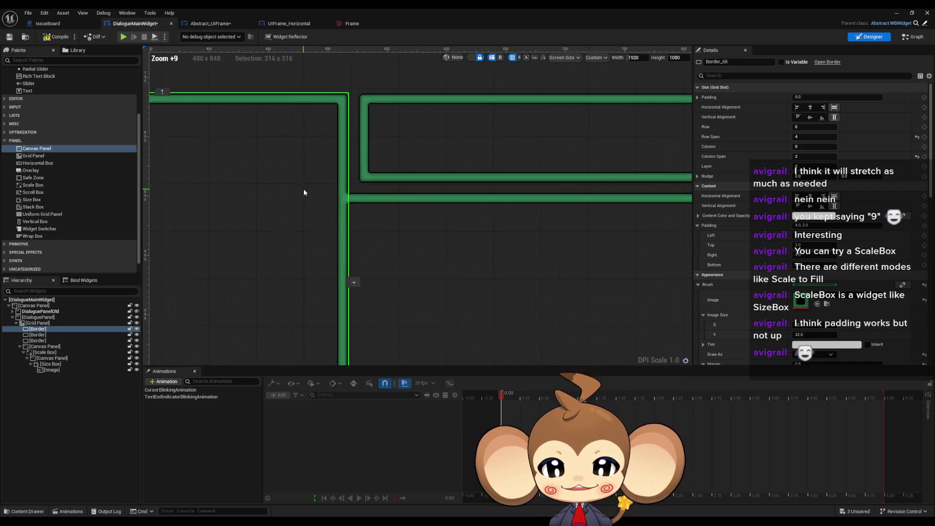
pyautogui.scroll(-6, 422, 209)
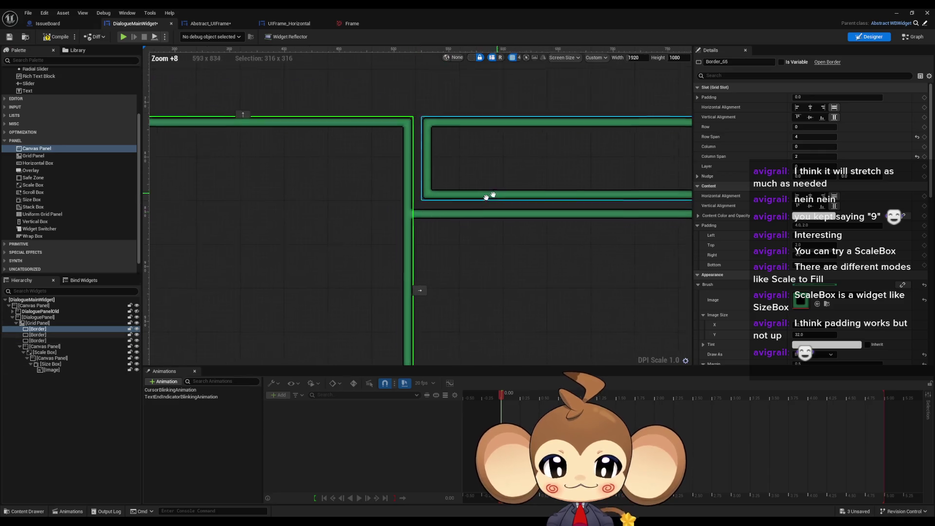
pyautogui.moveTo(486, 196); pyautogui.dragTo(372, 233)
pyautogui.scroll(-5, 434, 192)
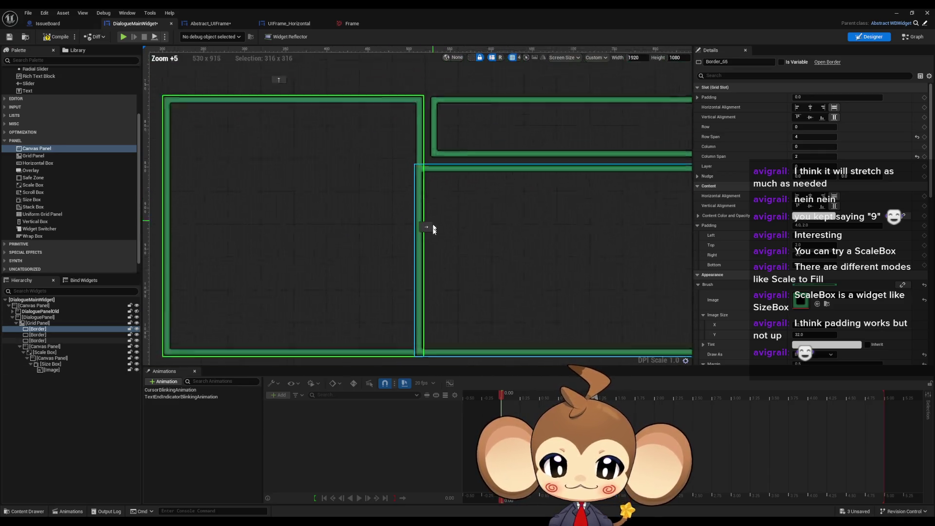
pyautogui.moveTo(463, 317)
pyautogui.mouseDown()
pyautogui.moveTo(463, 272)
pyautogui.moveTo(182, 302)
pyautogui.moveTo(410, 157)
pyautogui.mouseUp()
pyautogui.click(409, 157)
pyautogui.scroll(-6, 177, 217)
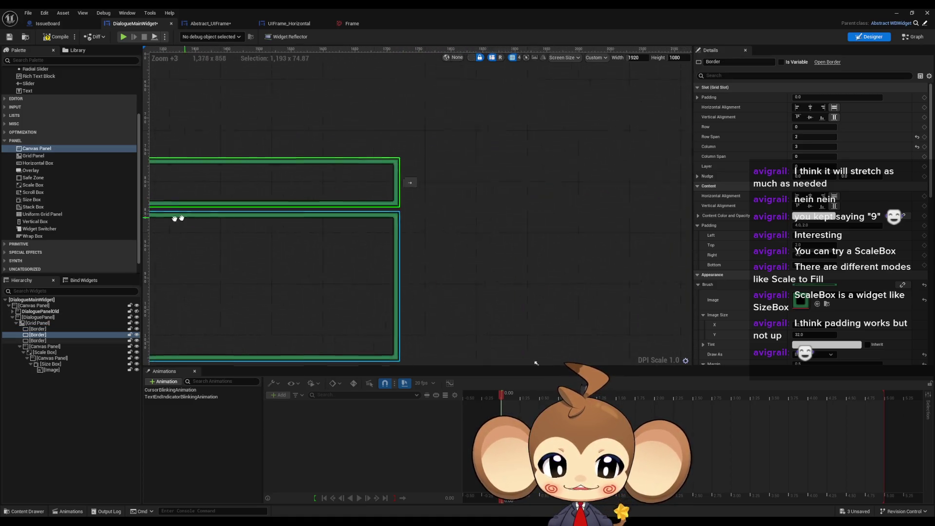
pyautogui.moveTo(259, 235)
pyautogui.mouseDown()
pyautogui.moveTo(602, 219)
pyautogui.moveTo(511, 232)
pyautogui.moveTo(346, 232)
pyautogui.mouseUp()
pyautogui.moveTo(609, 261)
pyautogui.mouseDown()
pyautogui.moveTo(455, 268)
pyautogui.moveTo(661, 264)
pyautogui.mouseUp()
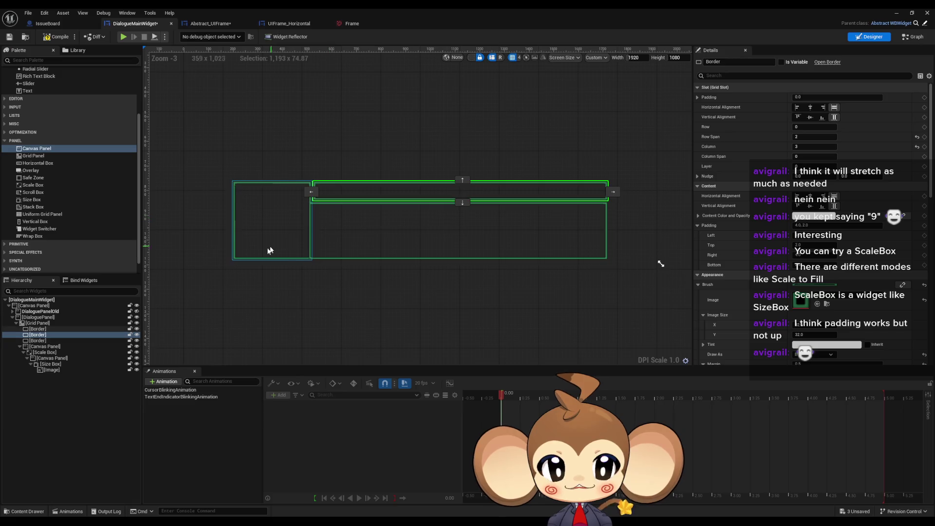
pyautogui.scroll(4, 405, 230)
pyautogui.scroll(15, 425, 251)
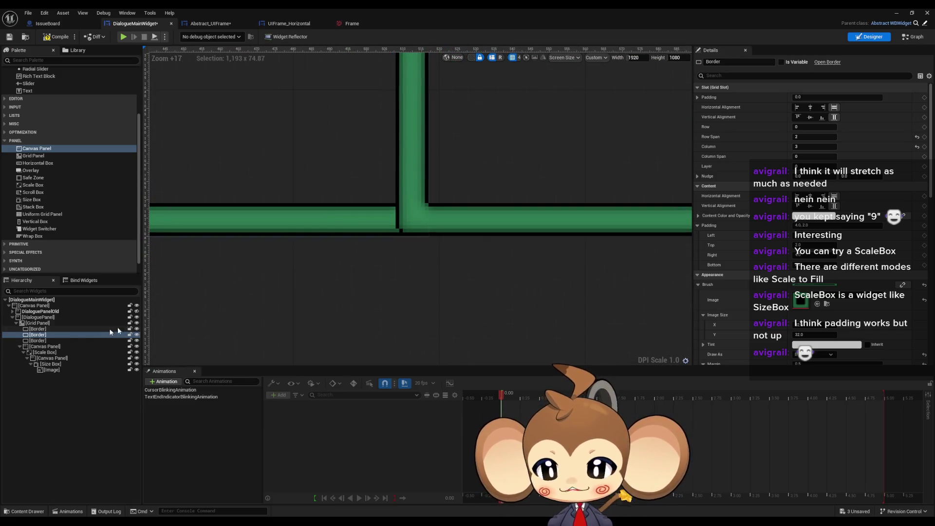
pyautogui.click(53, 346)
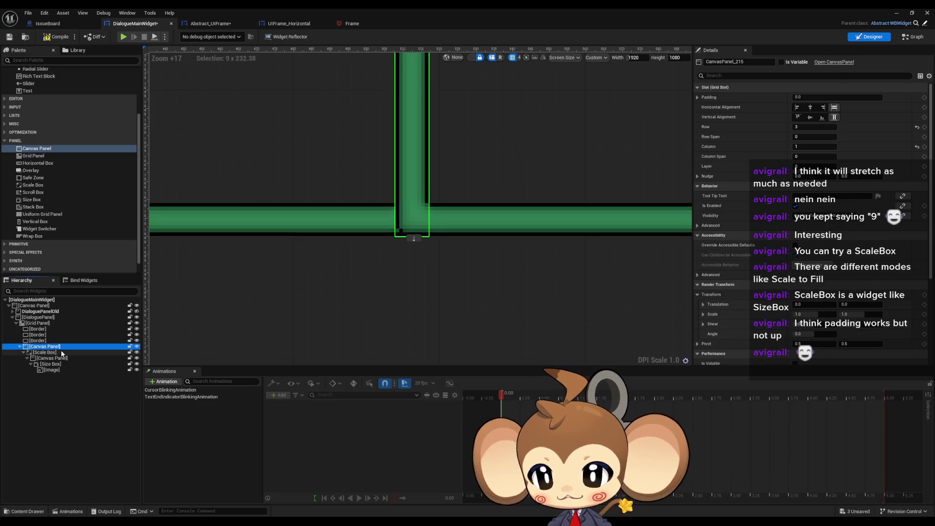
# Step: Copy the corner junction Canvas Panel subtree and paste it into the Grid Panel
pyautogui.keyDown('shift'); pyautogui.click(104, 370); pyautogui.keyUp('shift')
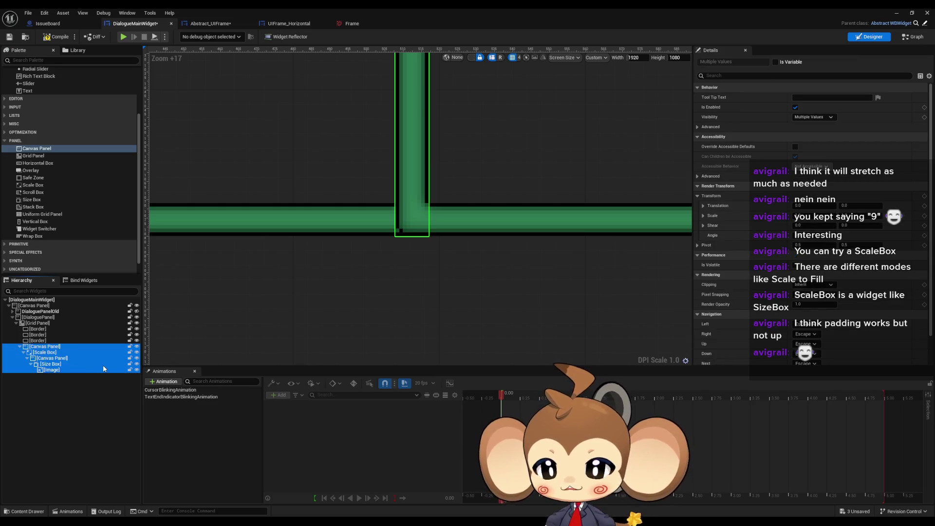
pyautogui.hotkey('ctrl', 'c')
pyautogui.click(38, 323)
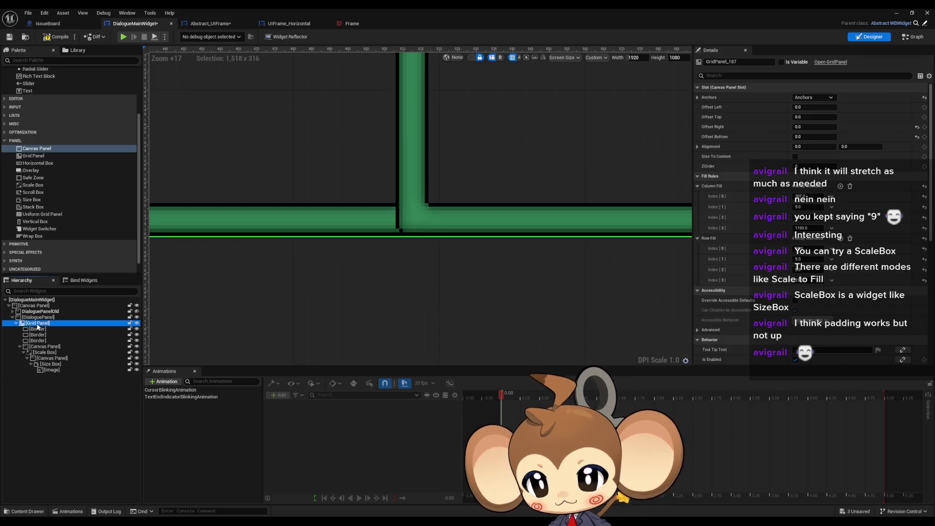
pyautogui.hotkey('ctrl', 'v')
# Step: Change the copied Image's brush texture from NESFrame to NEWFrame
pyautogui.click(50, 399)
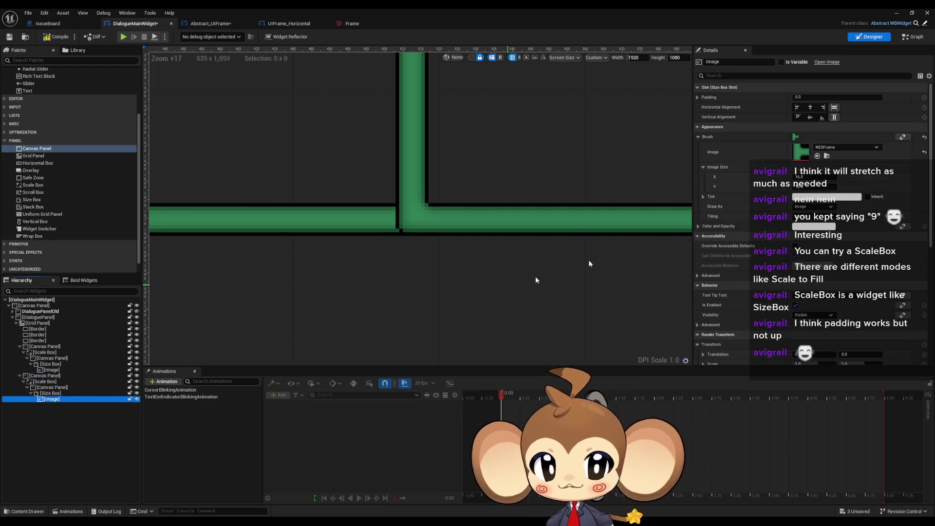
pyautogui.click(826, 149)
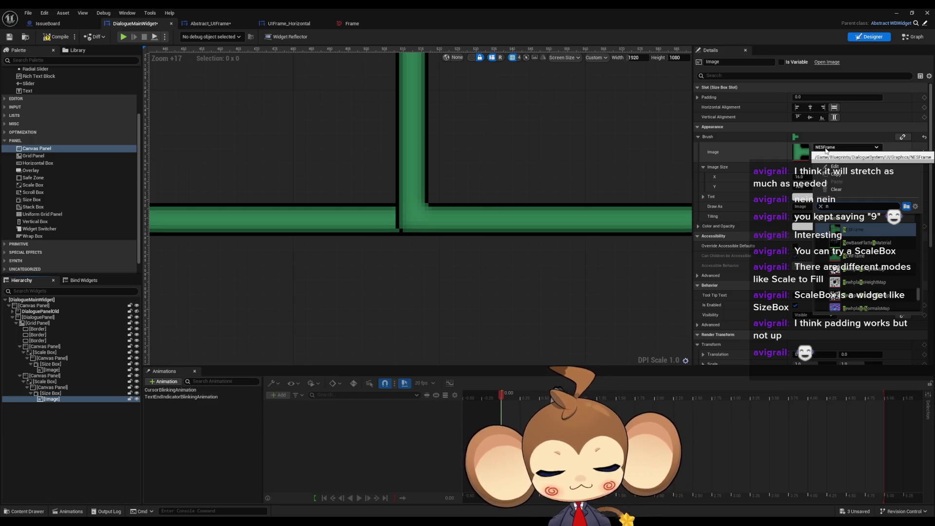
pyautogui.write('ew')
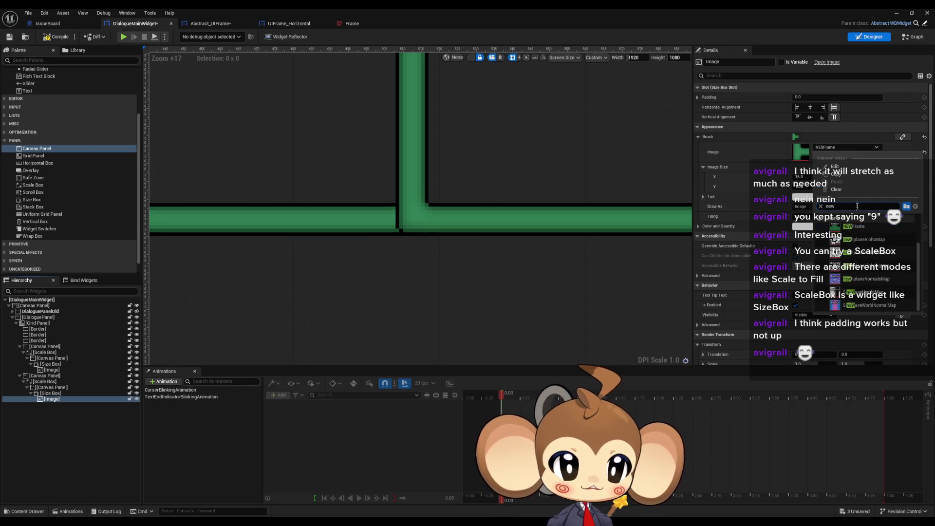
pyautogui.click(854, 227)
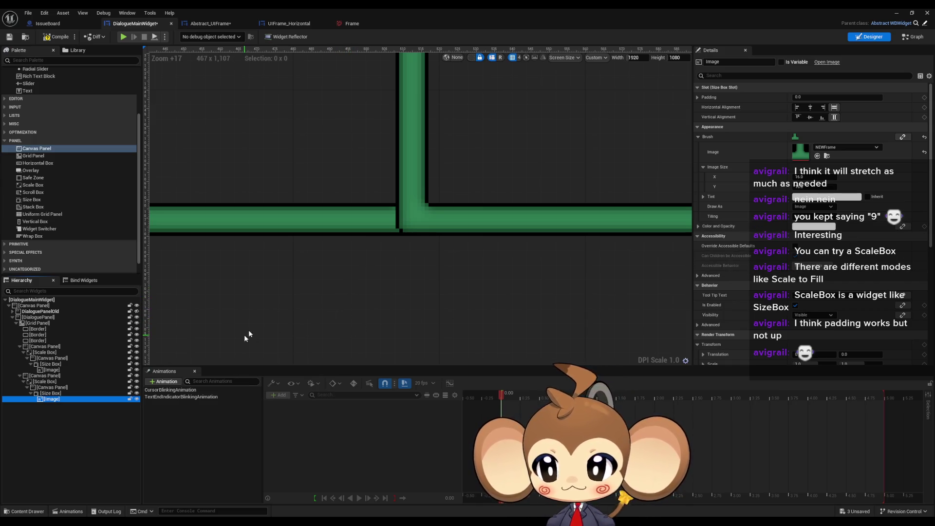
pyautogui.scroll(-5, 246, 334)
# Step: Select the copied junction Canvas Panel and compare its grid slot with the original's
pyautogui.click(359, 243)
pyautogui.scroll(-6, 390, 239)
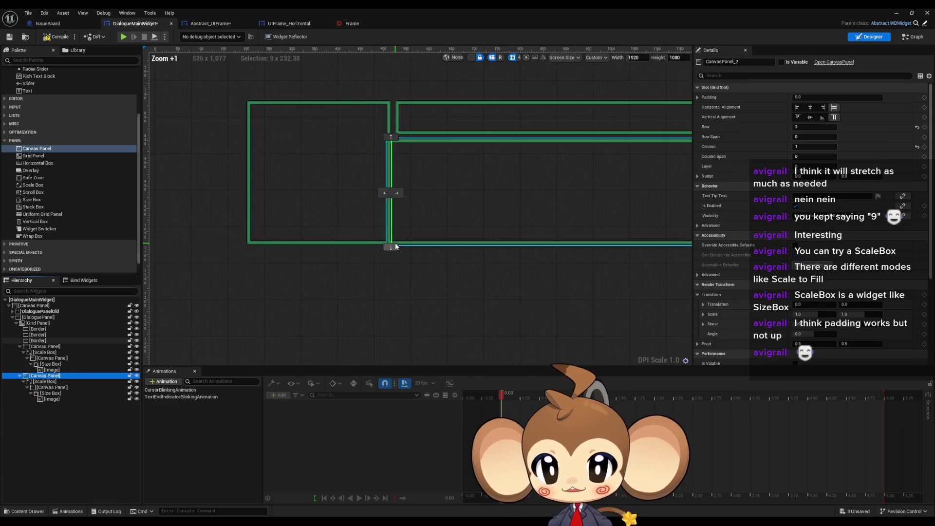
pyautogui.click(53, 383)
pyautogui.click(387, 142)
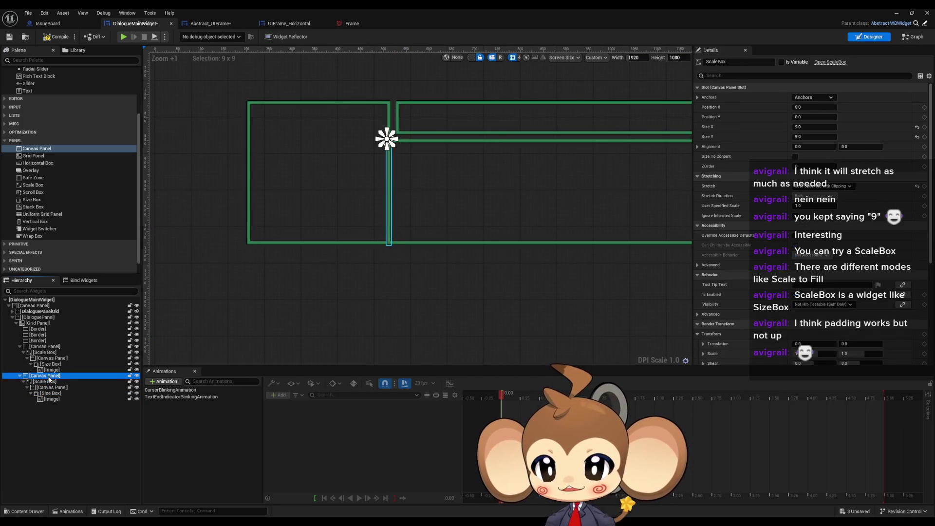
pyautogui.scroll(5, 381, 175)
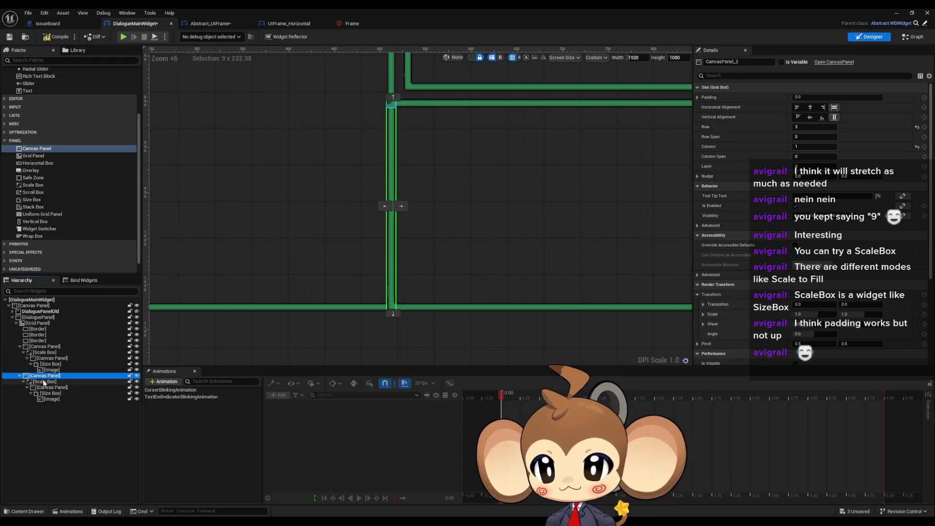
pyautogui.click(44, 347)
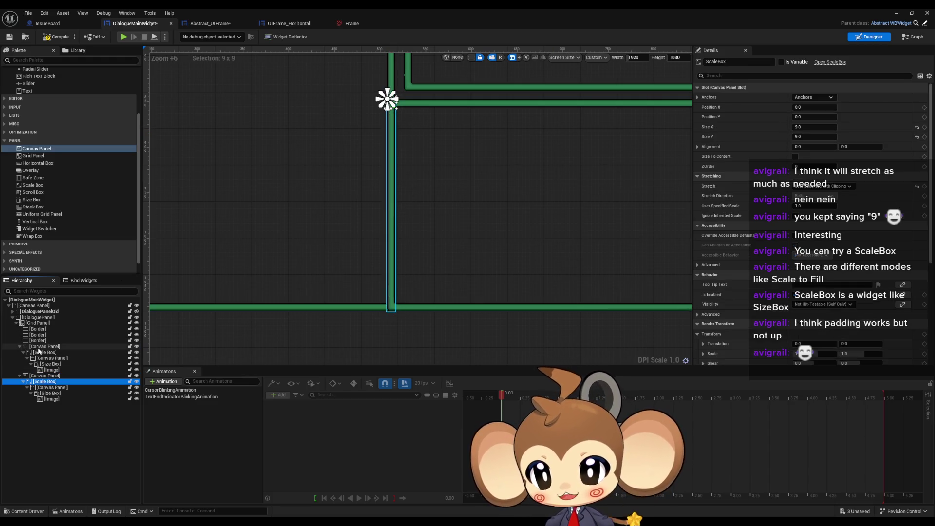
pyautogui.click(40, 376)
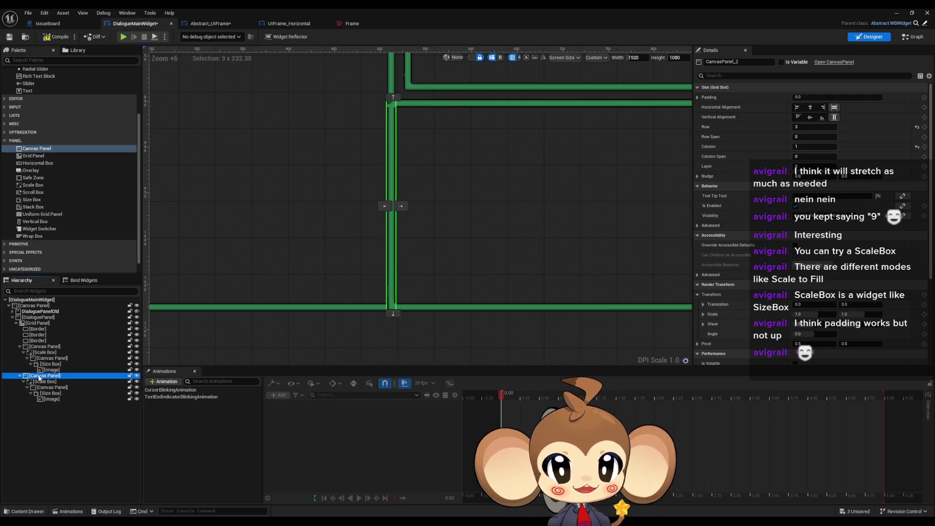
pyautogui.click(44, 347)
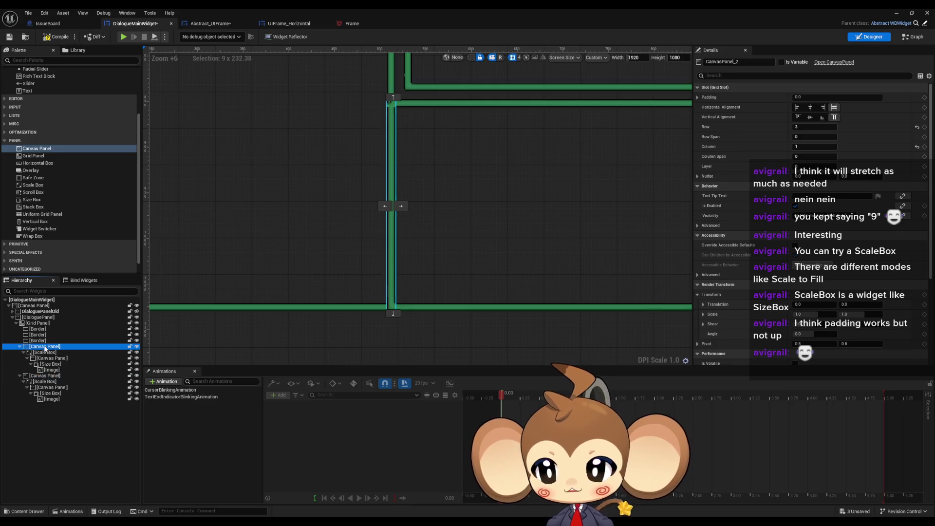
pyautogui.scroll(4, 356, 113)
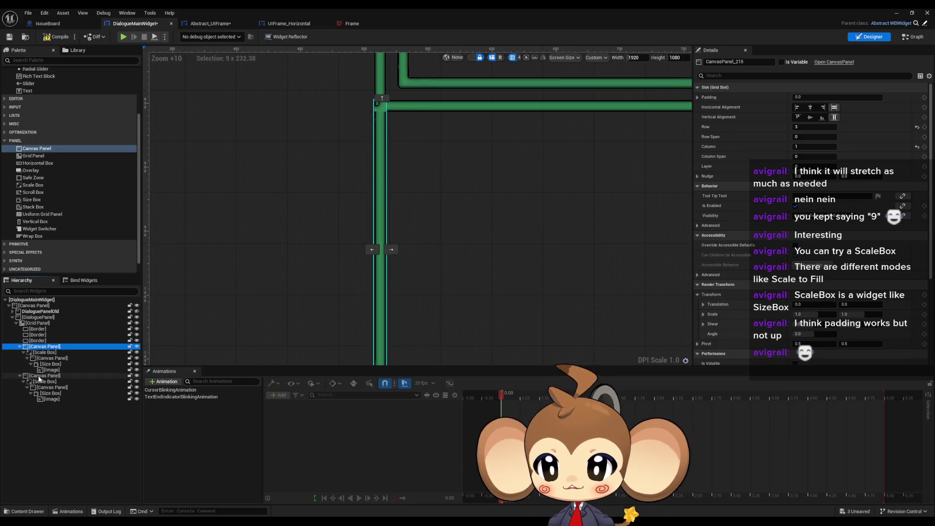
pyautogui.click(40, 376)
pyautogui.scroll(1, 261, 288)
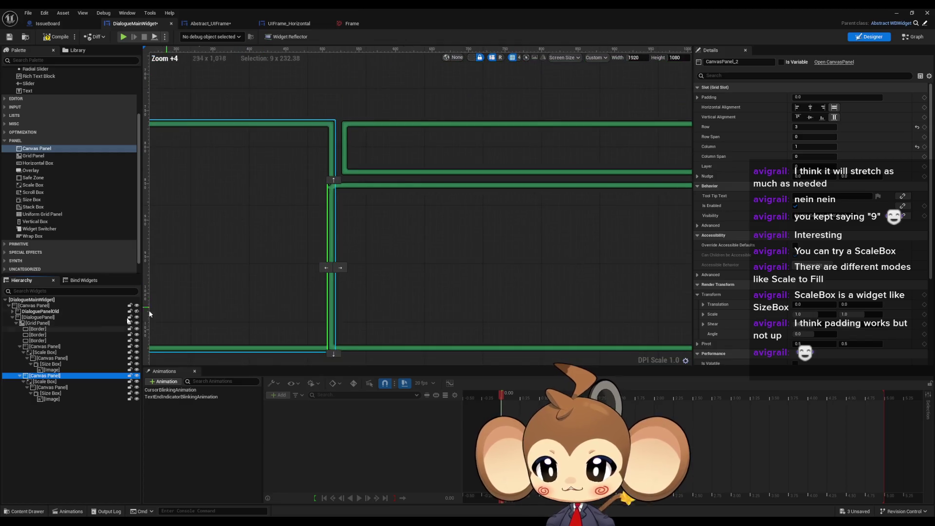
pyautogui.scroll(-6, 343, 317)
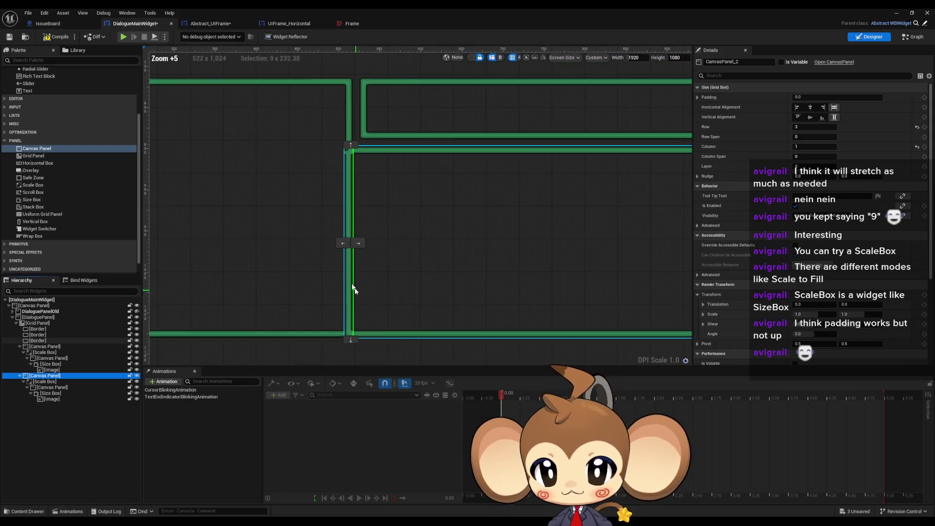
# Step: Move the copy through the grid slots until it sits at column 1, row 3
pyautogui.click(339, 244)
pyautogui.click(351, 244)
pyautogui.scroll(2, 279, 321)
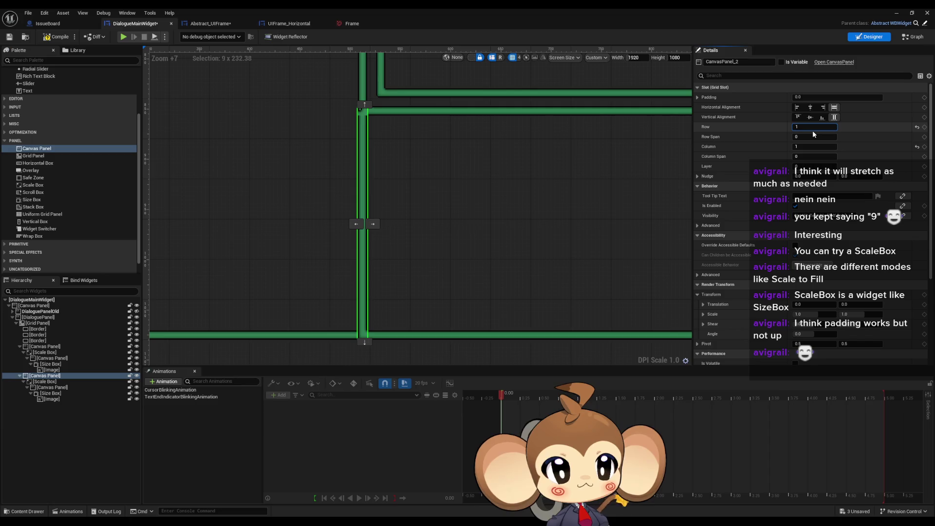
pyautogui.write('2')
pyautogui.press('Return')
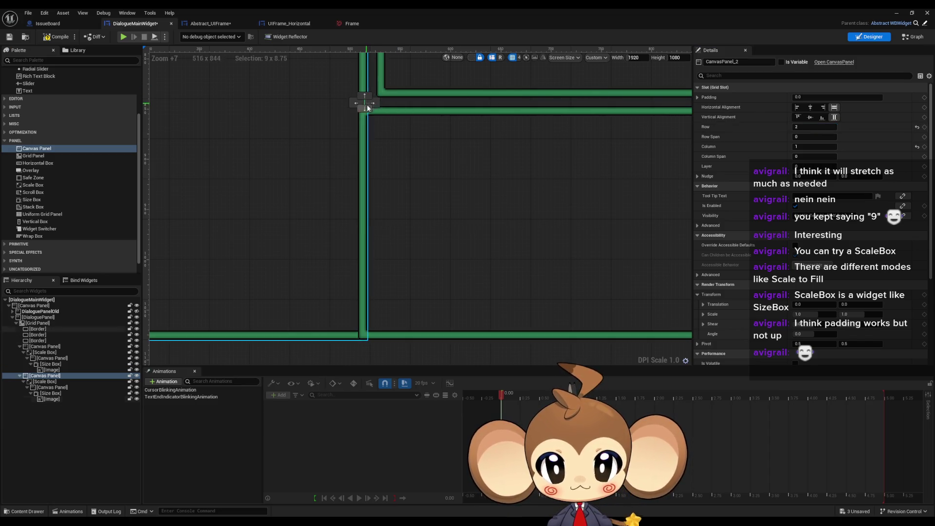
pyautogui.moveTo(368, 108); pyautogui.dragTo(366, 219)
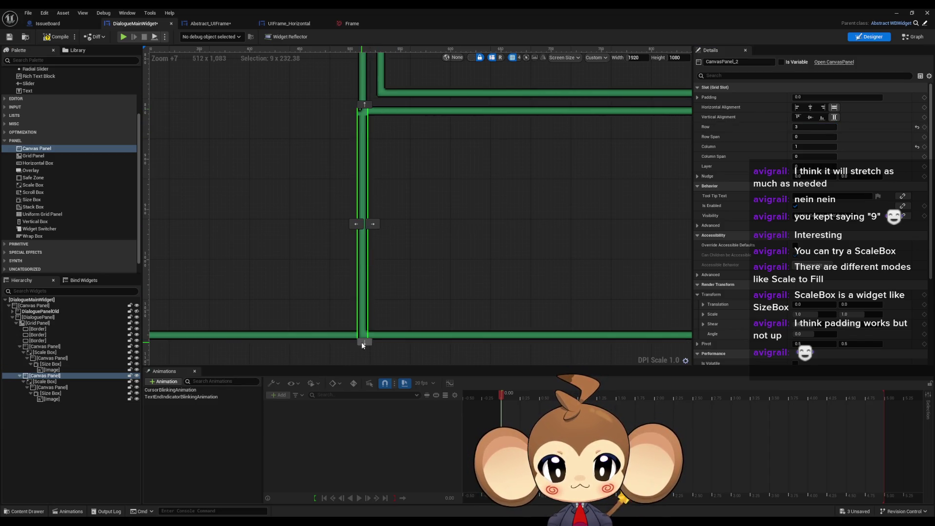
pyautogui.moveTo(362, 345); pyautogui.dragTo(370, 341)
pyautogui.scroll(13, 378, 344)
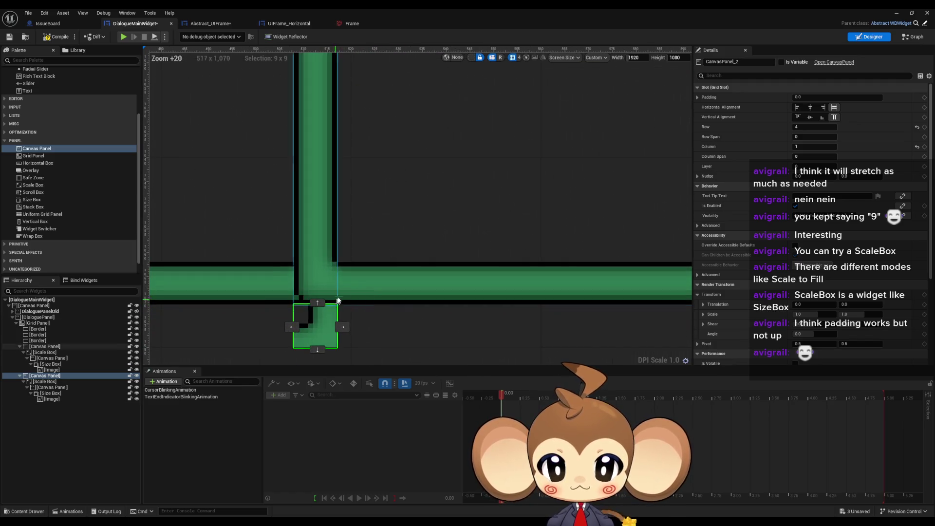
pyautogui.scroll(-20, 375, 264)
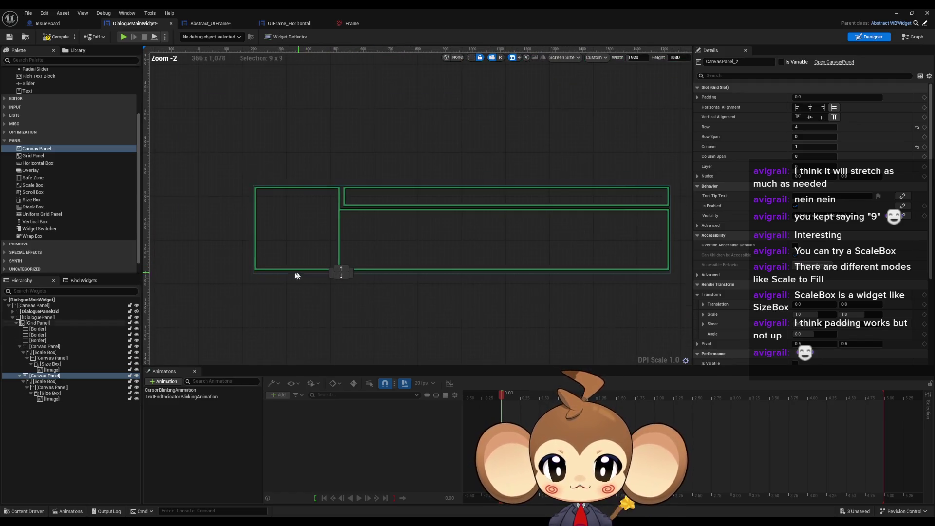
pyautogui.scroll(5, 341, 269)
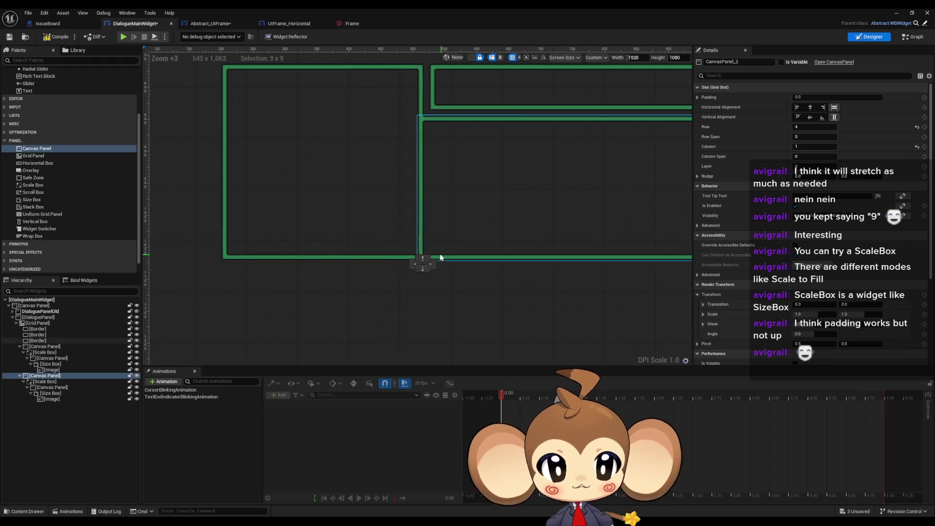
pyautogui.click(422, 258)
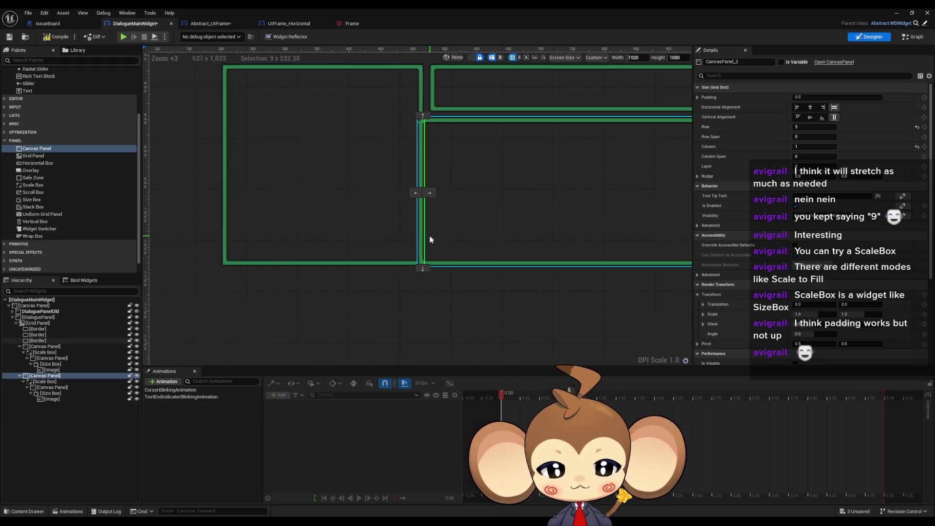
pyautogui.scroll(10, 430, 240)
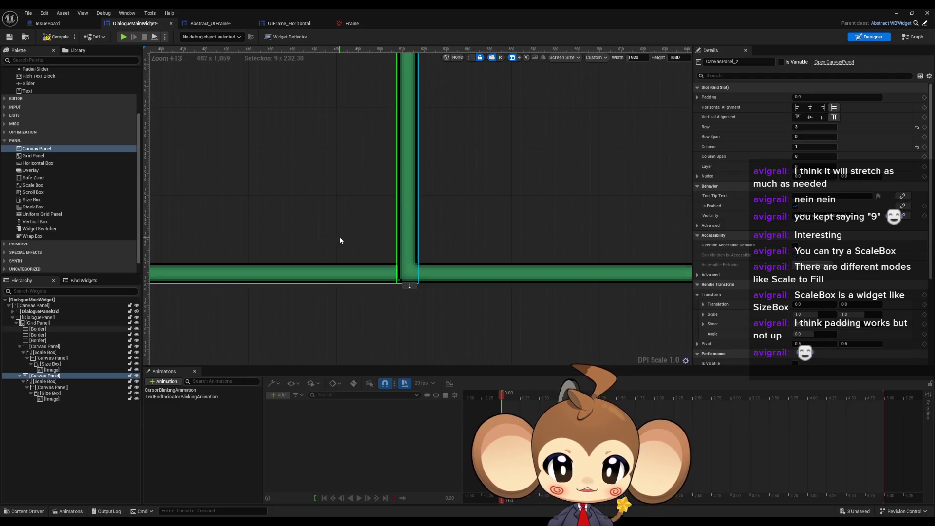
# Step: Add a fifth Row Fill entry, Index [4], to the frame Grid Panel
pyautogui.click(409, 240)
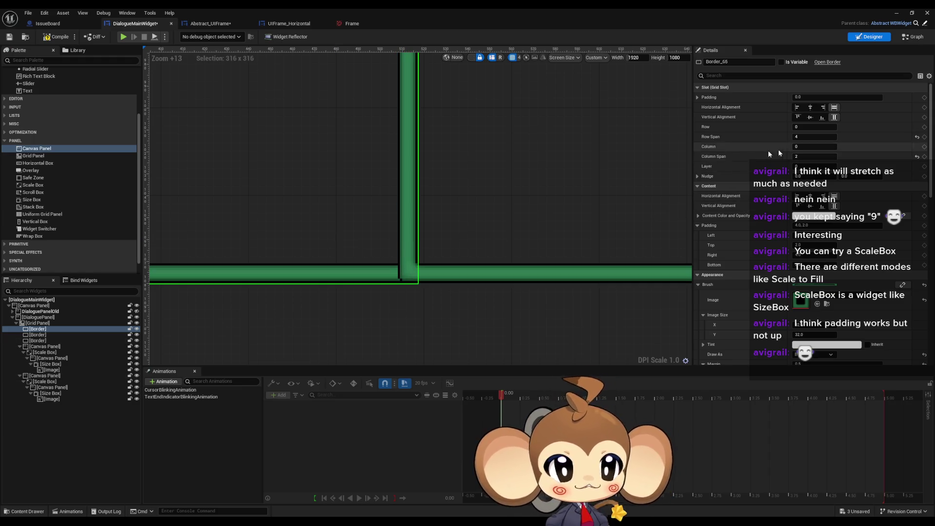
pyautogui.click(36, 323)
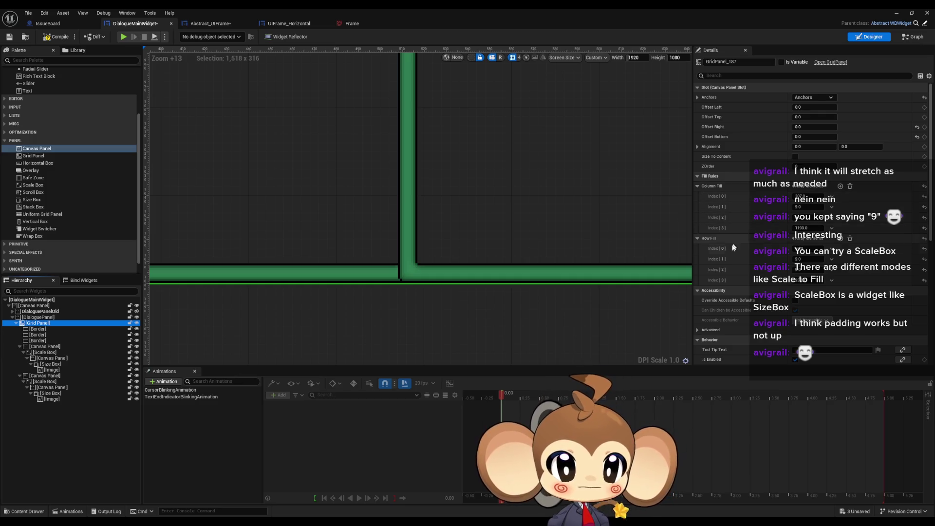
pyautogui.scroll(-1, 852, 228)
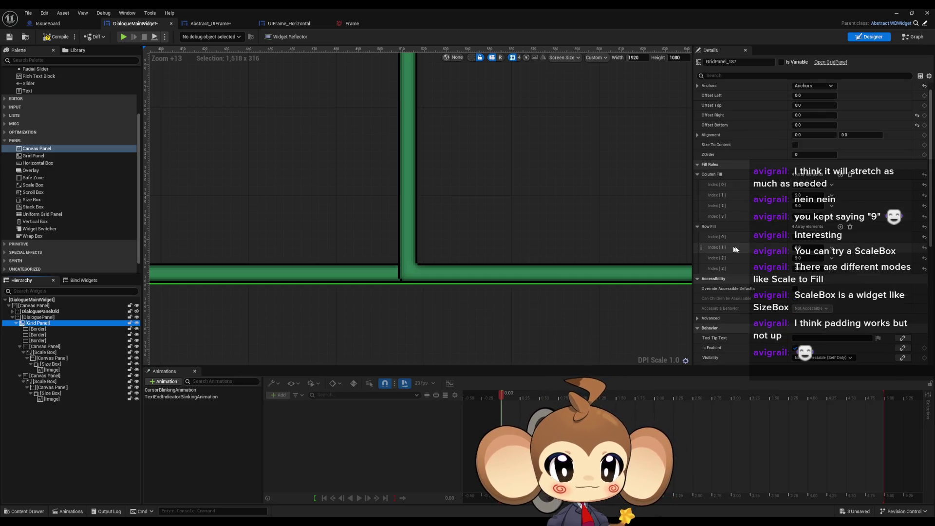
pyautogui.click(840, 227)
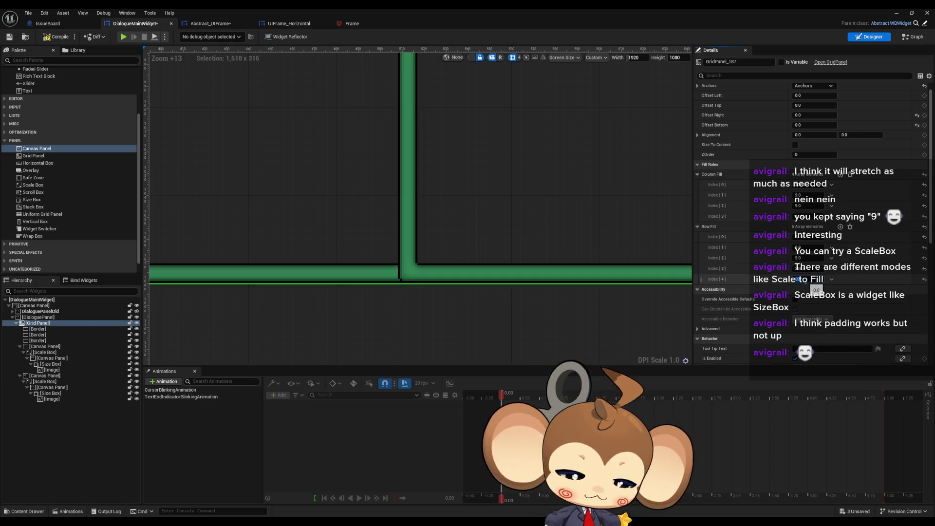
pyautogui.click(826, 269)
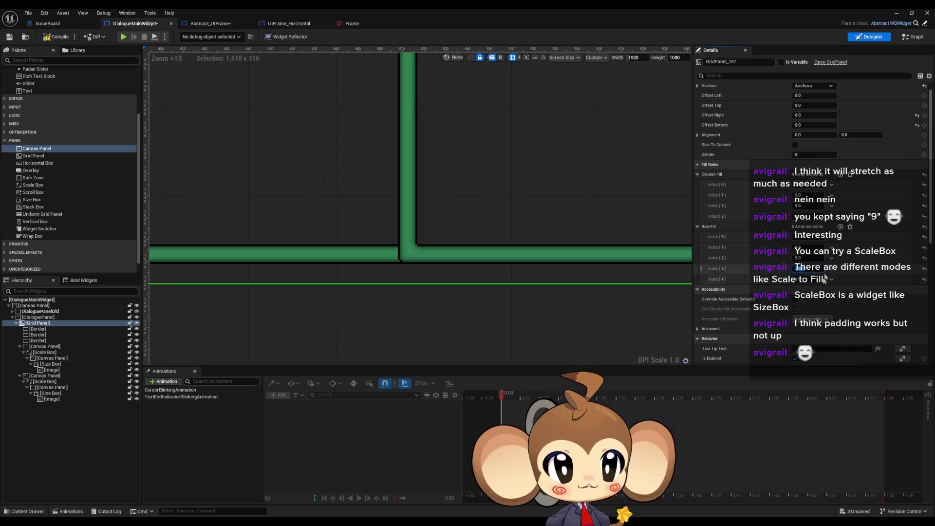
pyautogui.click(376, 258)
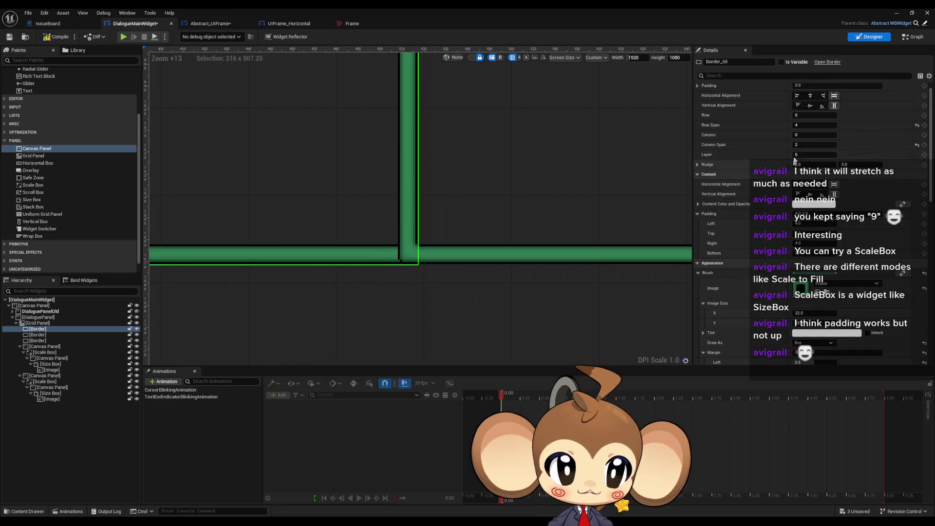
# Step: Set the lower border's Row Span to 2, after briefly trying 5
pyautogui.click(806, 125)
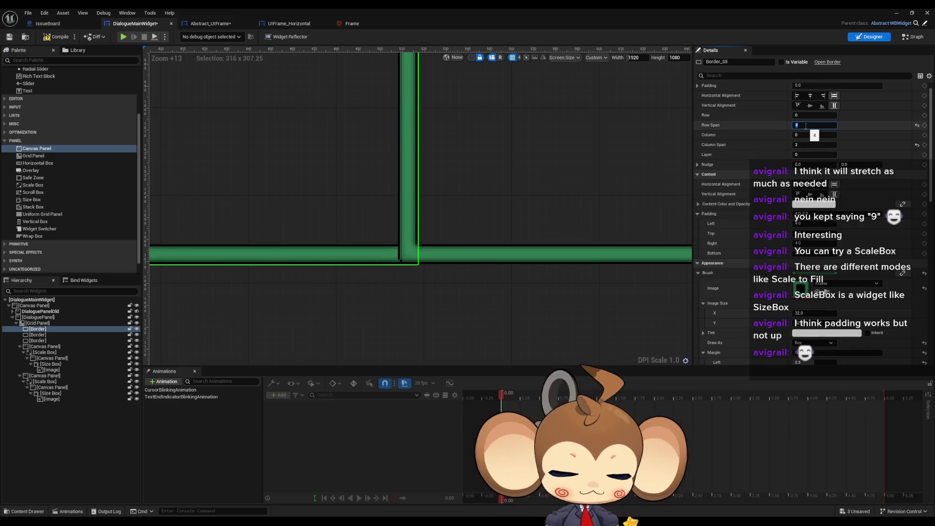
pyautogui.write('5')
pyautogui.press('Return')
pyautogui.click(408, 147)
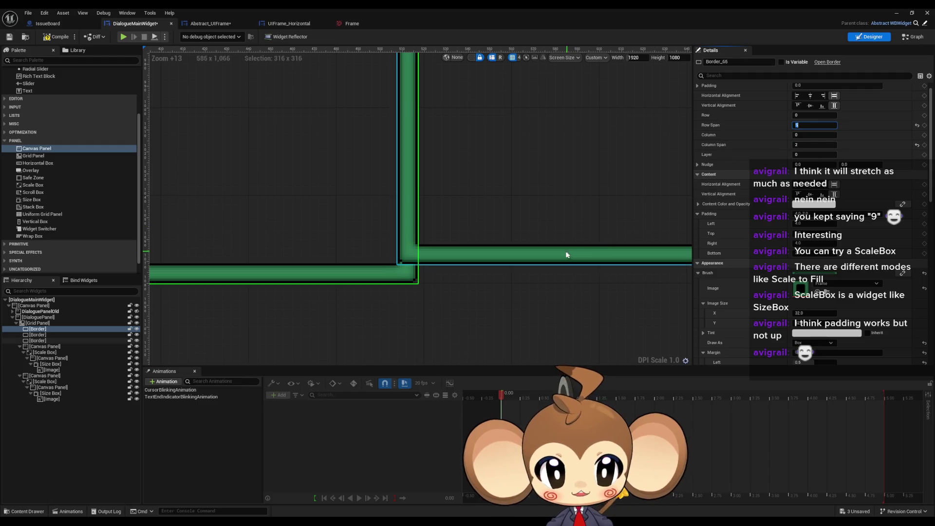
pyautogui.click(808, 126)
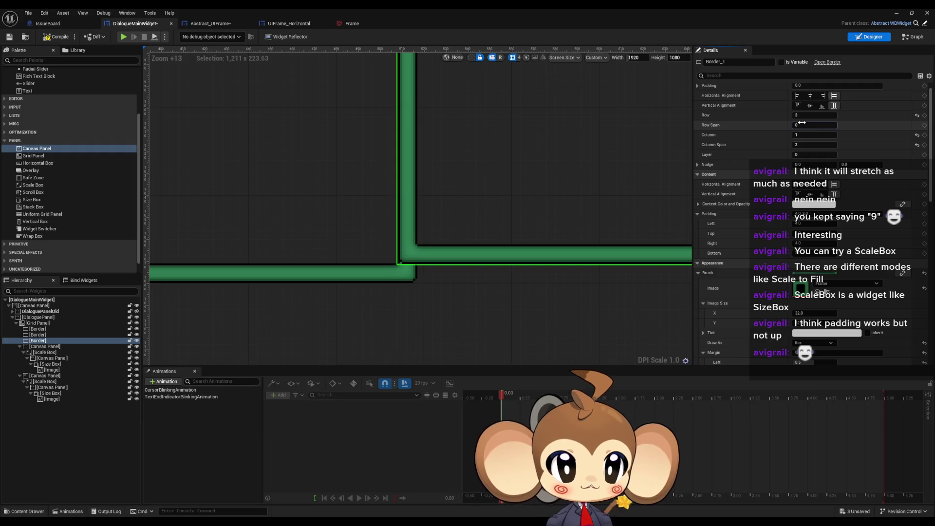
pyautogui.scroll(-5, 548, 195)
pyautogui.write('2')
pyautogui.press('Return')
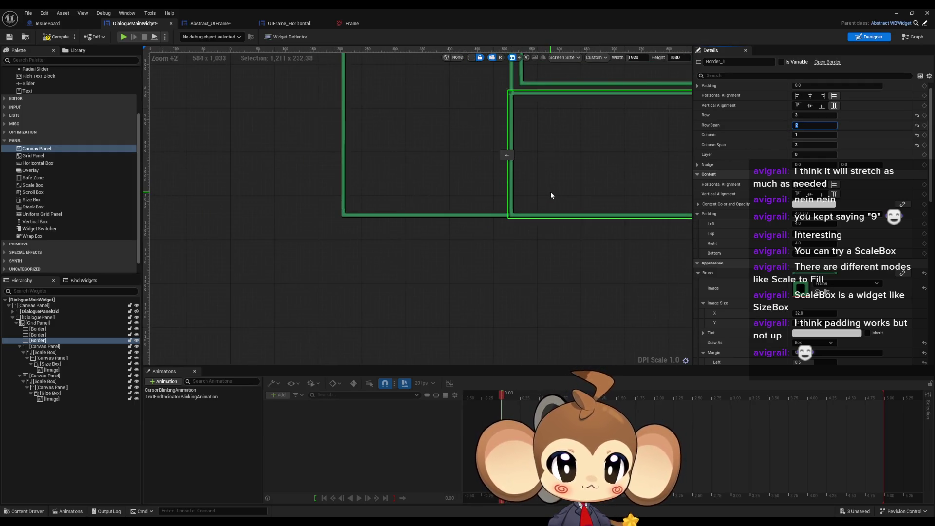
pyautogui.scroll(10, 451, 173)
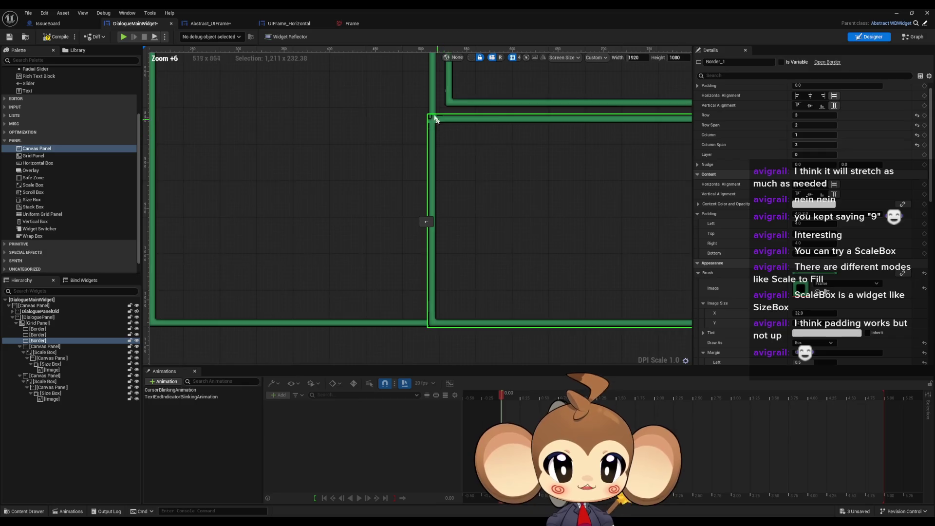
pyautogui.click(43, 347)
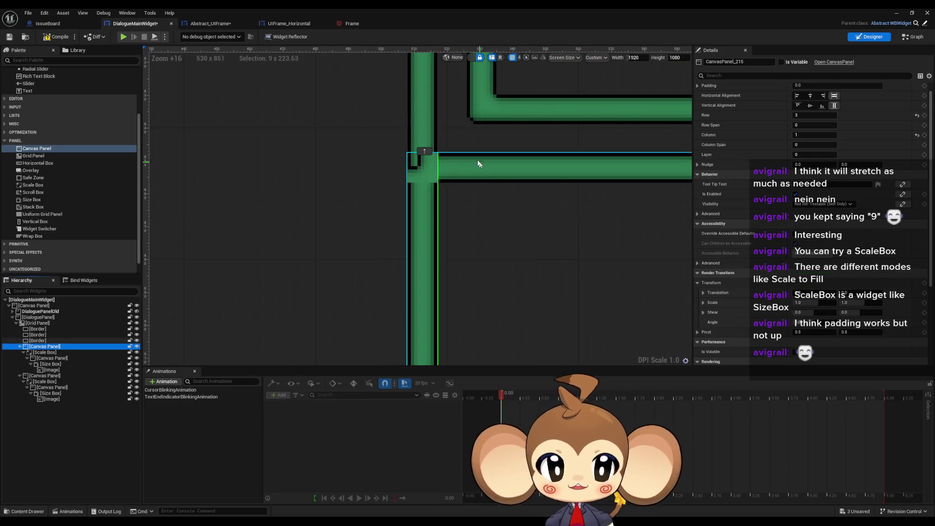
# Step: Move the first junction piece up to grid row 1
pyautogui.click(426, 152)
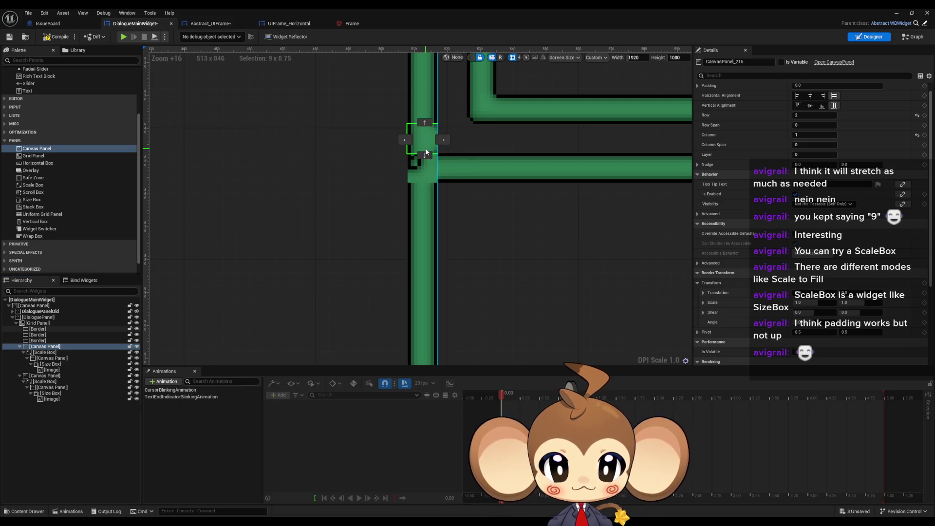
pyautogui.click(425, 155)
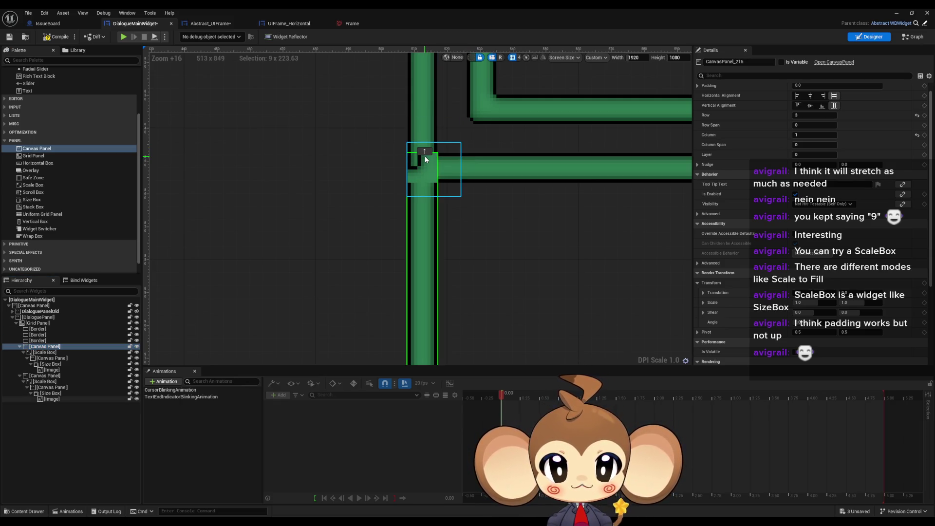
pyautogui.click(425, 151)
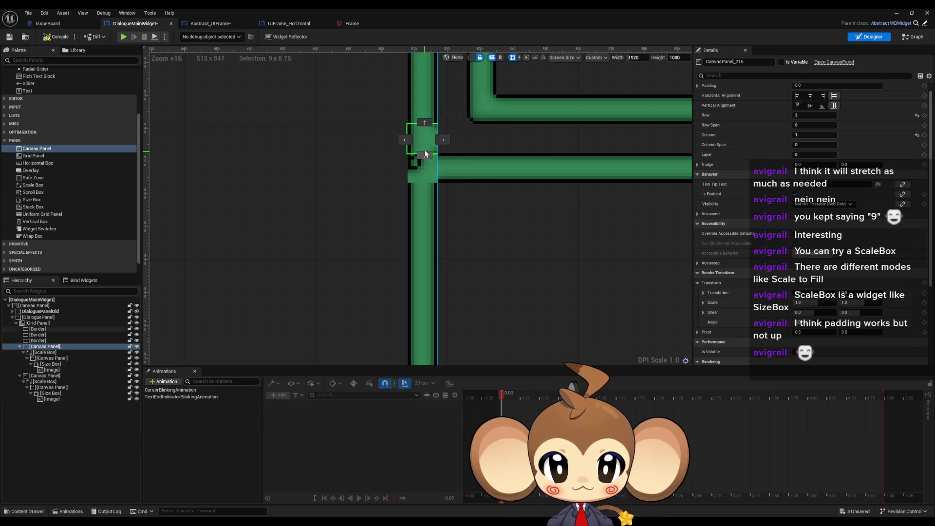
pyautogui.click(426, 121)
pyautogui.moveTo(424, 218); pyautogui.dragTo(427, 293)
pyautogui.scroll(-2, 434, 300)
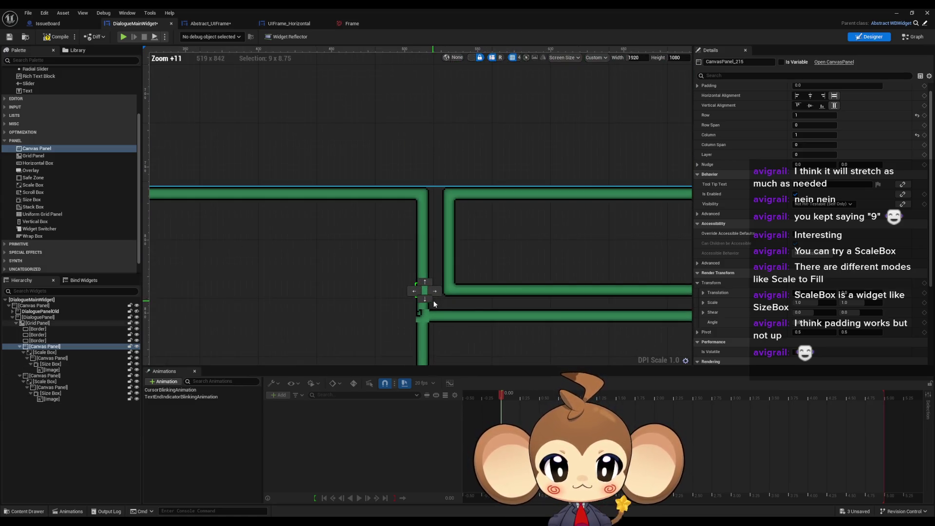
pyautogui.click(418, 275)
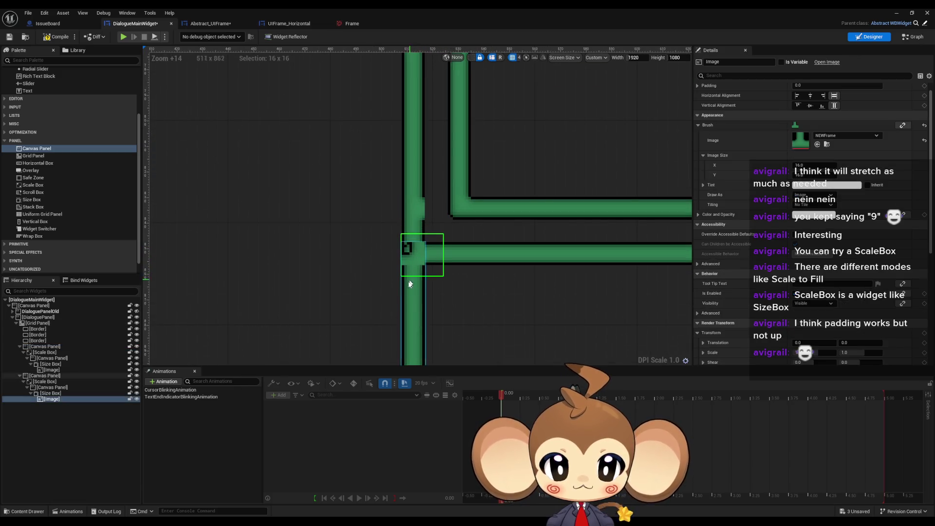
# Step: Move the second junction piece down to grid row 4 and check the frame
pyautogui.click(41, 378)
pyautogui.click(51, 399)
pyautogui.scroll(-4, 453, 206)
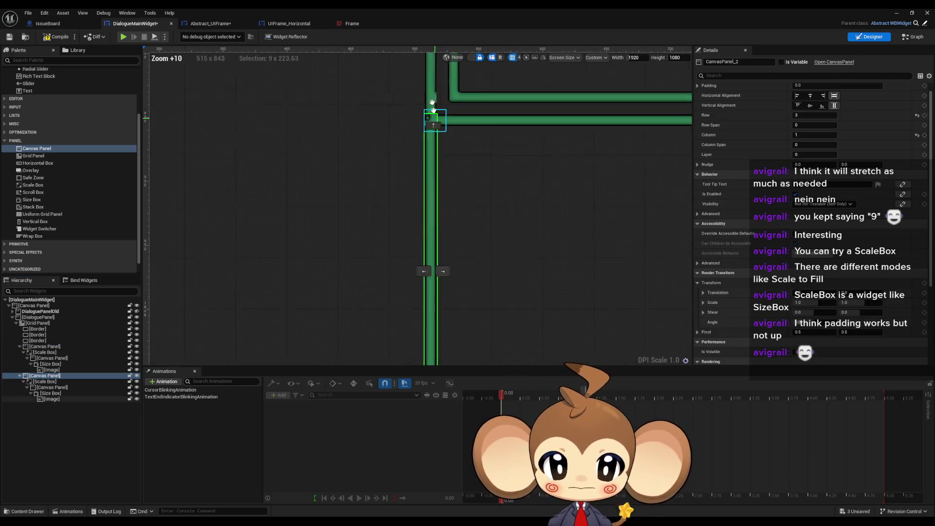
pyautogui.click(44, 376)
pyautogui.click(431, 251)
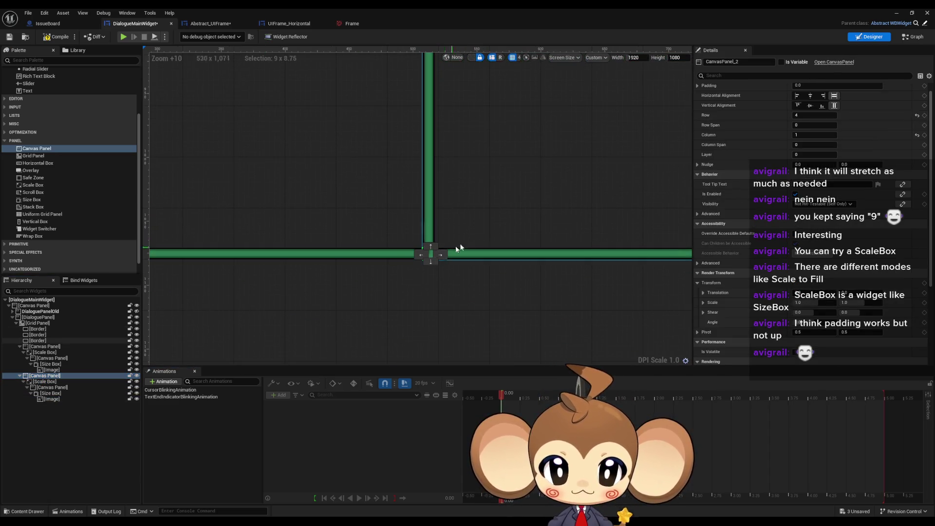
pyautogui.scroll(5, 419, 141)
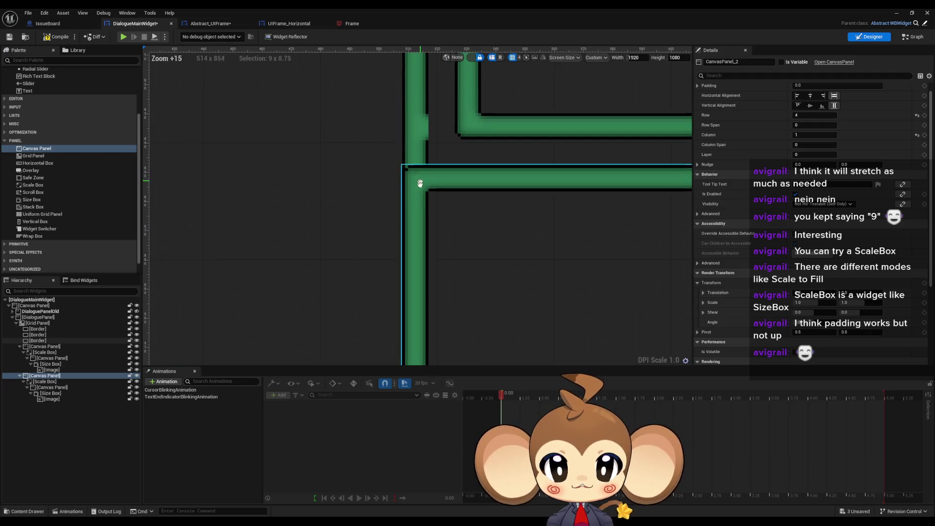
pyautogui.click(424, 163)
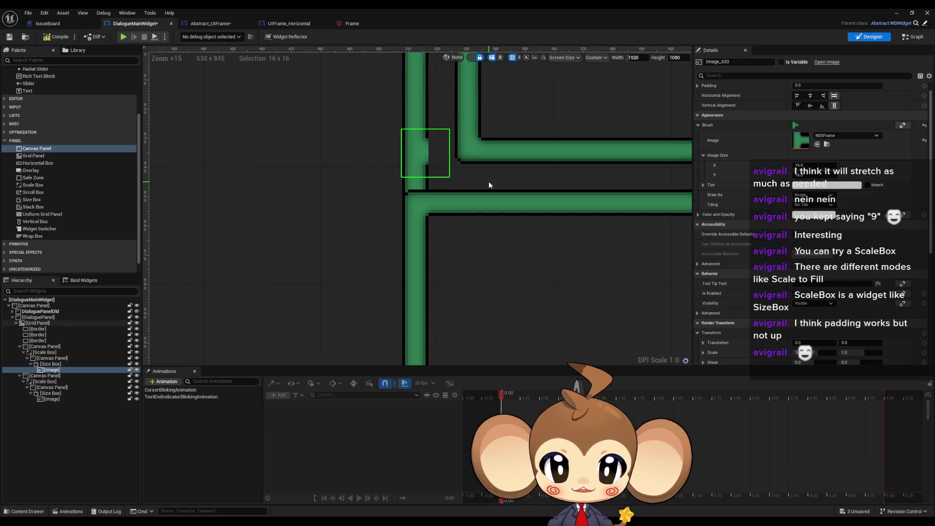
pyautogui.scroll(-5, 489, 181)
pyautogui.click(444, 196)
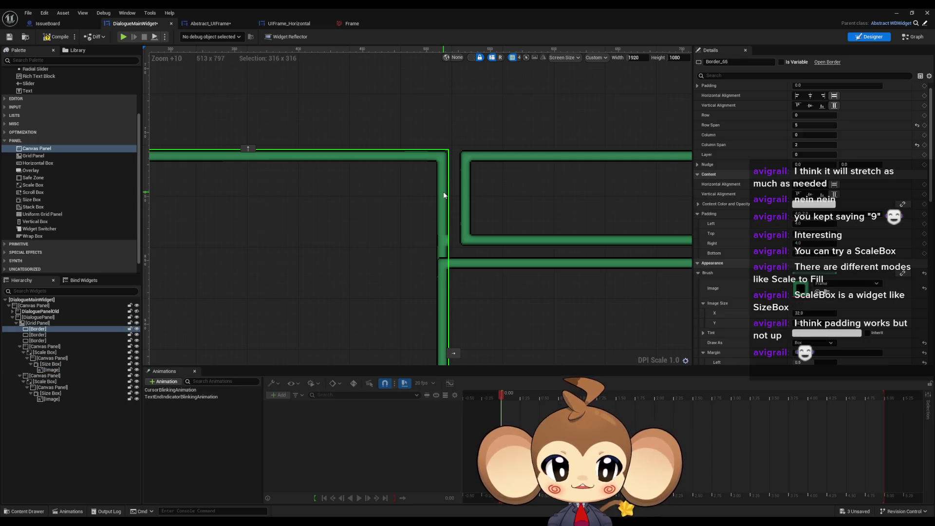
pyautogui.moveTo(444, 196); pyautogui.dragTo(426, 157)
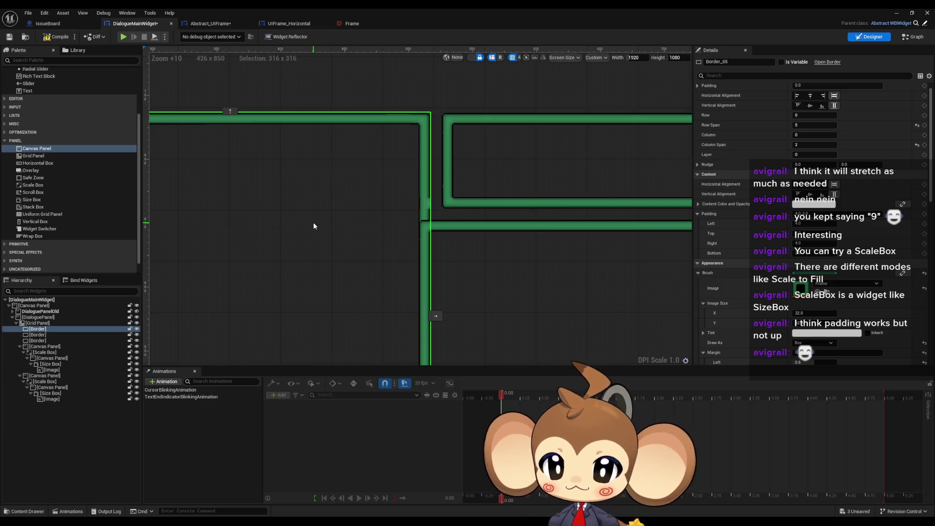
pyautogui.click(38, 323)
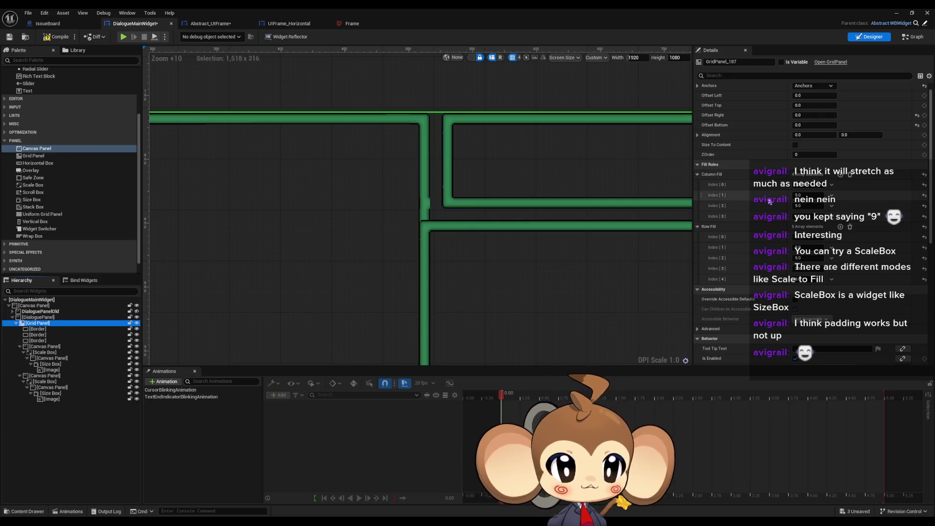
# Step: Shift the first junction piece down to row 2, then switch to the GIMP mockup
pyautogui.scroll(-1, 804, 222)
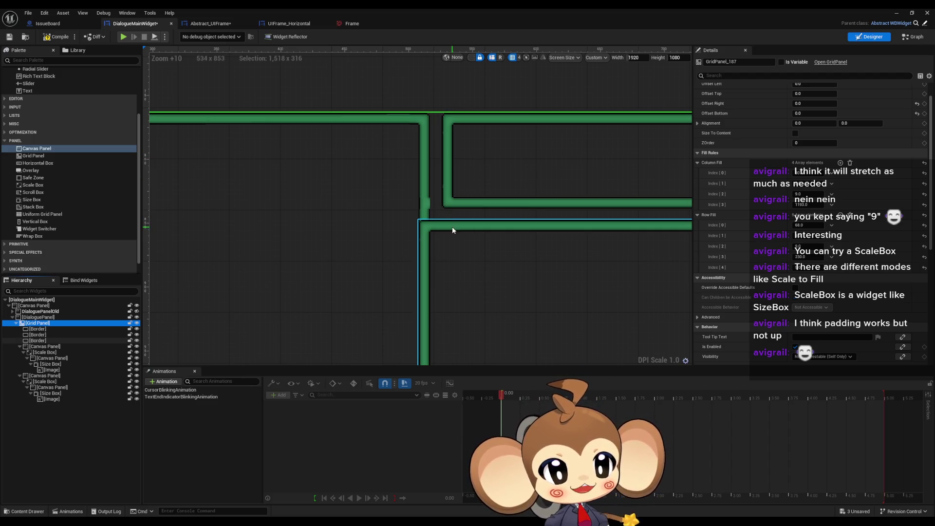
pyautogui.moveTo(452, 226)
pyautogui.mouseDown()
pyautogui.moveTo(490, 209)
pyautogui.moveTo(474, 144)
pyautogui.mouseUp()
pyautogui.scroll(3, 432, 234)
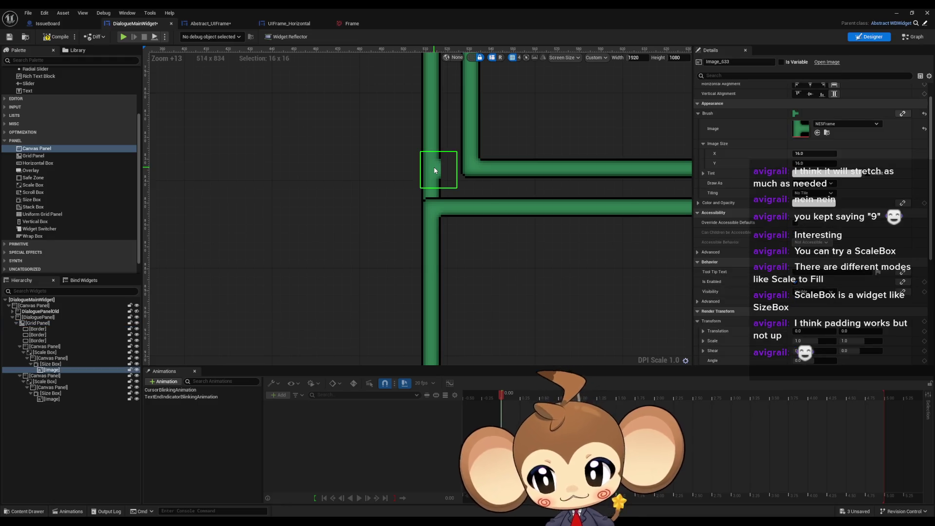
pyautogui.click(52, 346)
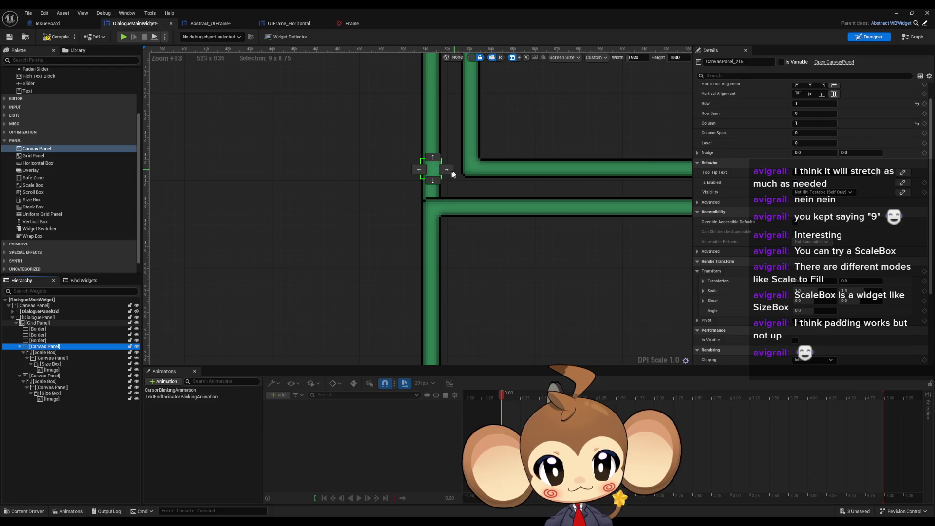
pyautogui.click(433, 180)
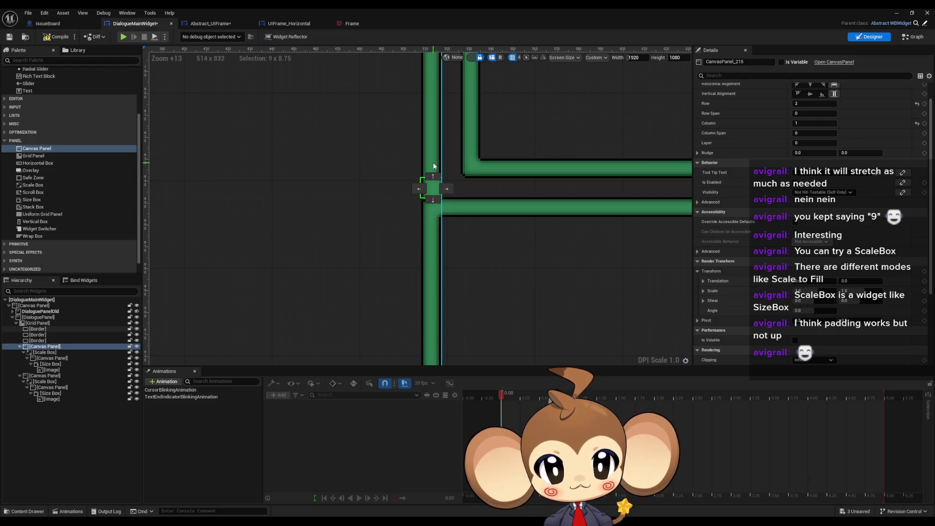
pyautogui.moveTo(435, 203); pyautogui.dragTo(428, 215)
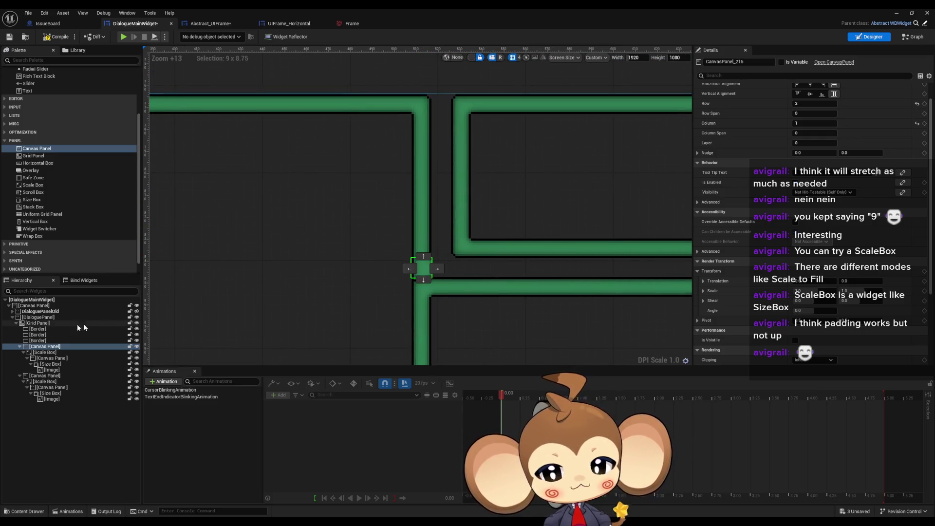
pyautogui.click(26, 324)
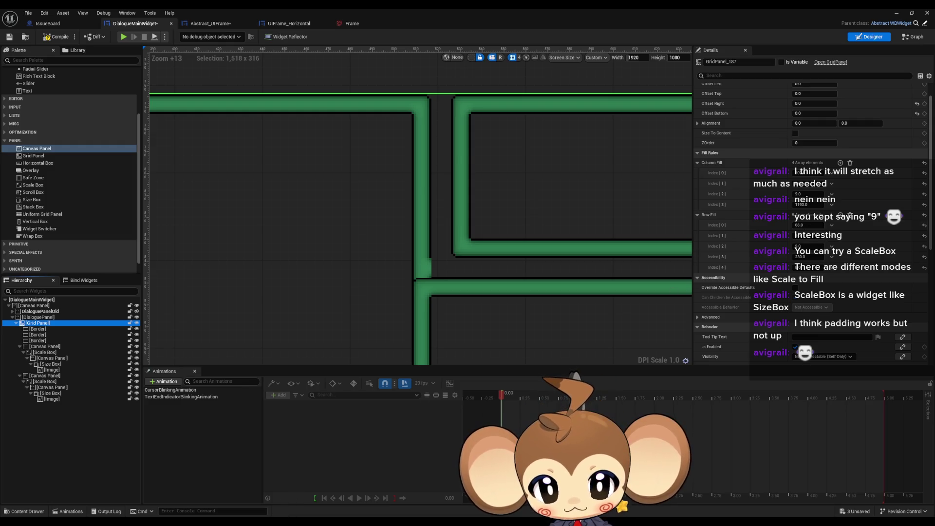
pyautogui.hotkey('alt', 'Tab')
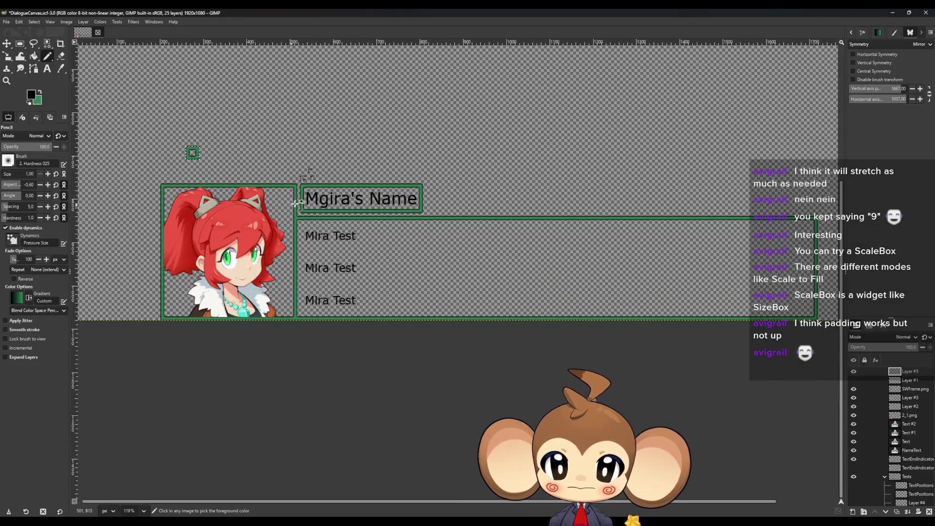
# Step: Zoom in on the green frame's junction pixels in GIMP, then return to Unreal Engine
pyautogui.scroll(10, 306, 183)
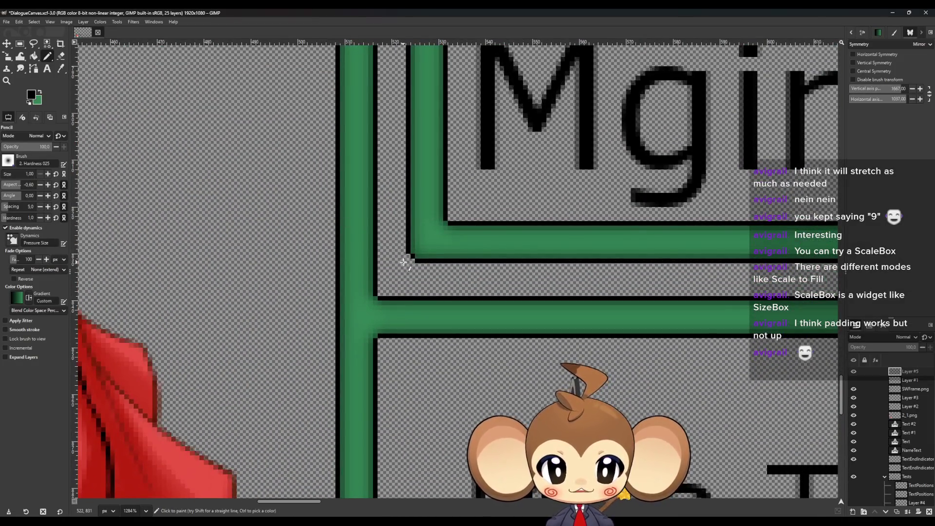
pyautogui.scroll(3, 408, 261)
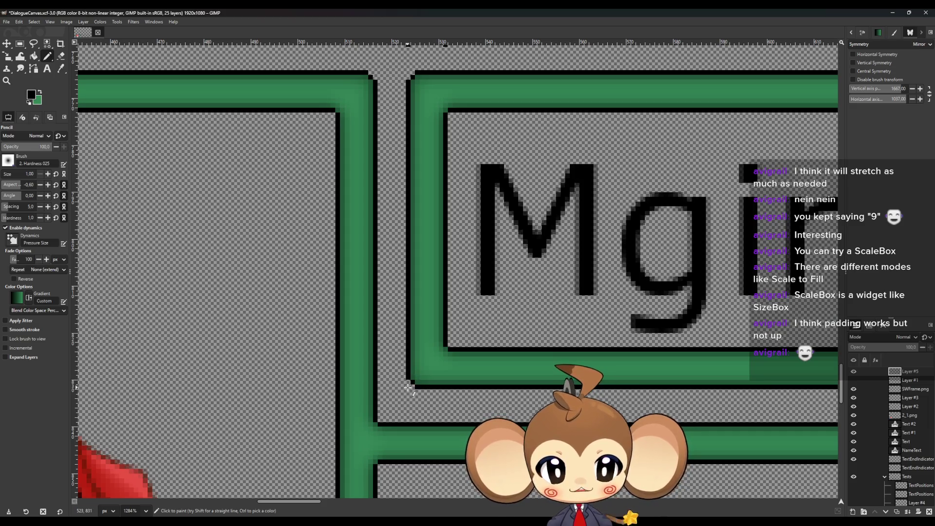
pyautogui.keyDown('shift'); pyautogui.click(409, 73); pyautogui.keyUp('shift')
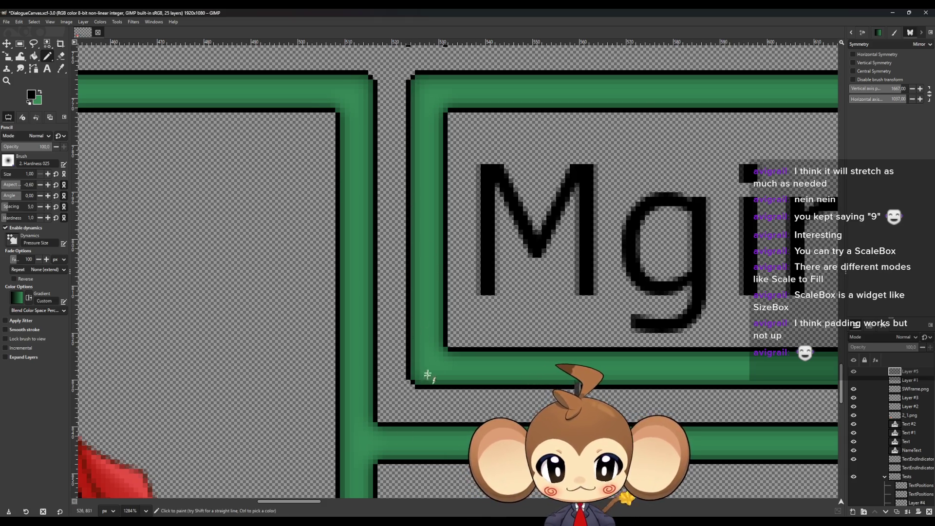
pyautogui.scroll(-3, 427, 374)
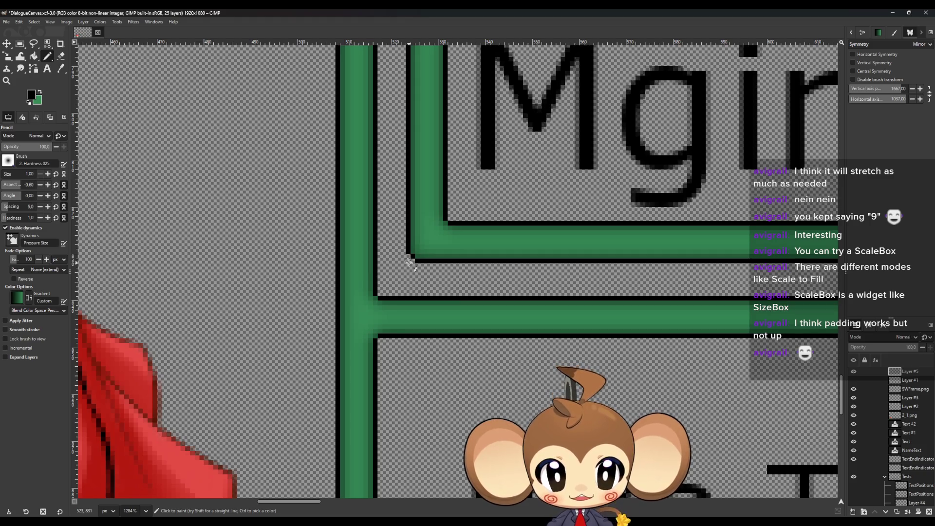
pyautogui.scroll(3, 410, 263)
pyautogui.scroll(-2, 422, 326)
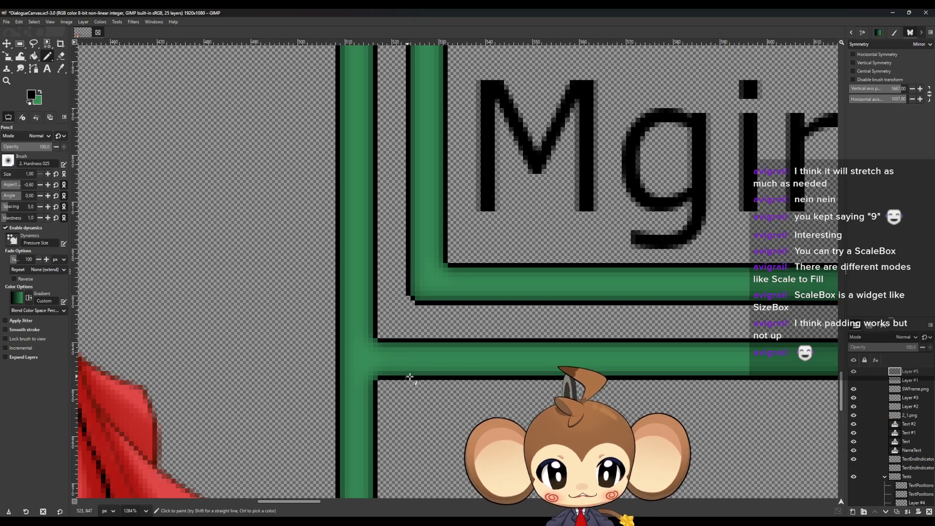
pyautogui.scroll(-3, 402, 347)
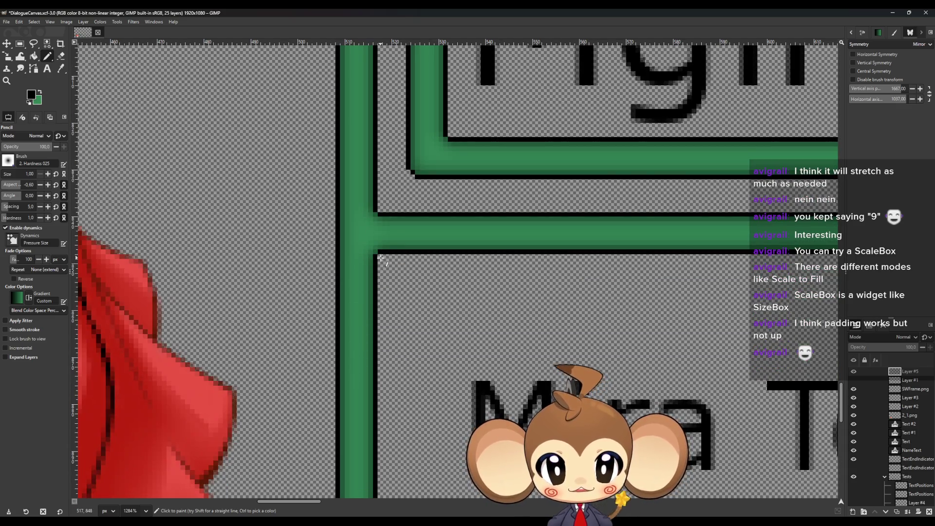
pyautogui.scroll(-7, 381, 258)
pyautogui.scroll(3, 381, 258)
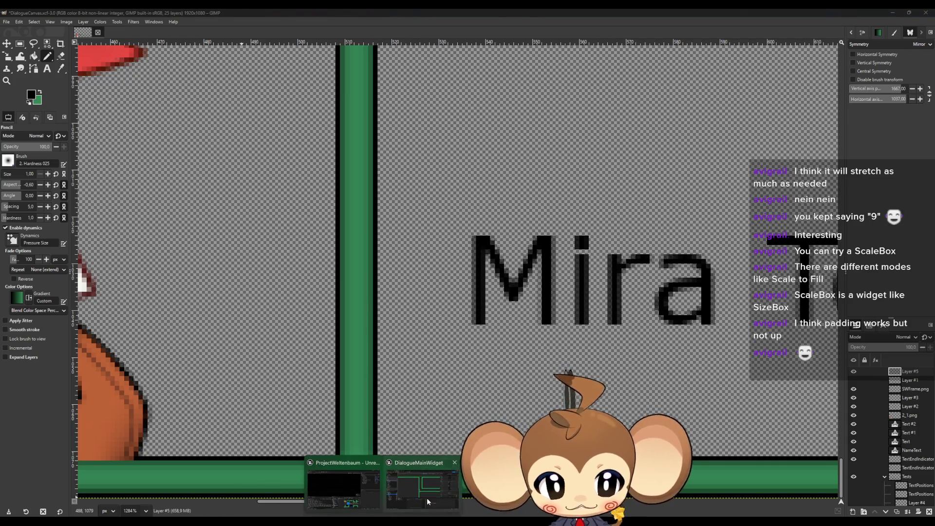
pyautogui.click(397, 490)
# Step: Set the grid panel's Row Fill Index[3] to 221
pyautogui.scroll(4, 568, 305)
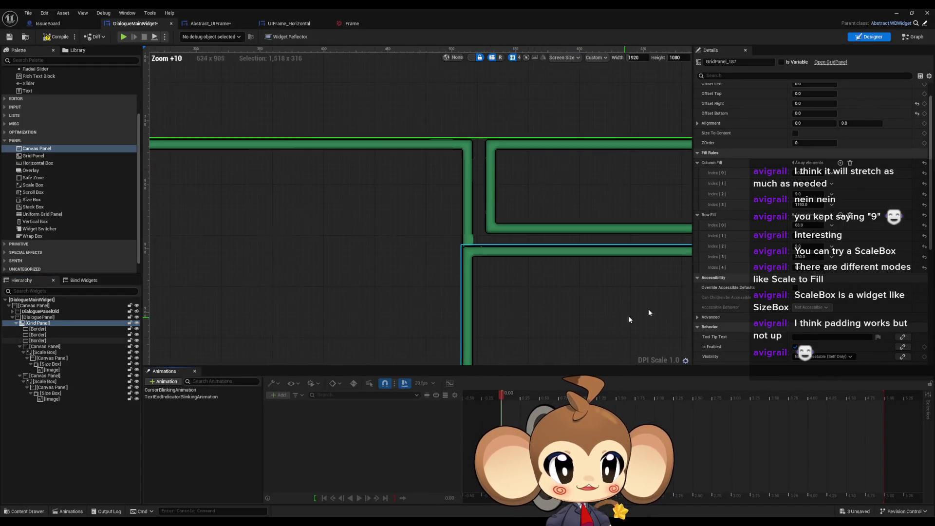
pyautogui.write('221')
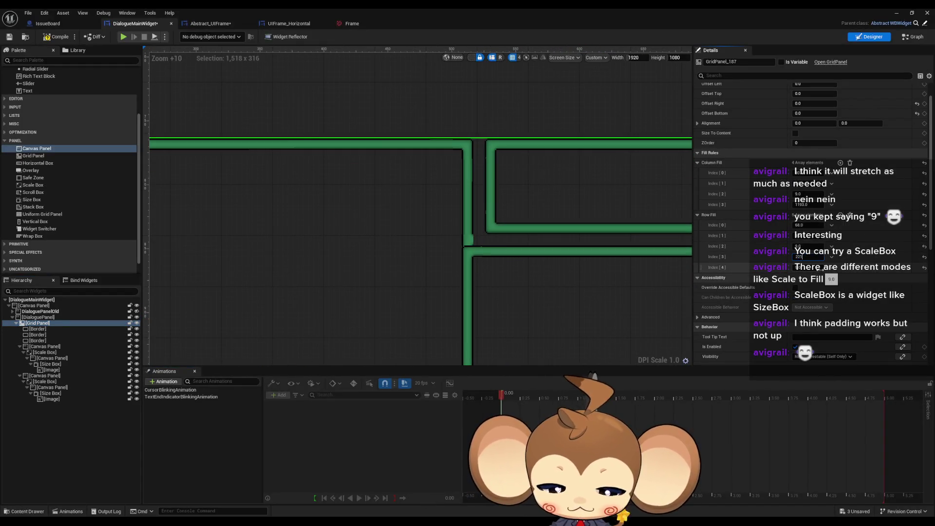
pyautogui.press('Return')
# Step: Inspect the T-junction image, its containing Canvas Panel and the adjacent green border
pyautogui.scroll(2, 526, 330)
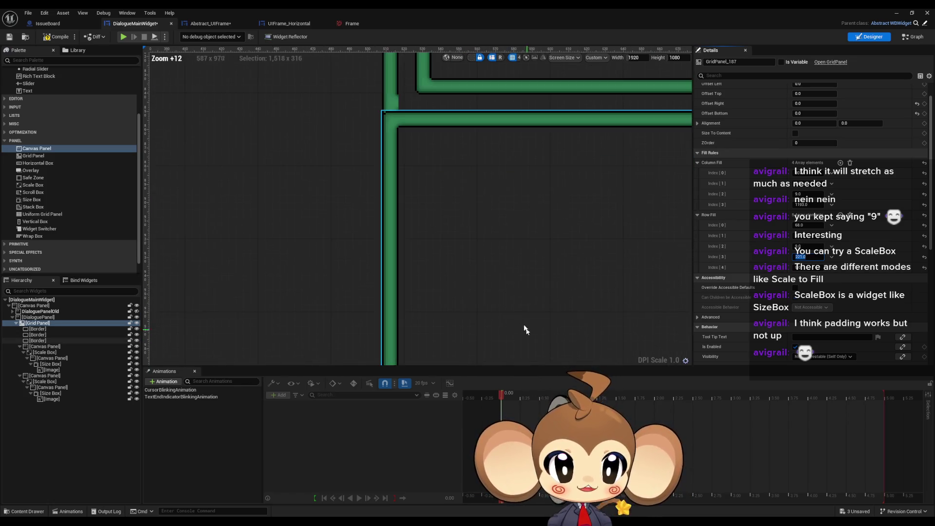
pyautogui.scroll(-3, 408, 246)
pyautogui.scroll(4, 407, 130)
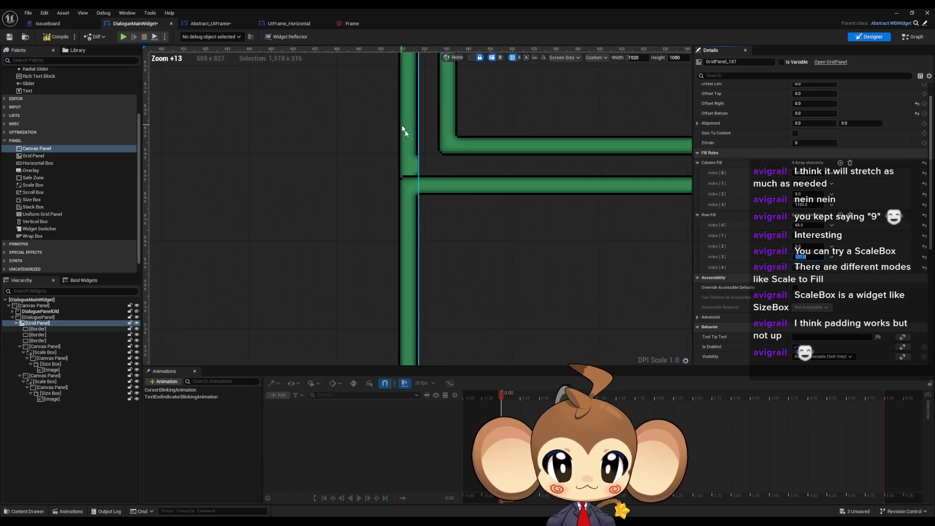
pyautogui.click(411, 169)
pyautogui.scroll(1, 420, 145)
pyautogui.click(39, 347)
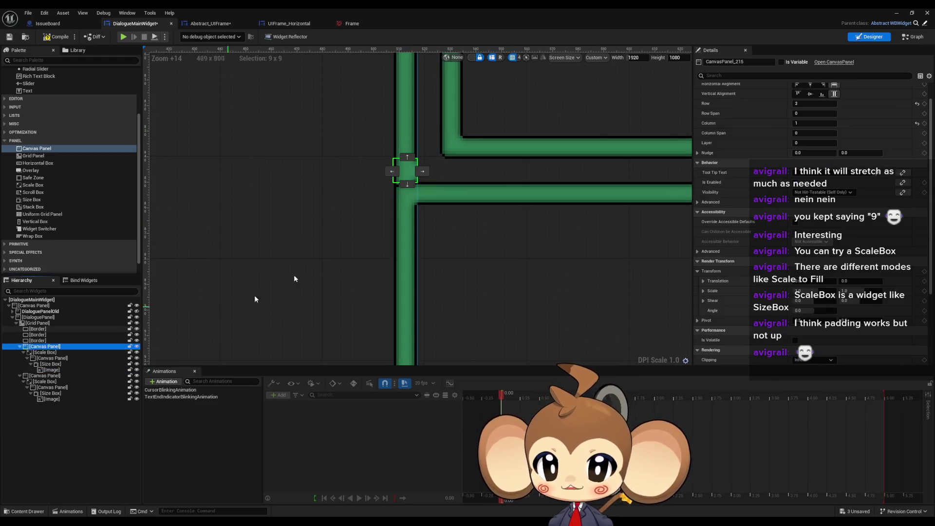
pyautogui.scroll(1, 468, 228)
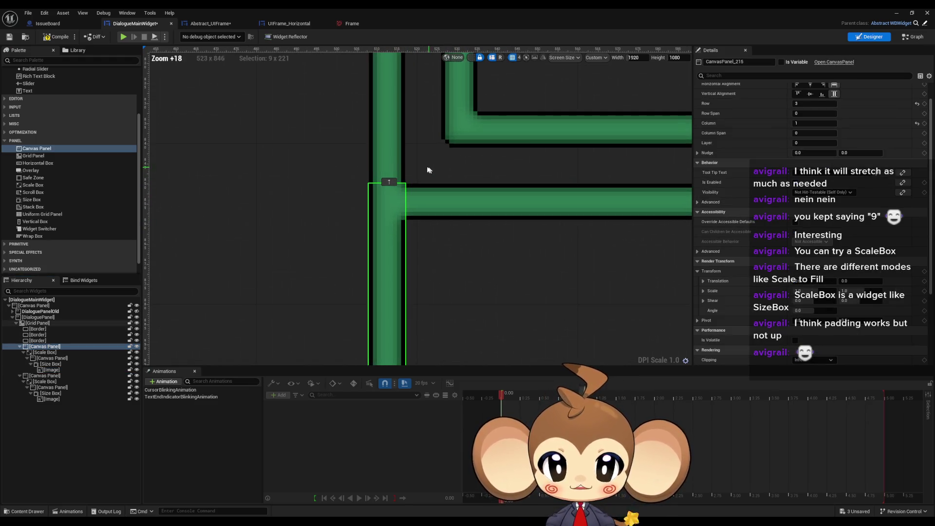
pyautogui.click(416, 213)
pyautogui.scroll(-2, 439, 243)
pyautogui.scroll(5, 409, 222)
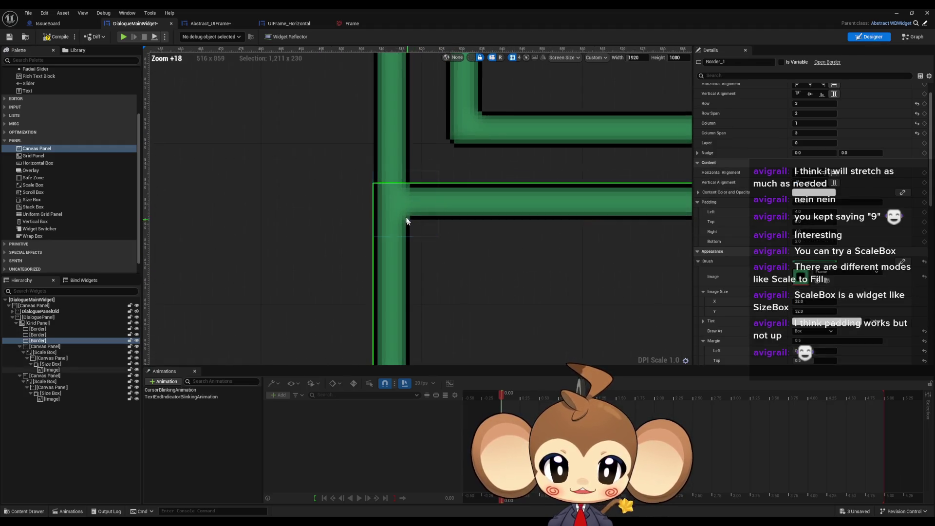
pyautogui.click(396, 191)
pyautogui.click(43, 347)
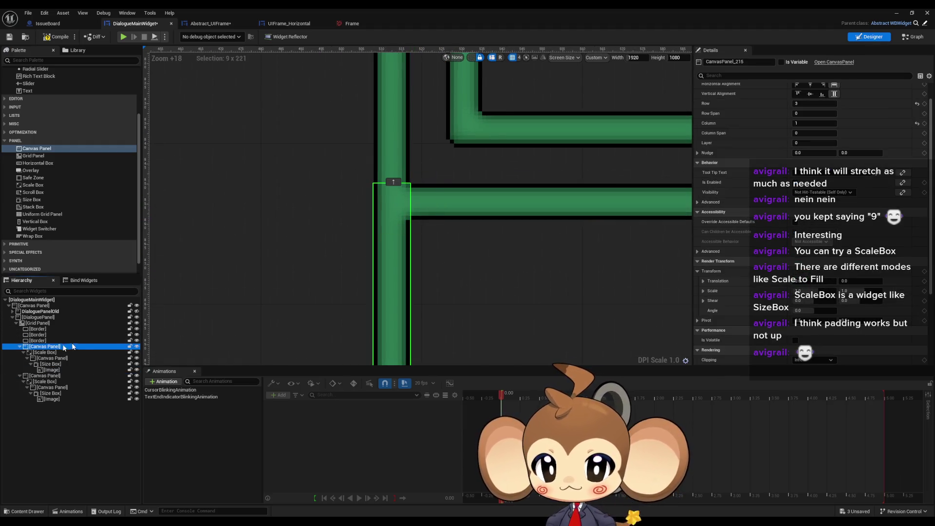
pyautogui.scroll(-17, 372, 231)
pyautogui.scroll(4, 384, 344)
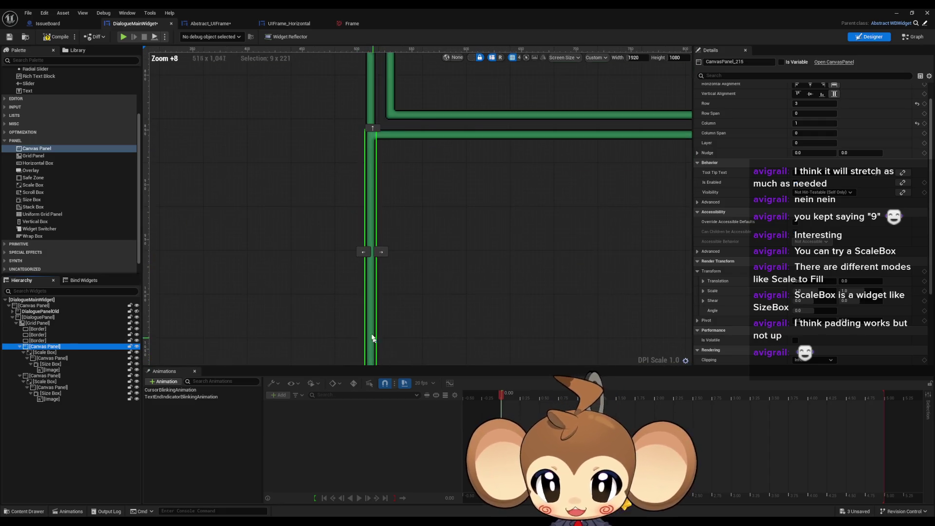
pyautogui.scroll(-2, 378, 342)
pyautogui.scroll(17, 376, 343)
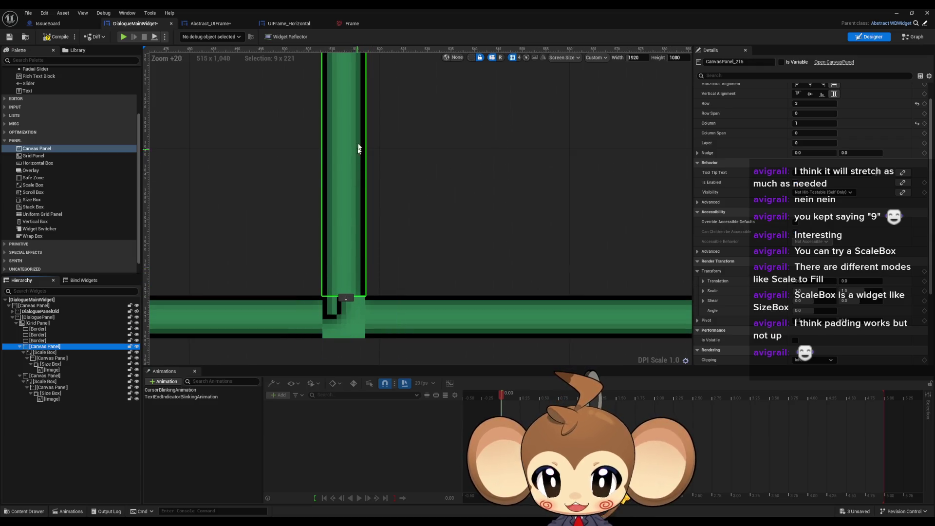
pyautogui.scroll(-10, 347, 266)
pyautogui.scroll(8, 351, 69)
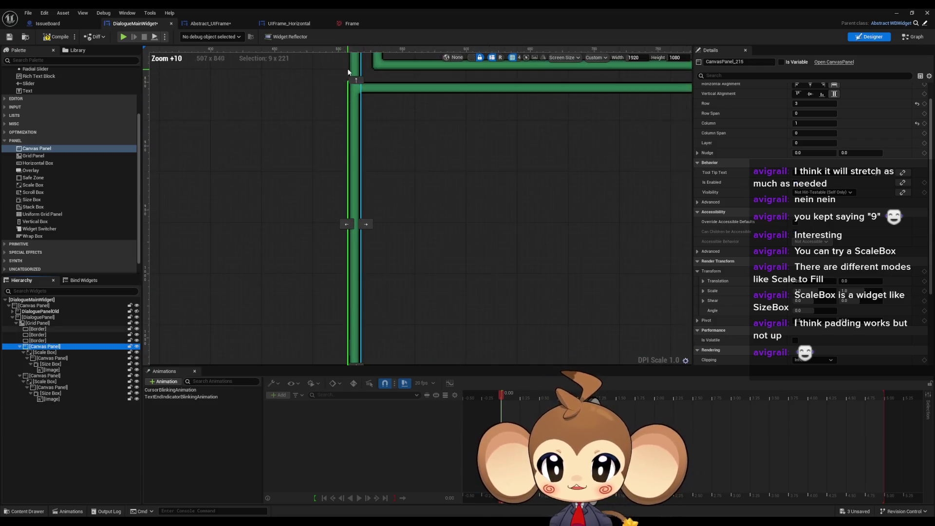
pyautogui.scroll(4, 375, 103)
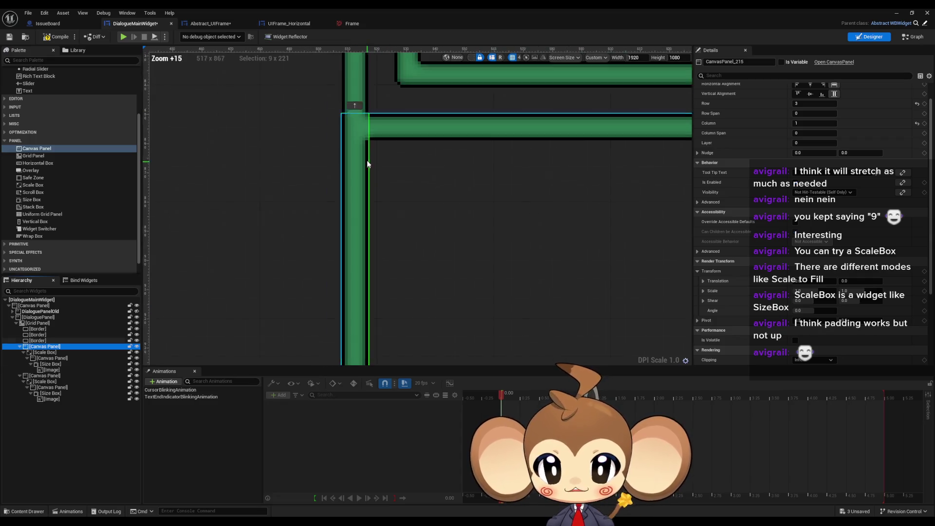
pyautogui.scroll(-2, 348, 110)
pyautogui.scroll(2, 360, 141)
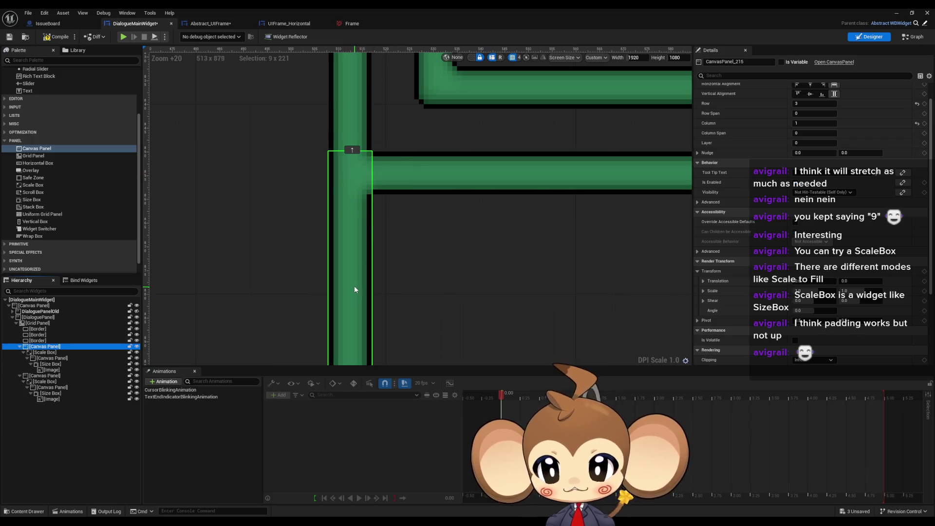
pyautogui.scroll(-13, 354, 285)
pyautogui.scroll(-2, 631, 328)
pyautogui.scroll(12, 303, 225)
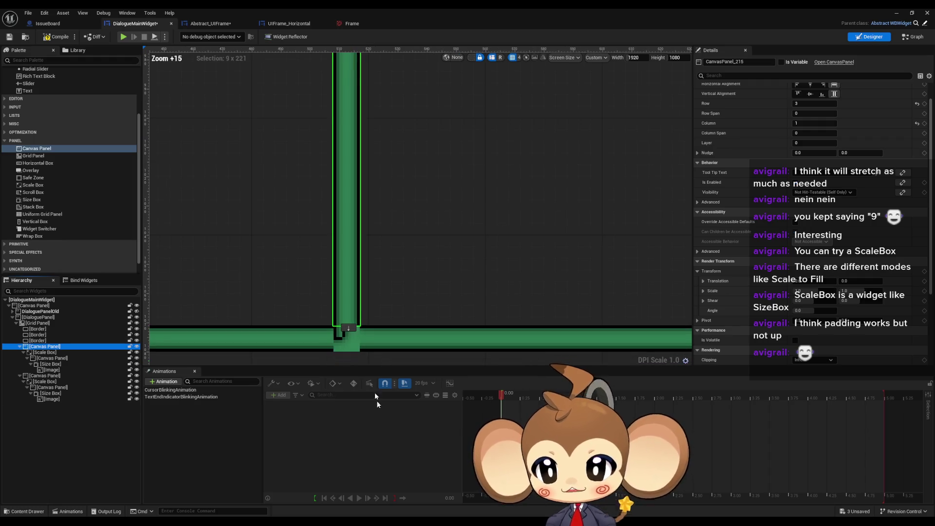
pyautogui.scroll(-1, 313, 292)
pyautogui.scroll(1, 313, 293)
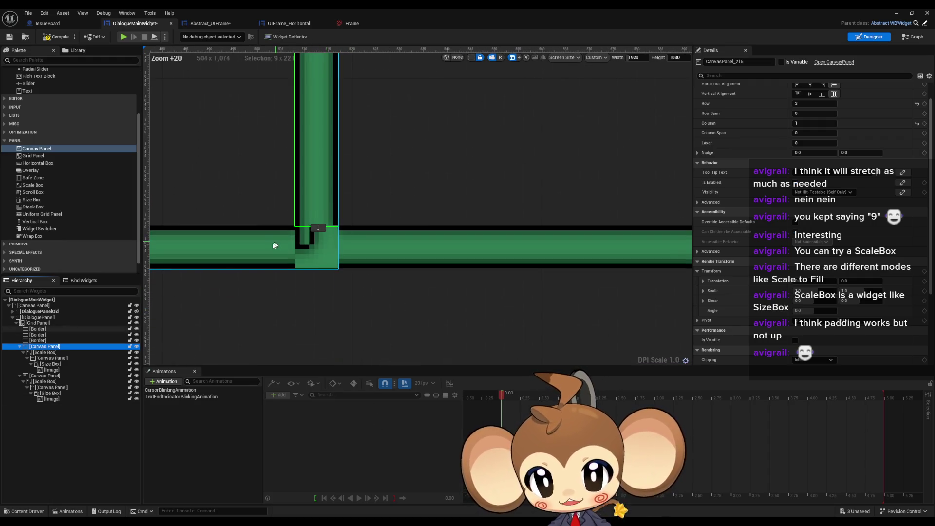
pyautogui.click(35, 377)
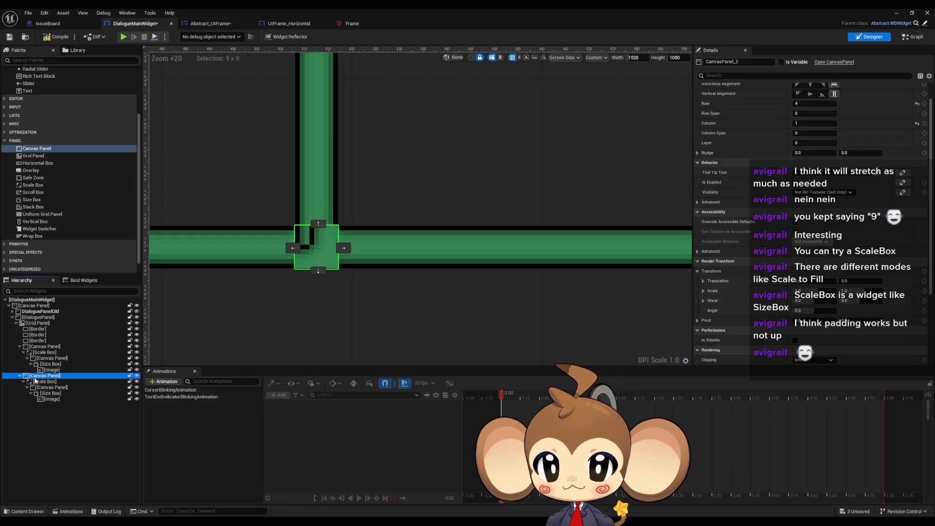
pyautogui.click(47, 383)
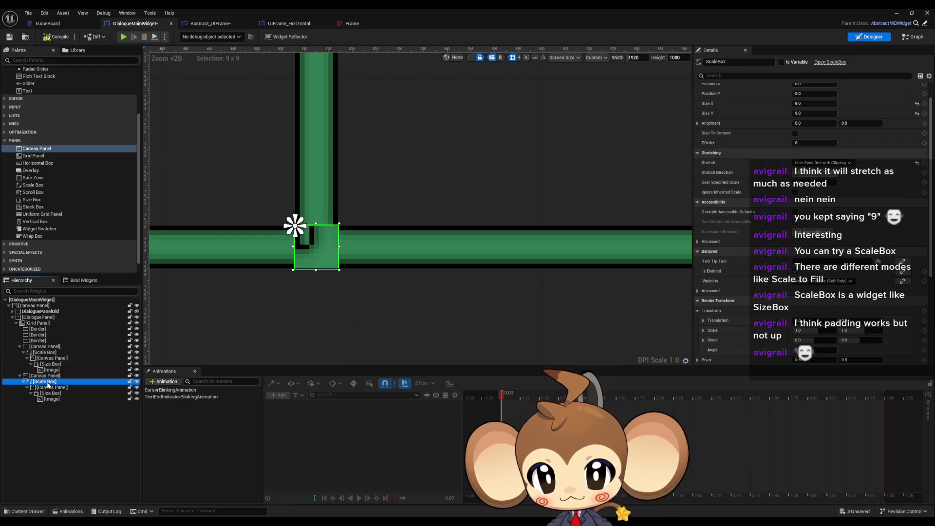
pyautogui.click(47, 388)
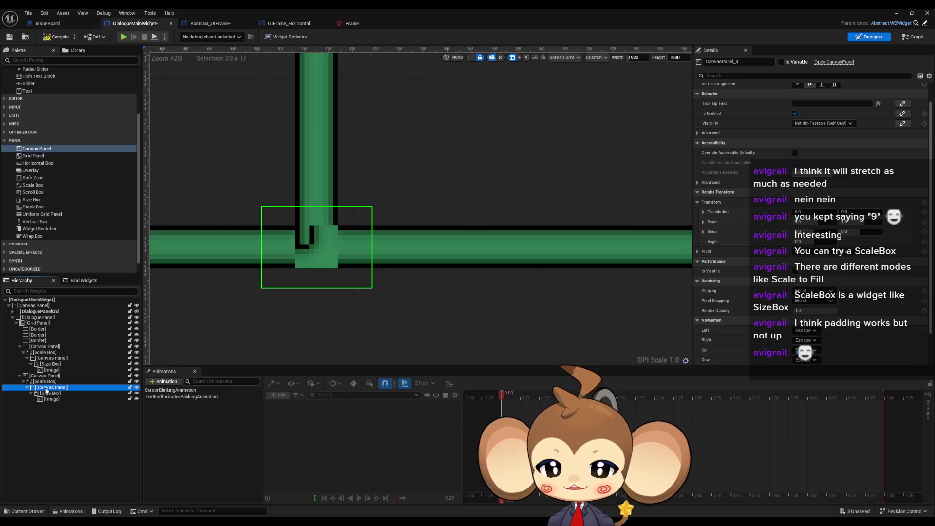
pyautogui.click(49, 394)
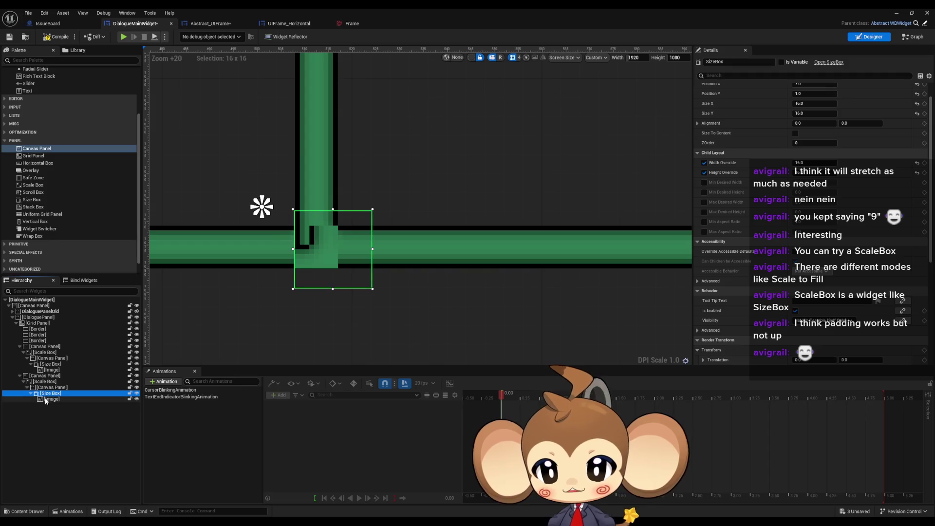
pyautogui.click(47, 400)
pyautogui.click(48, 388)
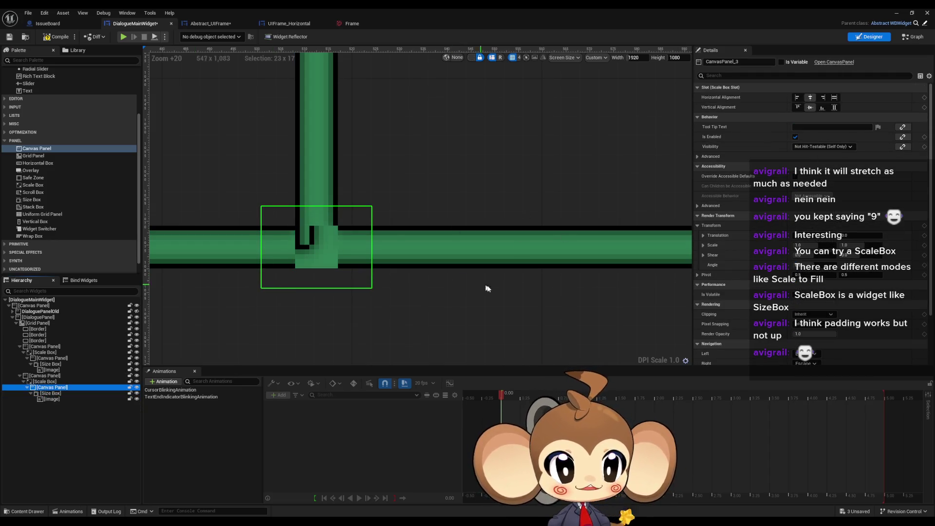
pyautogui.click(47, 382)
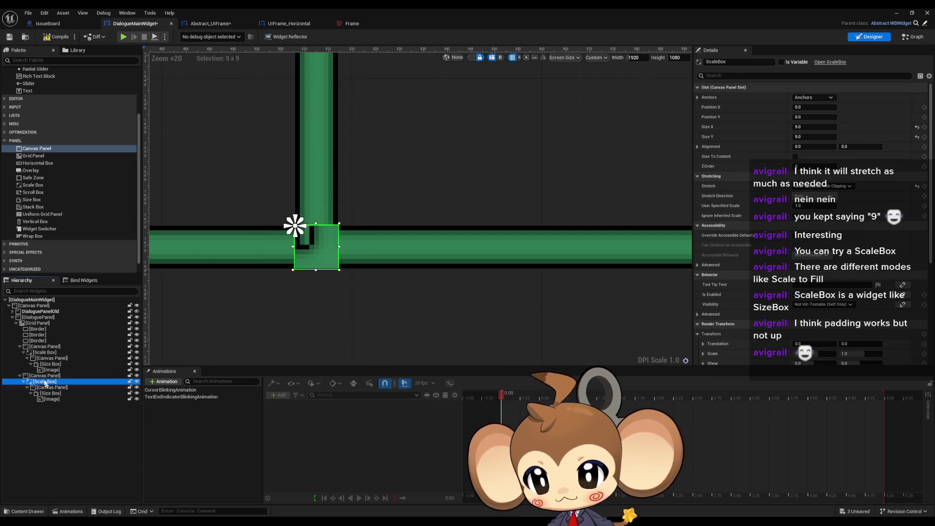
pyautogui.click(45, 348)
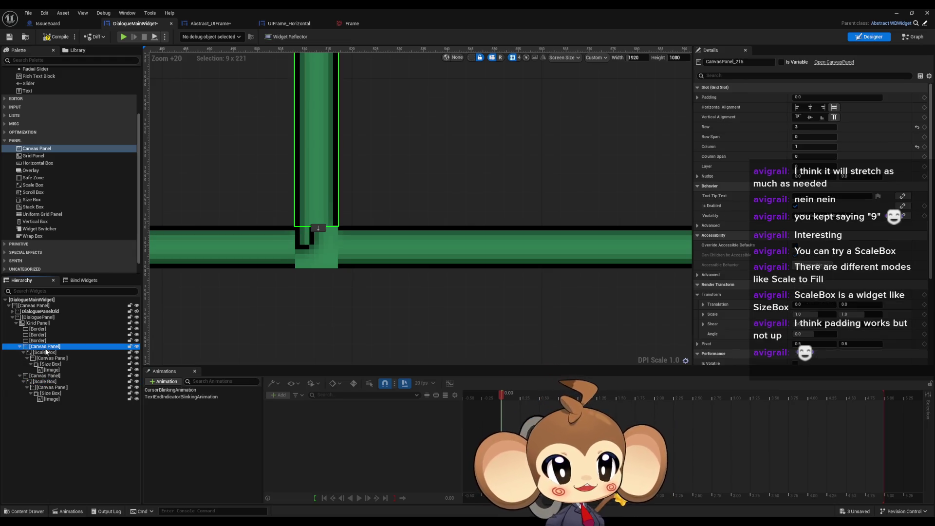
pyautogui.click(45, 352)
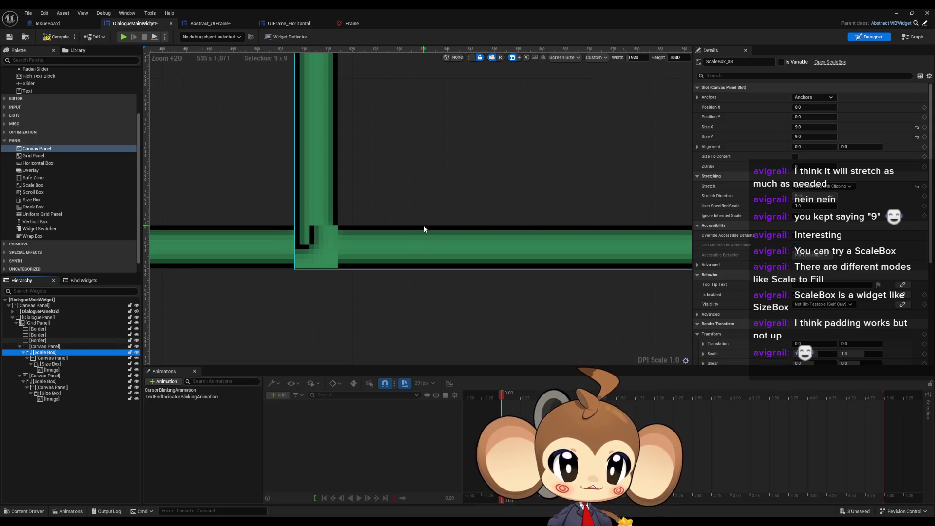
pyautogui.scroll(-5, 412, 217)
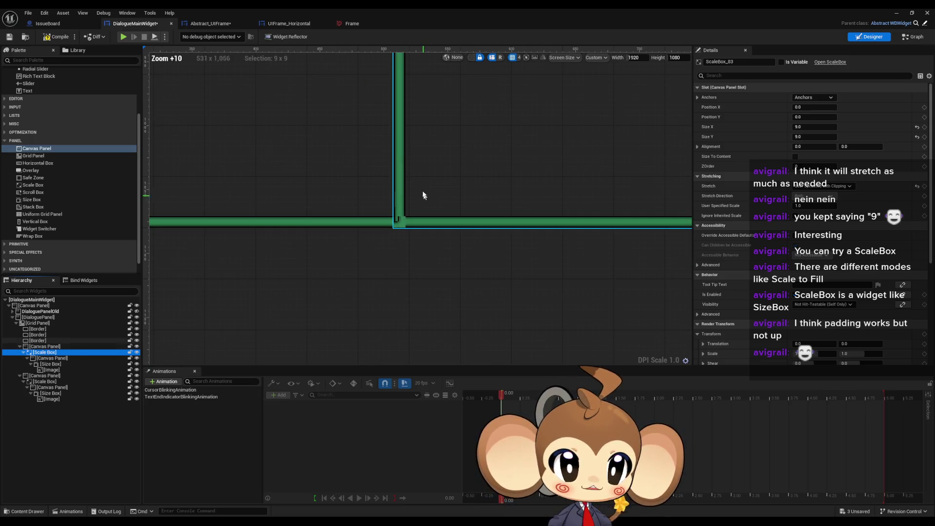
pyautogui.click(58, 365)
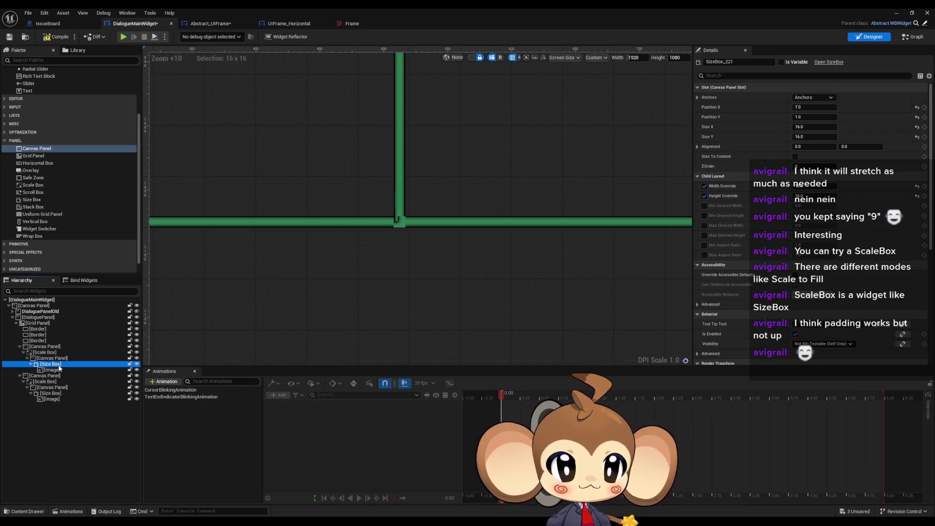
pyautogui.click(52, 393)
pyautogui.scroll(6, 361, 244)
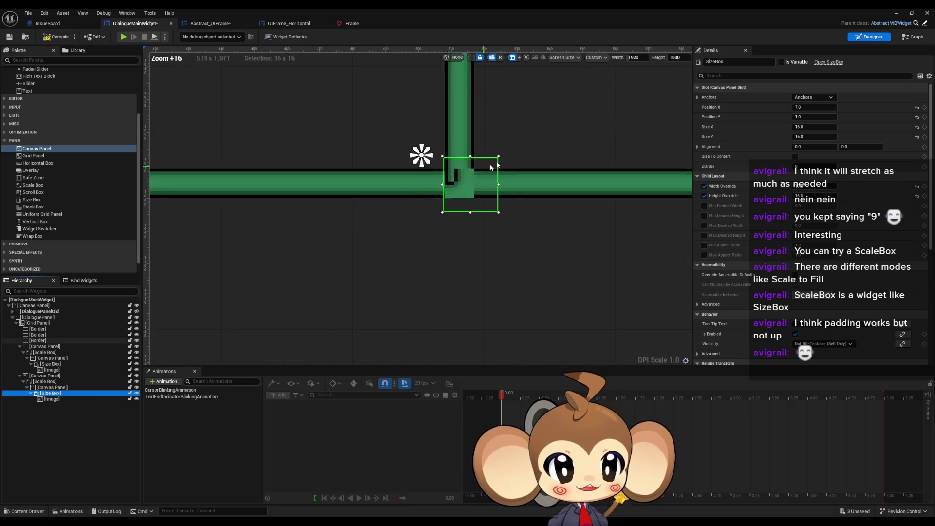
pyautogui.scroll(4, 491, 167)
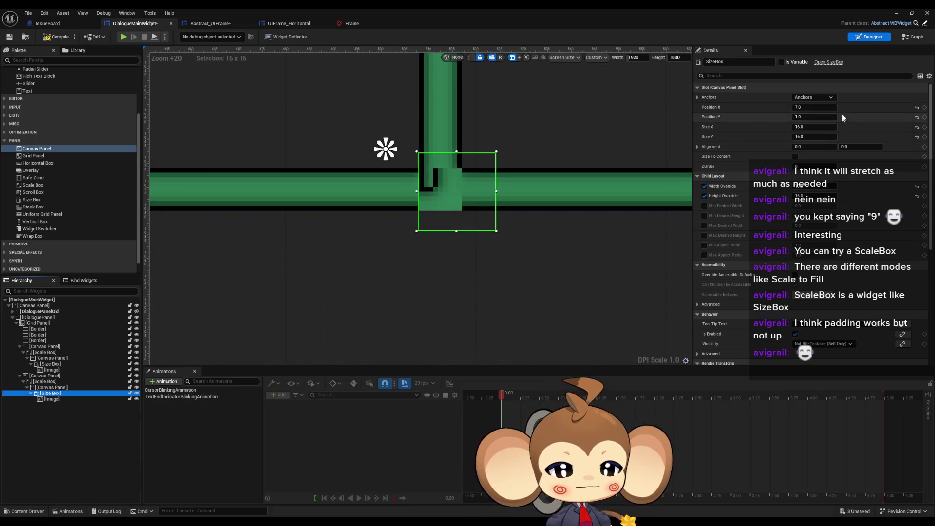
# Step: Set the lower junction Size Box's horizontal Position X to 1.0
pyautogui.moveTo(818, 107); pyautogui.dragTo(792, 107)
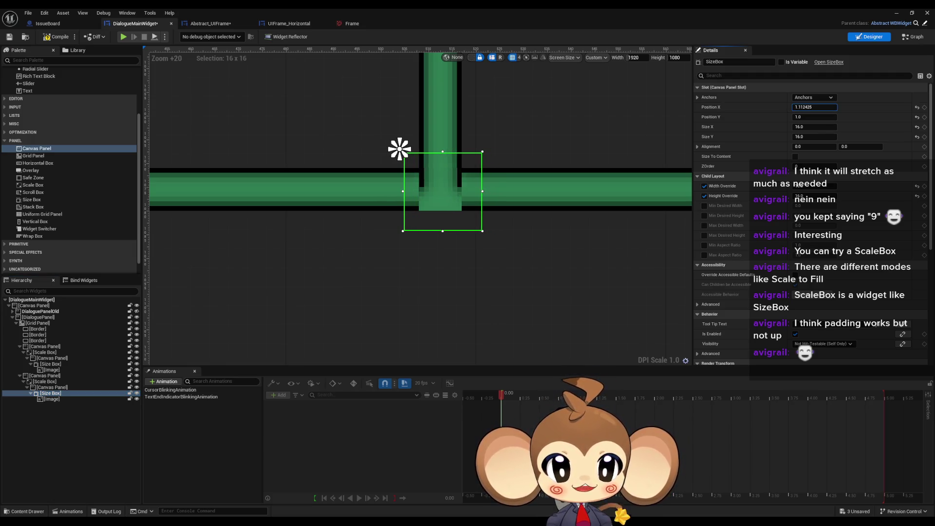
pyautogui.write('1')
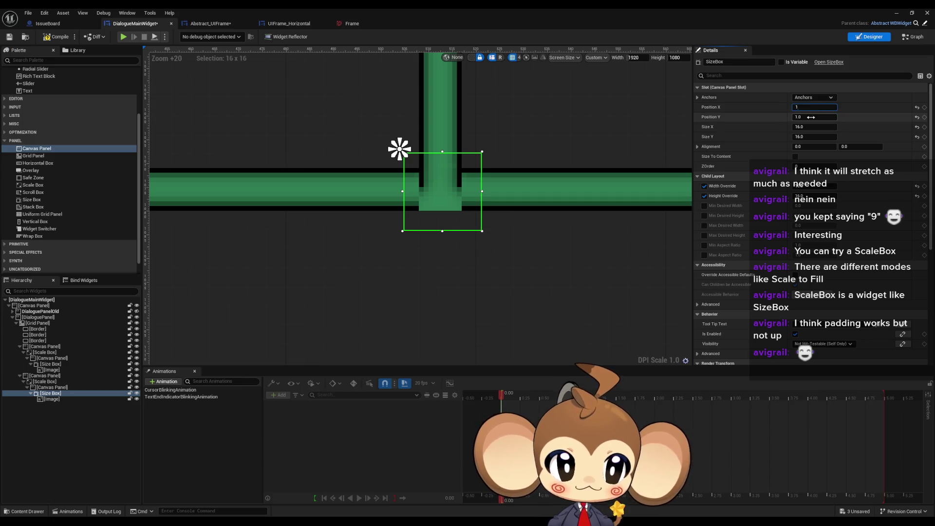
pyautogui.press('Tab')
pyautogui.press('Tab')
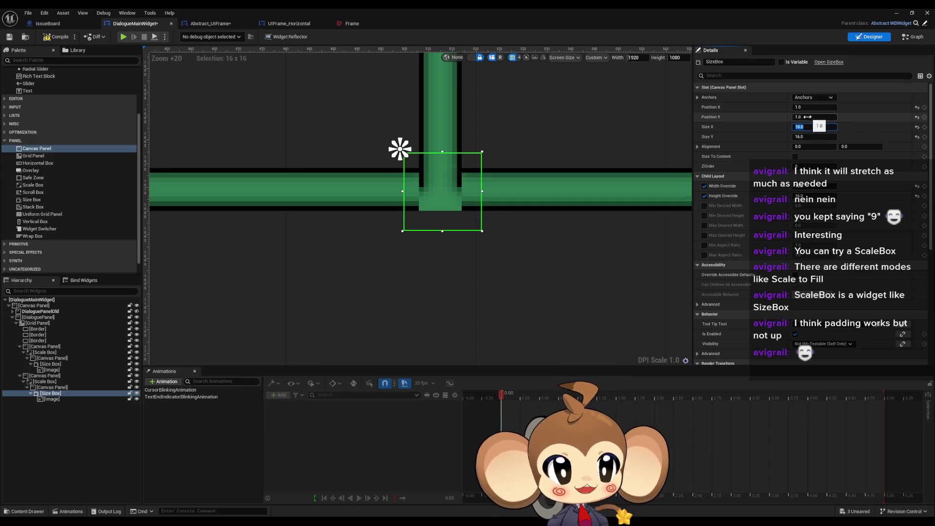
# Step: Try vertical Position Y offsets of -2, -3, -1 and -2.5 for the junction piece
pyautogui.moveTo(807, 117); pyautogui.dragTo(800, 117)
pyautogui.click(821, 117)
pyautogui.write('-2')
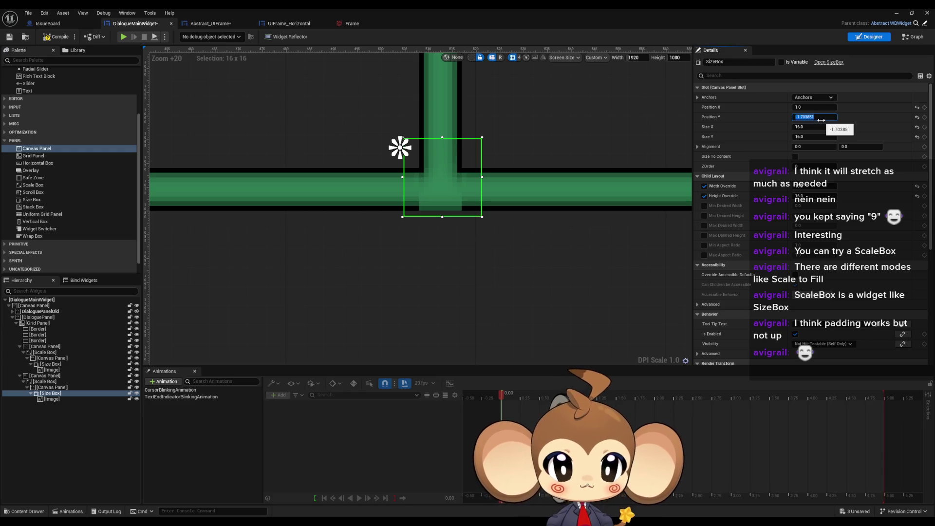
pyautogui.press('Return')
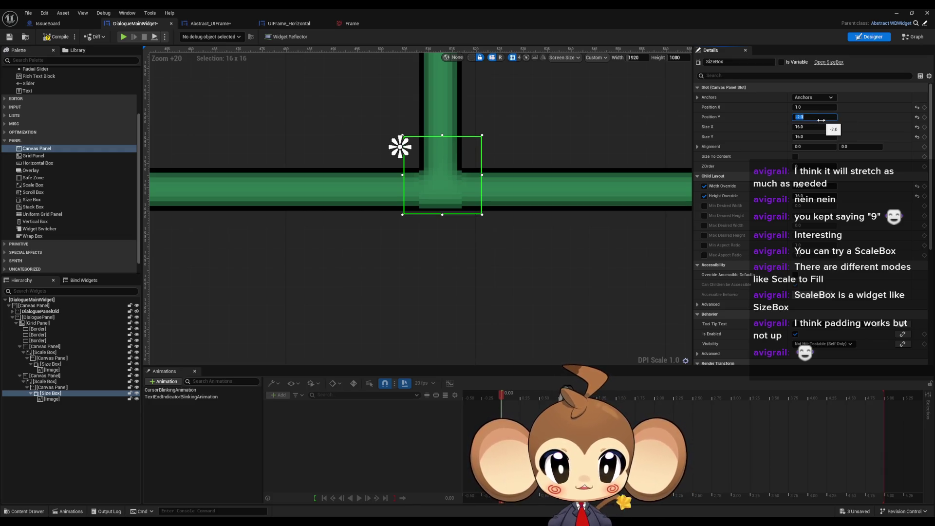
pyautogui.write('-3')
pyautogui.press('Return')
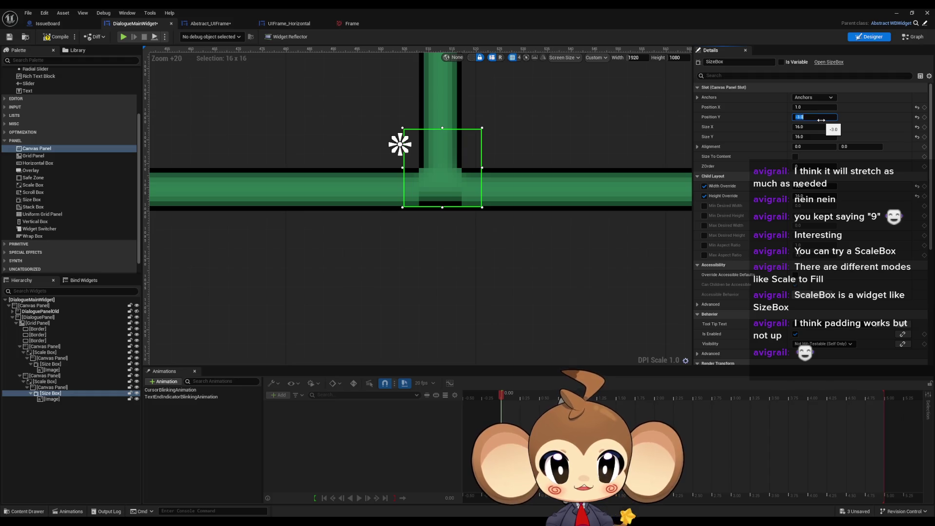
pyautogui.write('-1')
pyautogui.press('Return')
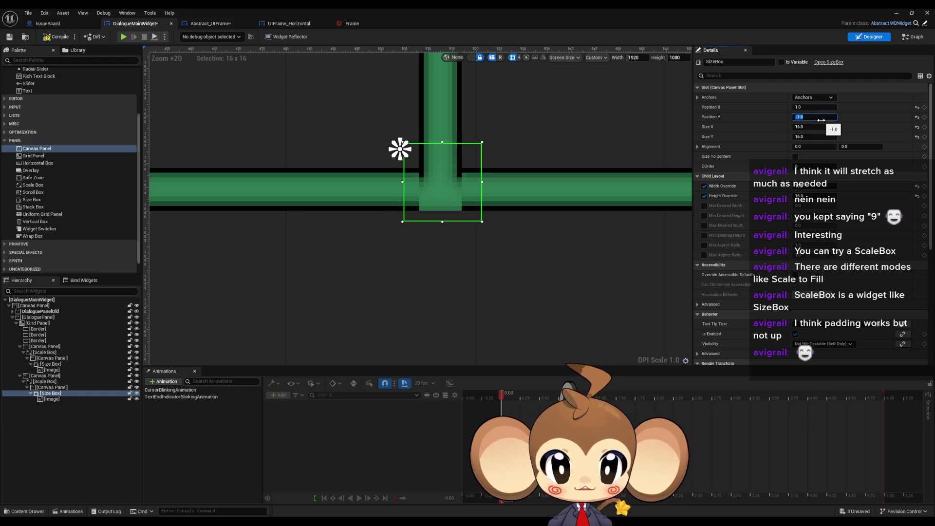
pyautogui.write('-3')
pyautogui.press('Return')
pyautogui.write('-')
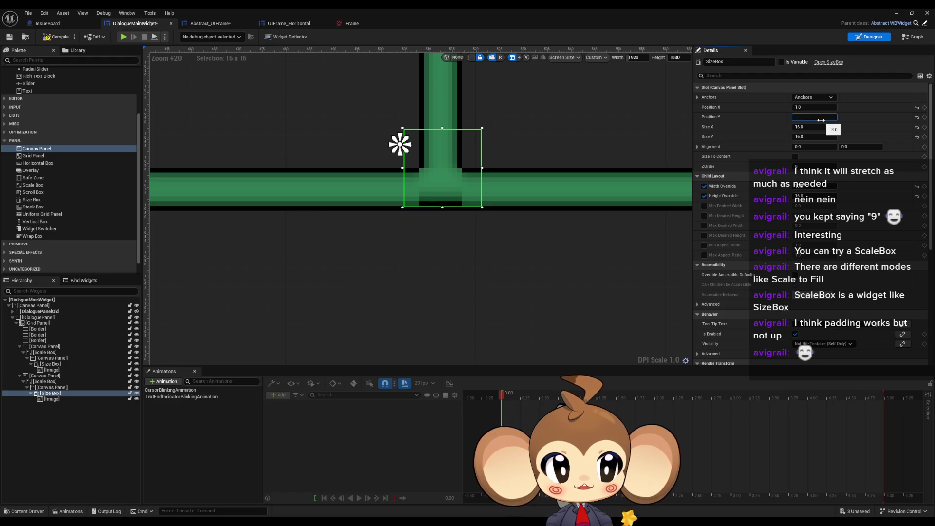
pyautogui.write('2')
pyautogui.press('Return')
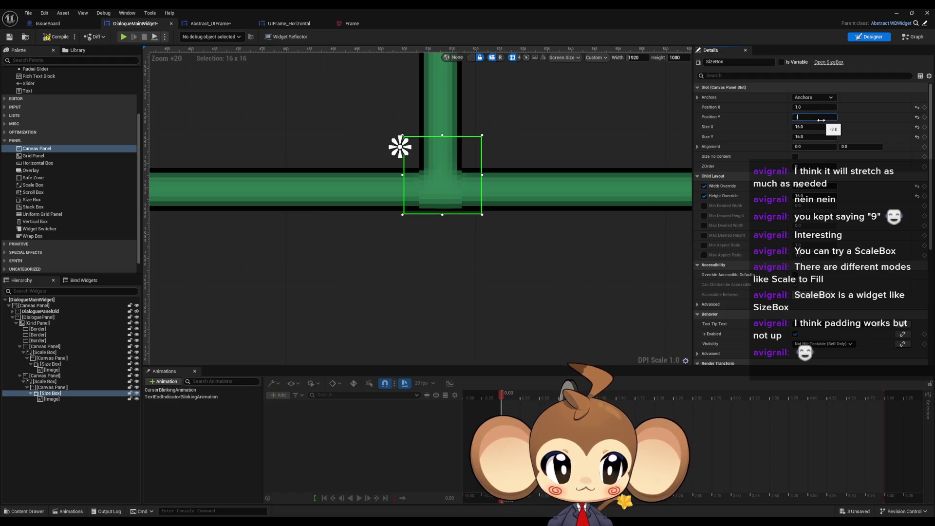
pyautogui.write('2.5')
pyautogui.press('Return')
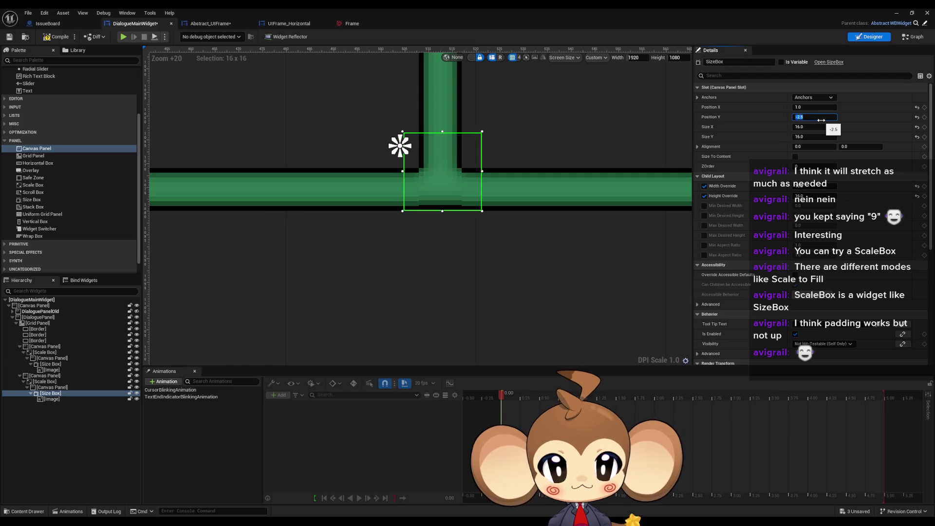
# Step: Refine Position Y through -2.4 and -2.45, settling on -2.35, and check alignment
pyautogui.click(821, 119)
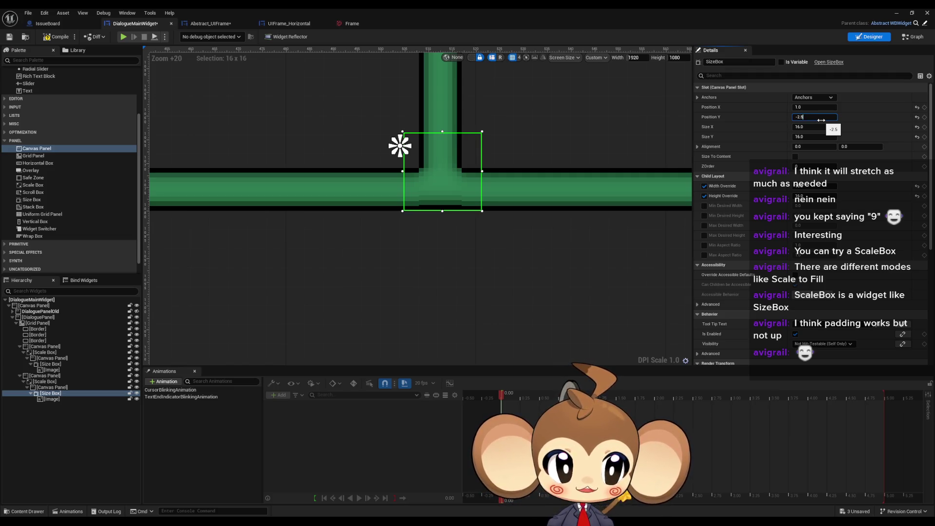
pyautogui.press('Return')
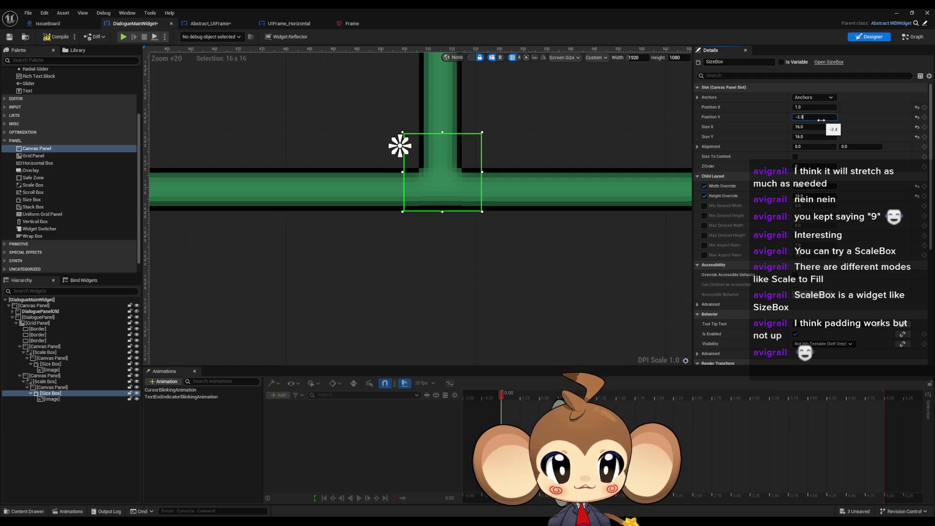
pyautogui.press('Return')
pyautogui.write('.4')
pyautogui.press('Return')
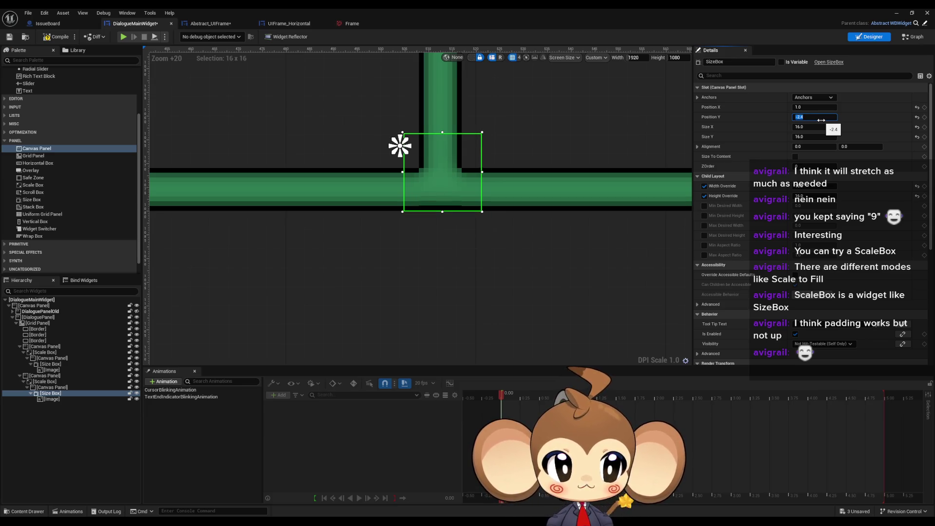
pyautogui.click(821, 118)
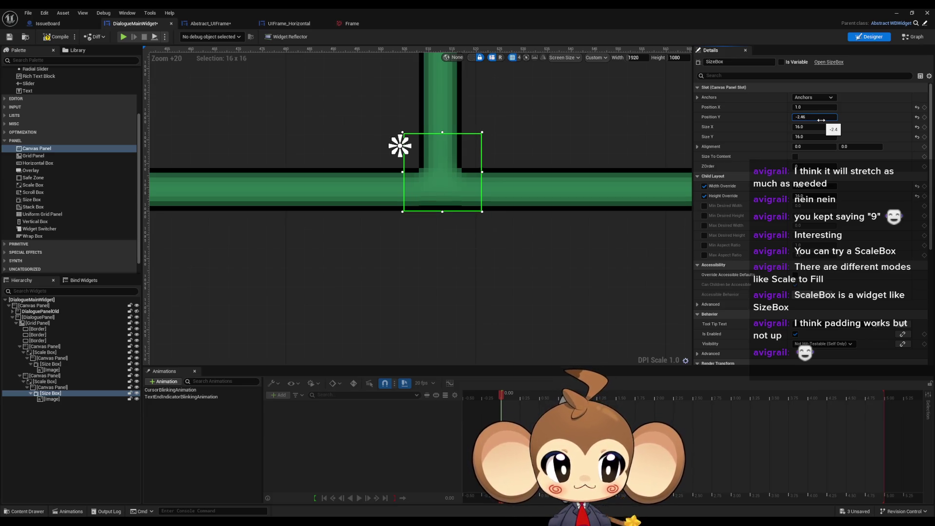
pyautogui.write('5')
pyautogui.press('Return')
pyautogui.press('Home')
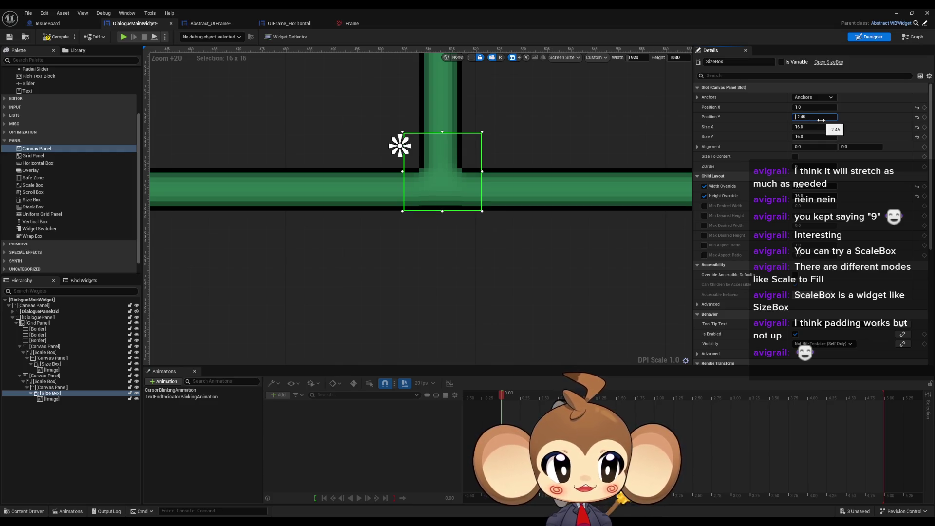
pyautogui.press('Return')
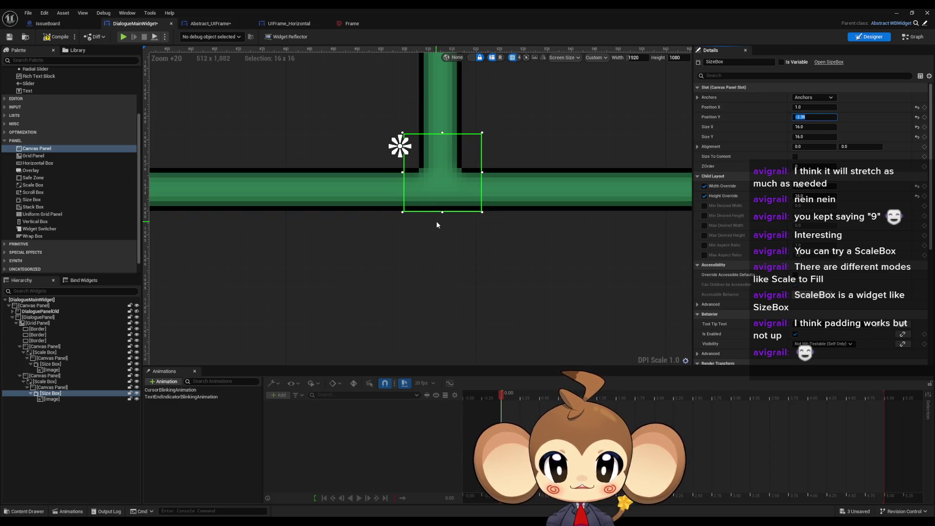
pyautogui.click(440, 266)
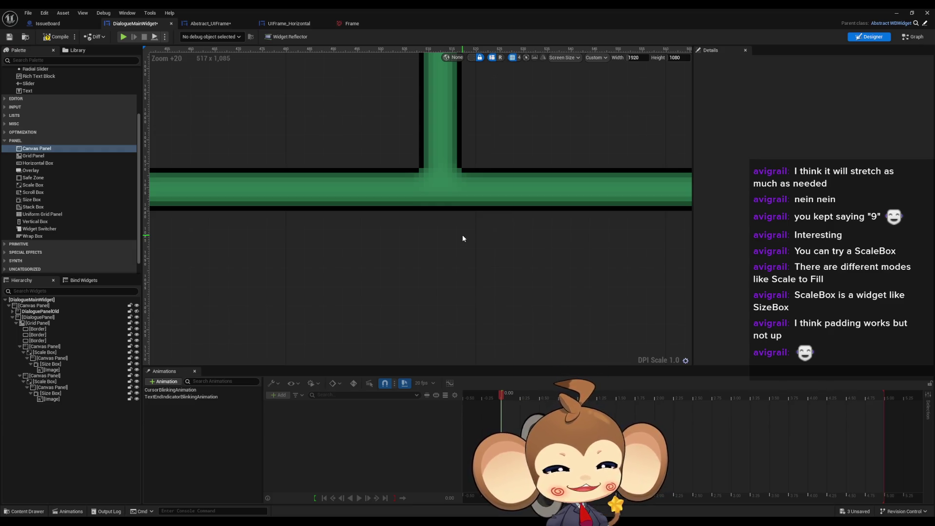
pyautogui.scroll(-8, 450, 234)
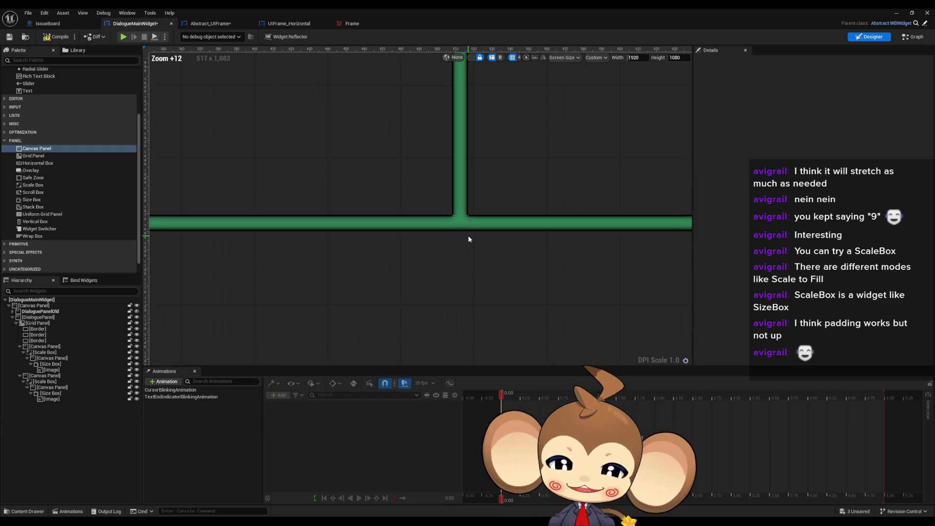
pyautogui.scroll(2, 514, 235)
pyautogui.scroll(-3, 436, 197)
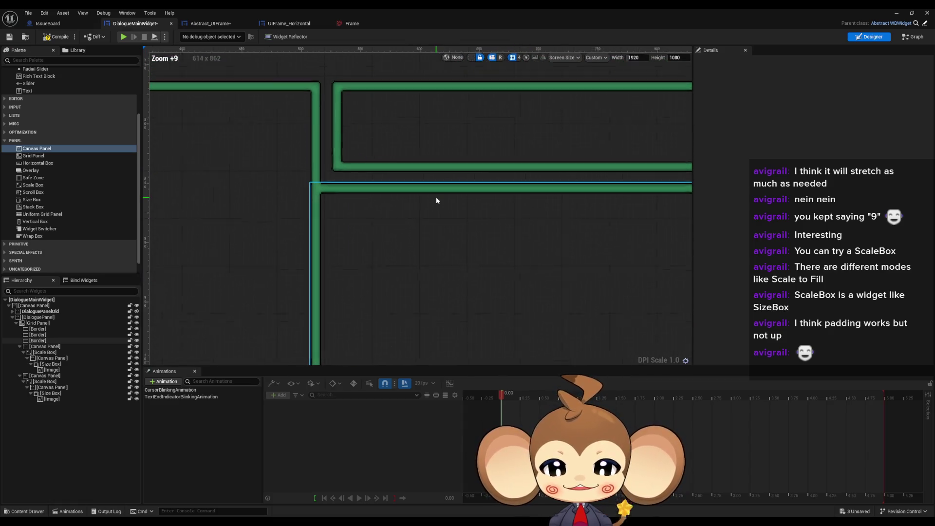
pyautogui.click(267, 210)
pyautogui.click(414, 344)
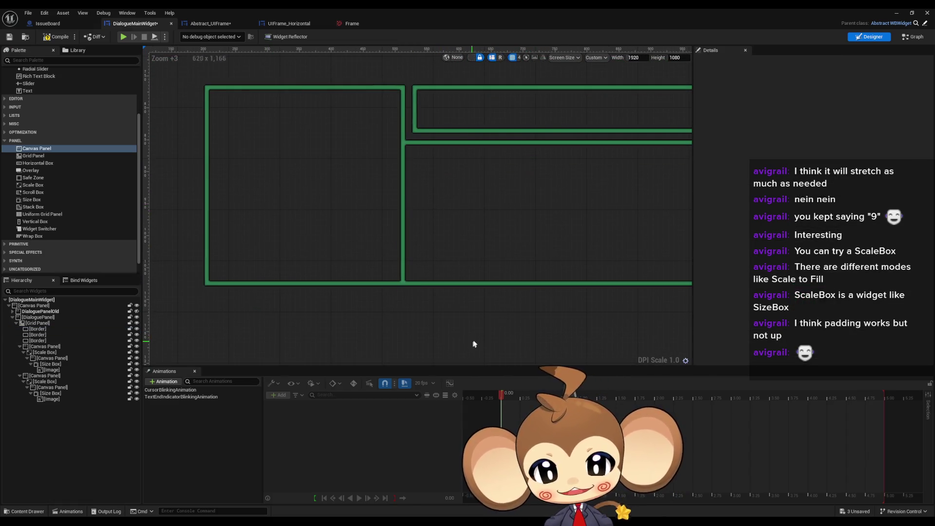
pyautogui.scroll(-3, 341, 297)
pyautogui.scroll(-1, 299, 279)
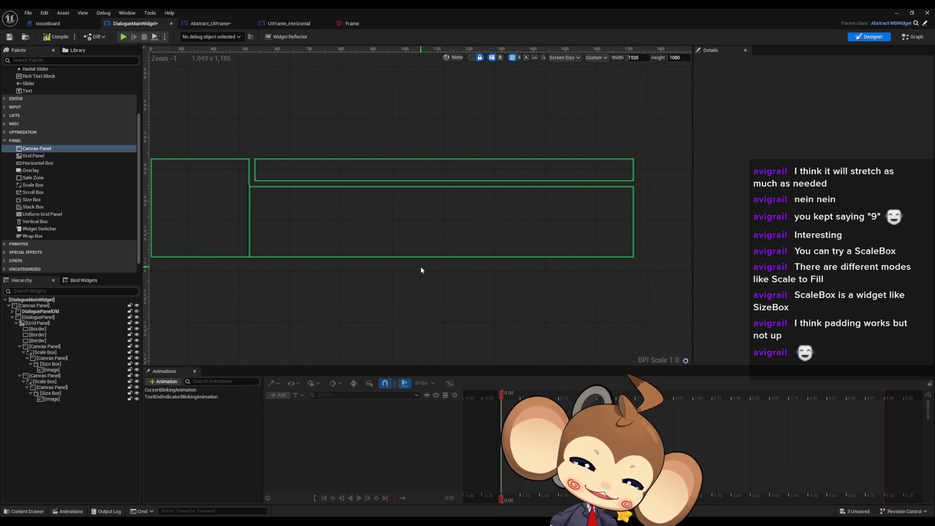
pyautogui.scroll(4, 291, 266)
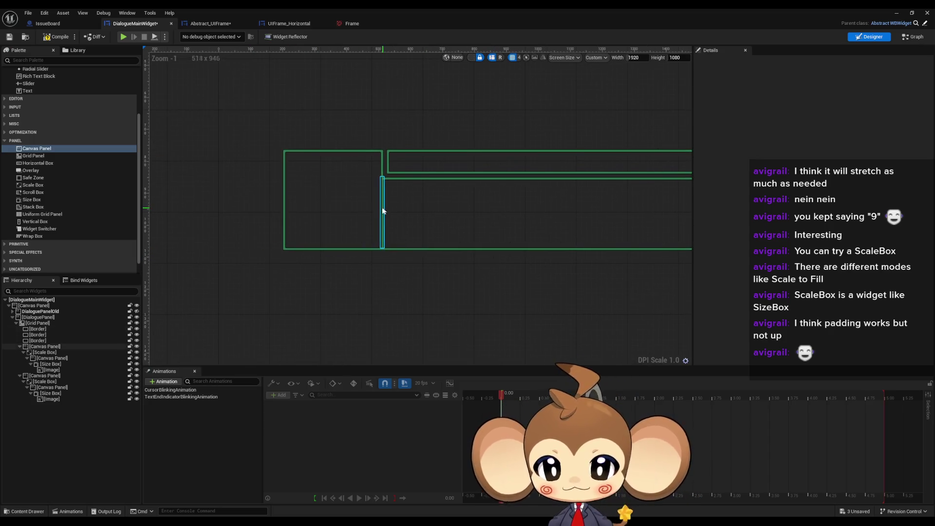
pyautogui.scroll(-5, 428, 263)
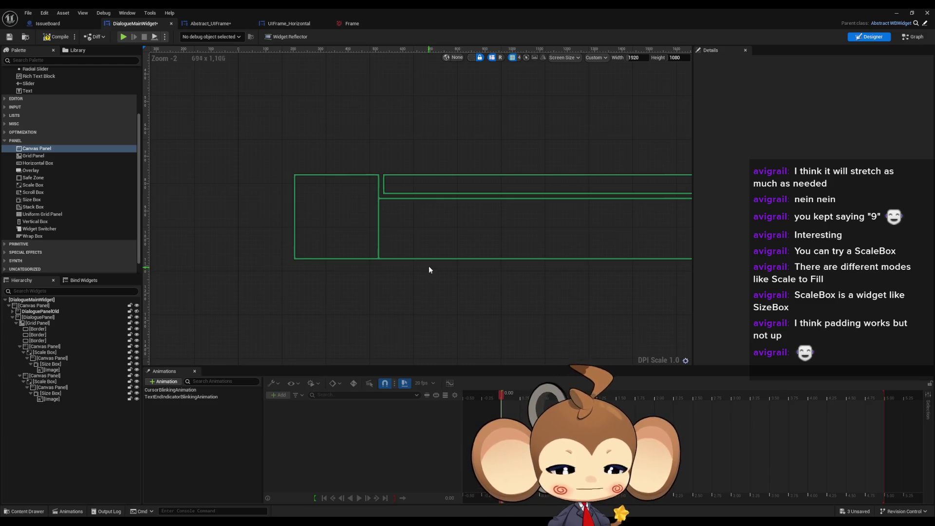
pyautogui.scroll(5, 351, 236)
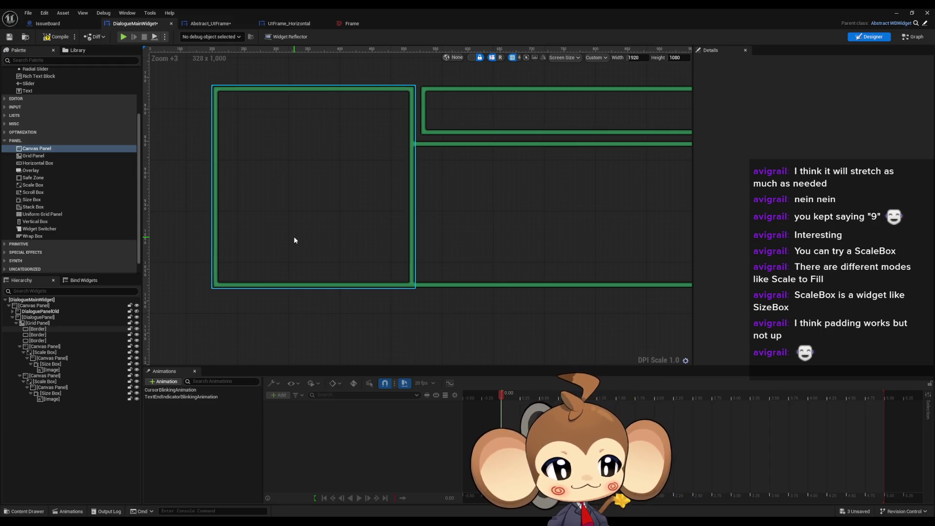
pyautogui.scroll(-3, 294, 240)
pyautogui.click(373, 188)
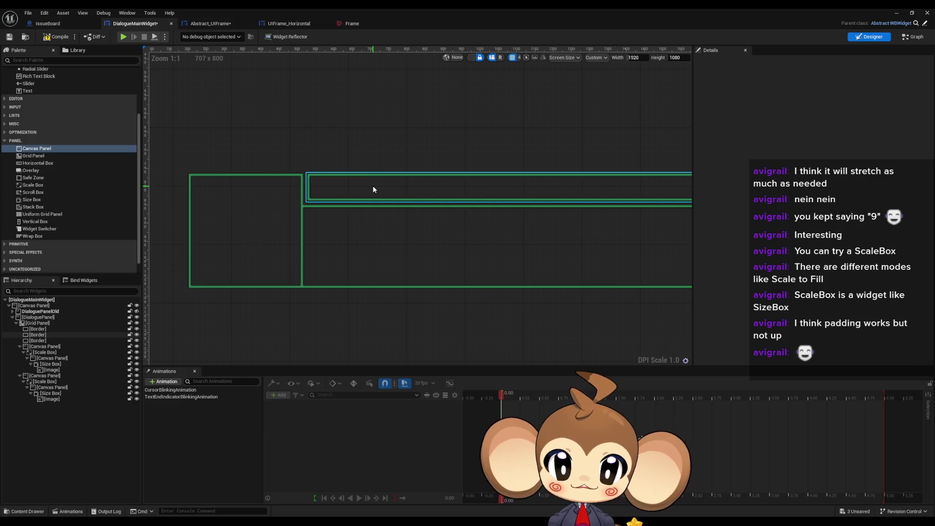
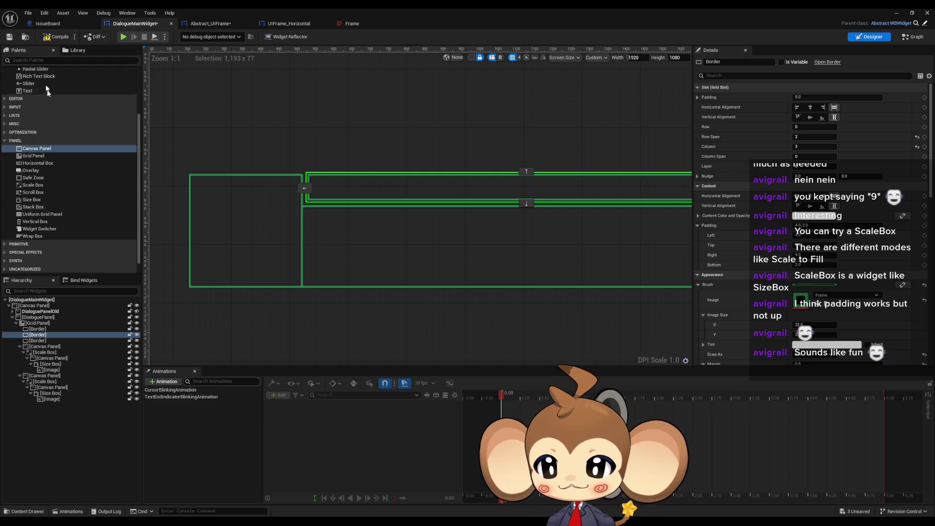
# Step: Add a Text block inside the Border and center it vertically in that slot
pyautogui.moveTo(46, 91)
pyautogui.mouseDown()
pyautogui.moveTo(63, 315)
pyautogui.moveTo(48, 337)
pyautogui.mouseUp()
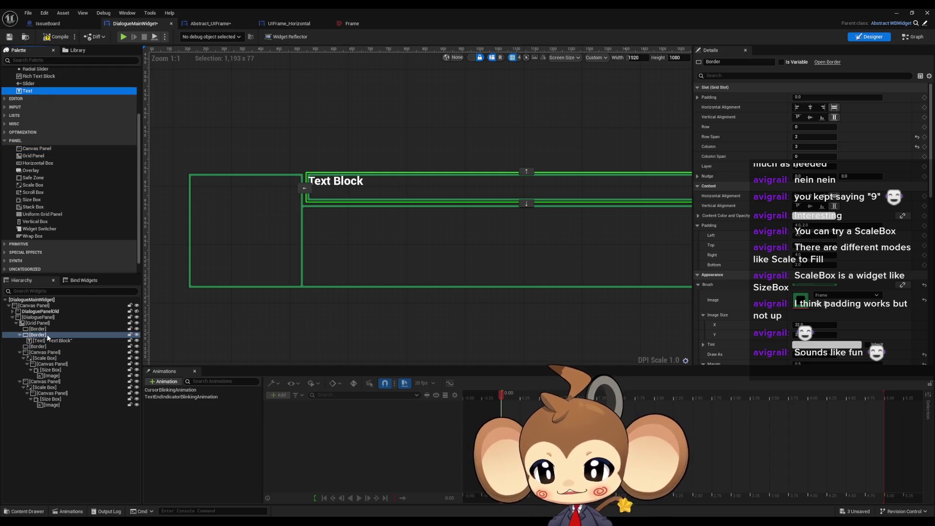
pyautogui.click(49, 341)
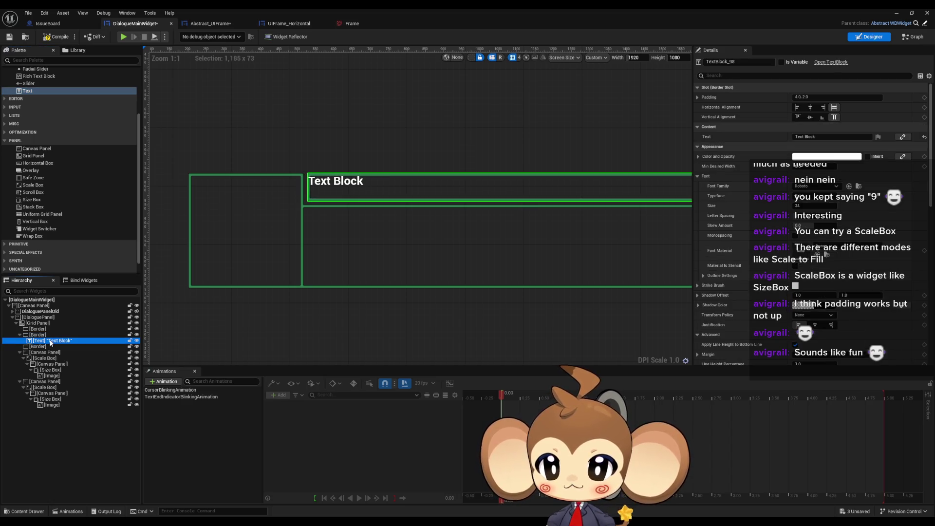
pyautogui.scroll(7, 318, 189)
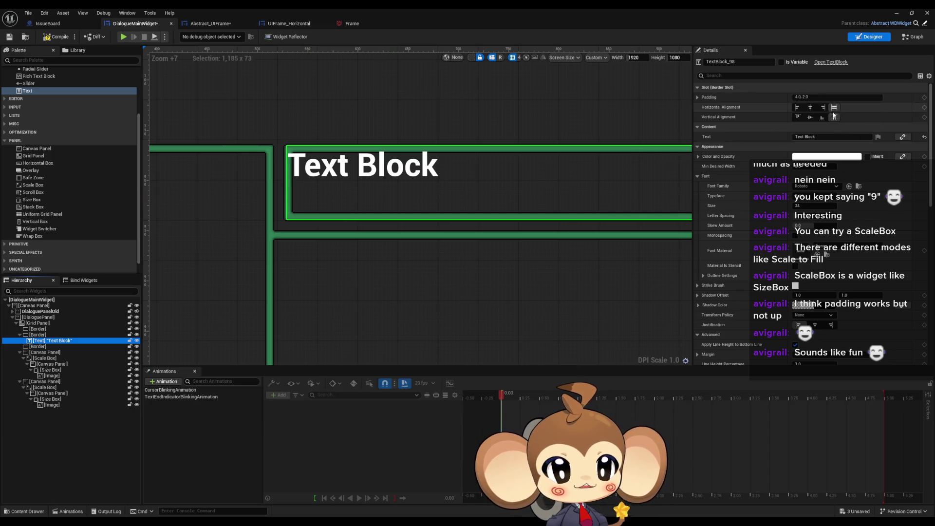
pyautogui.click(811, 117)
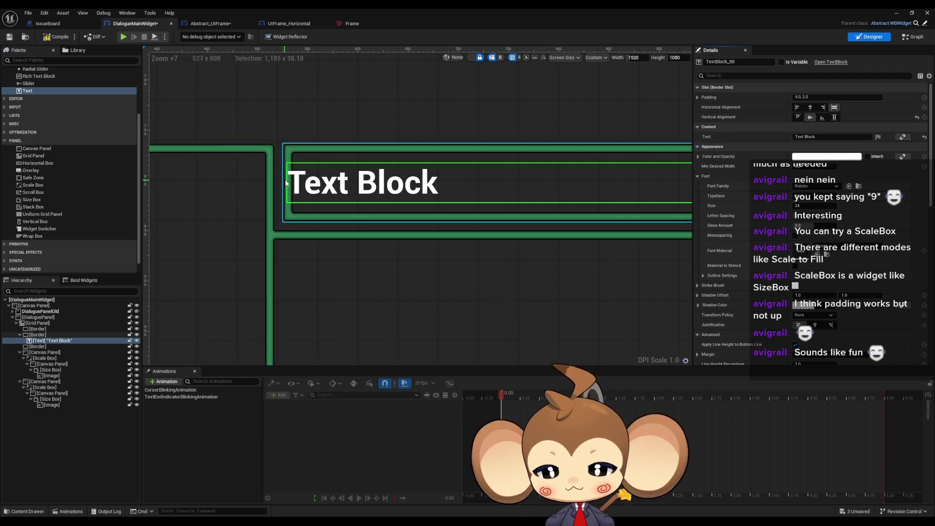
# Step: Set the text block's left padding to 20, giving padding 20, 2, 4, 2
pyautogui.click(802, 97)
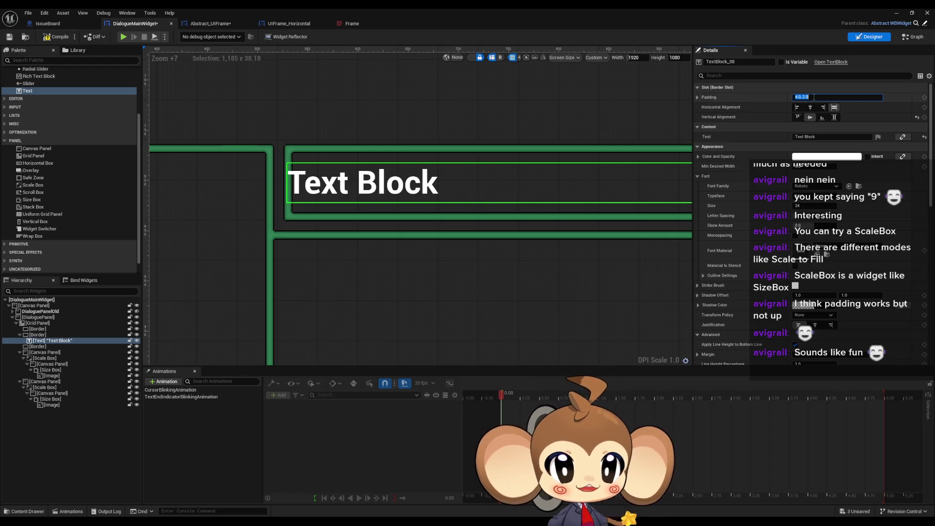
pyautogui.click(699, 97)
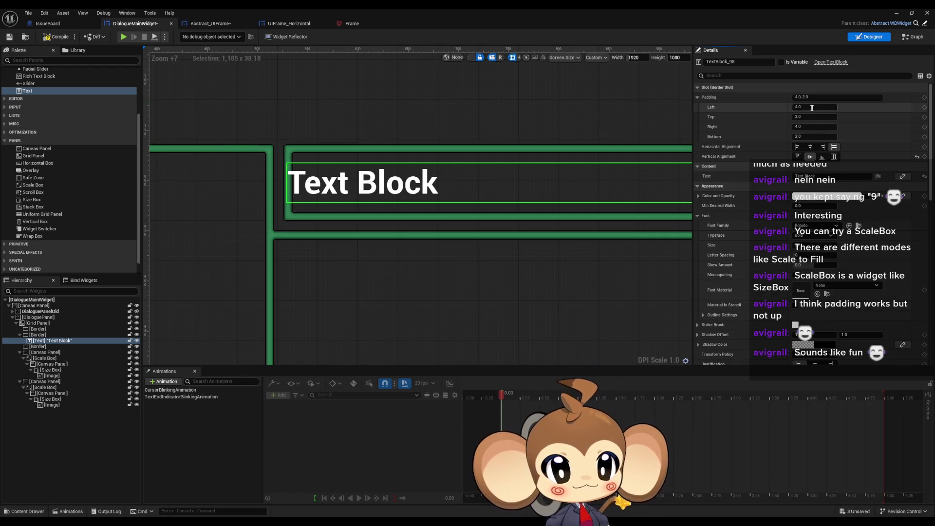
pyautogui.click(809, 108)
pyautogui.write('10')
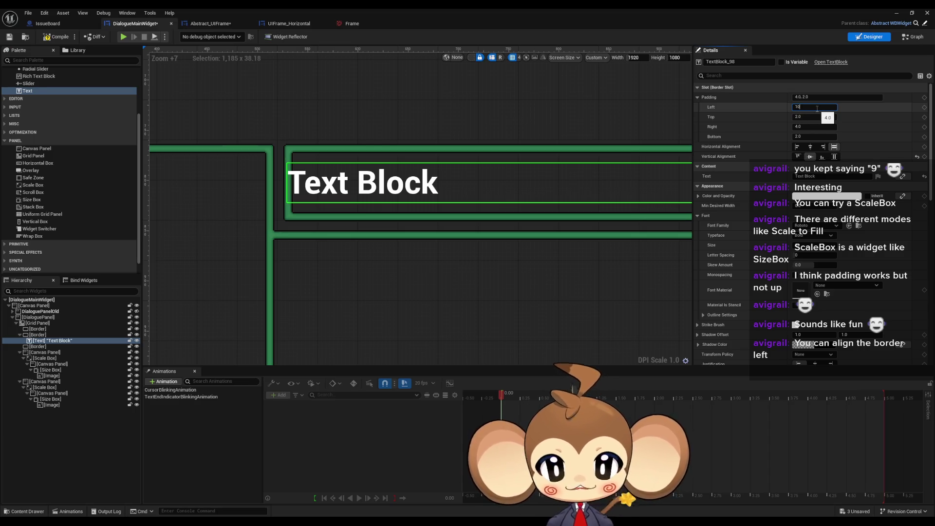
pyautogui.press('Return')
pyautogui.press('BackSpace')
pyautogui.write('2')
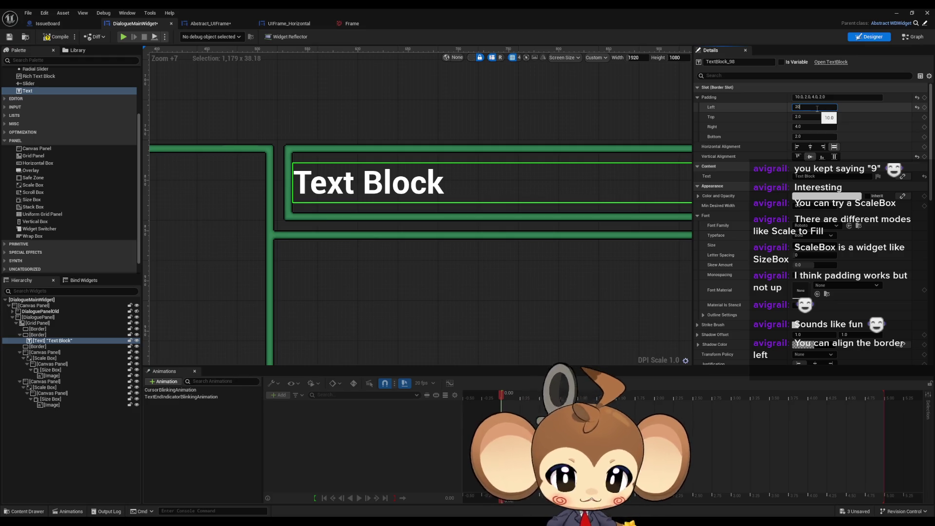
pyautogui.press('Return')
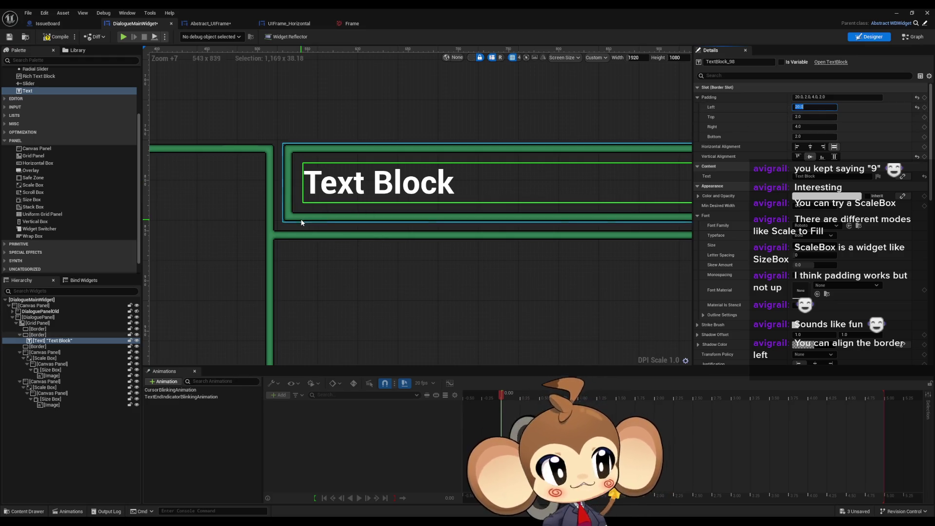
pyautogui.scroll(-6, 429, 258)
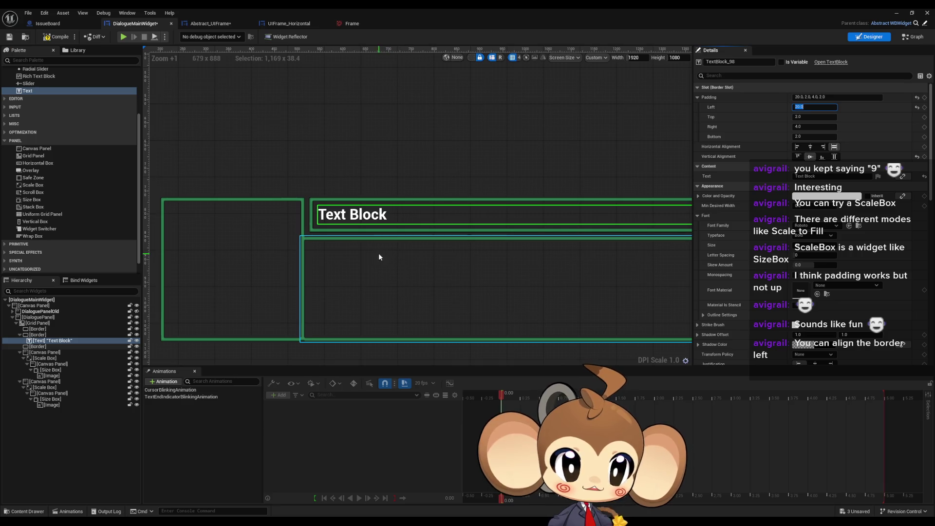
pyautogui.scroll(6, 341, 248)
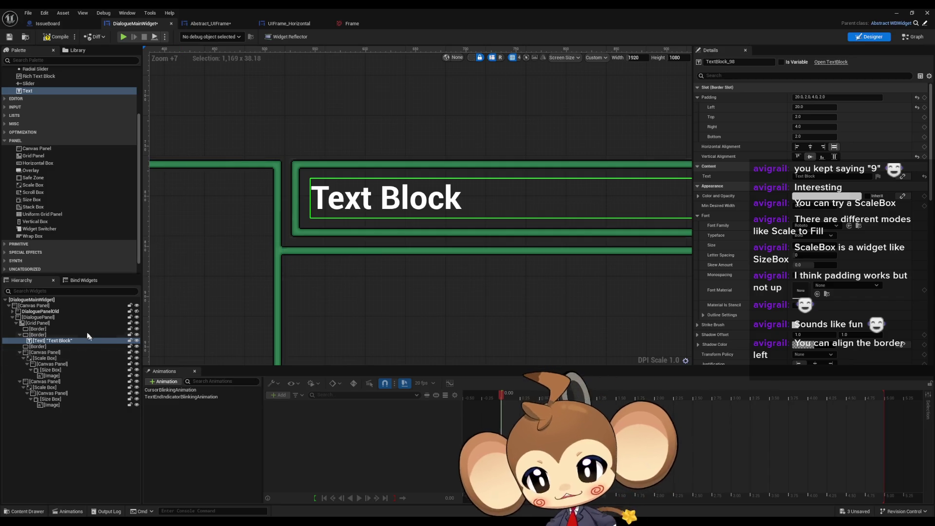
# Step: Set the Border's horizontal alignment to Left Align so it hugs the text
pyautogui.click(37, 336)
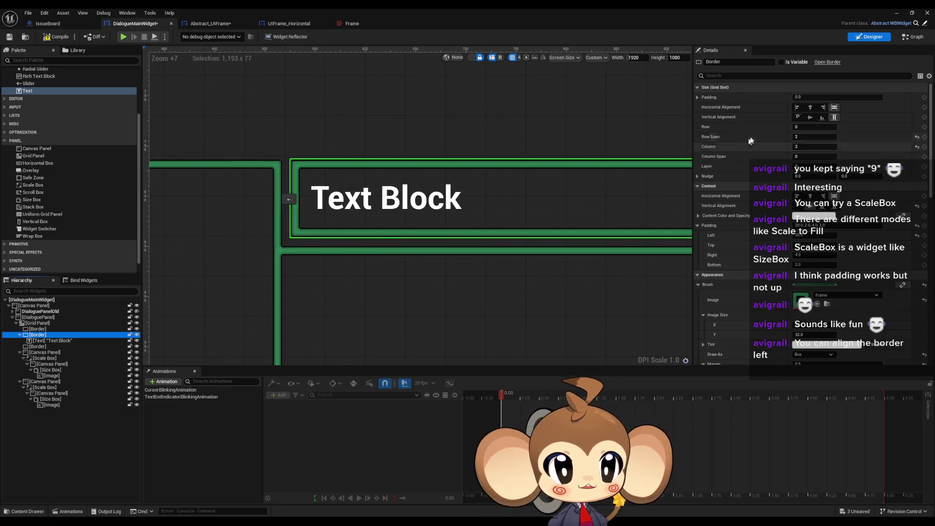
pyautogui.scroll(-11, 546, 195)
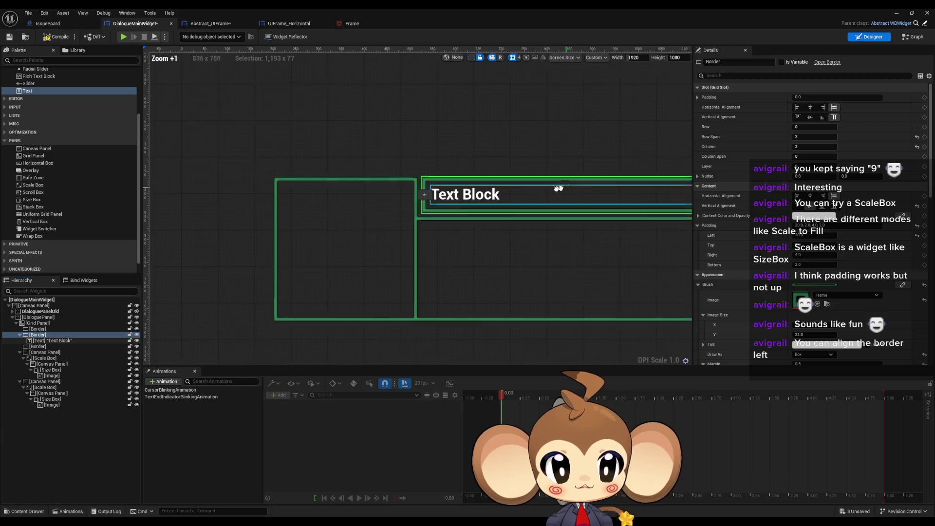
pyautogui.click(797, 107)
pyautogui.scroll(17, 404, 232)
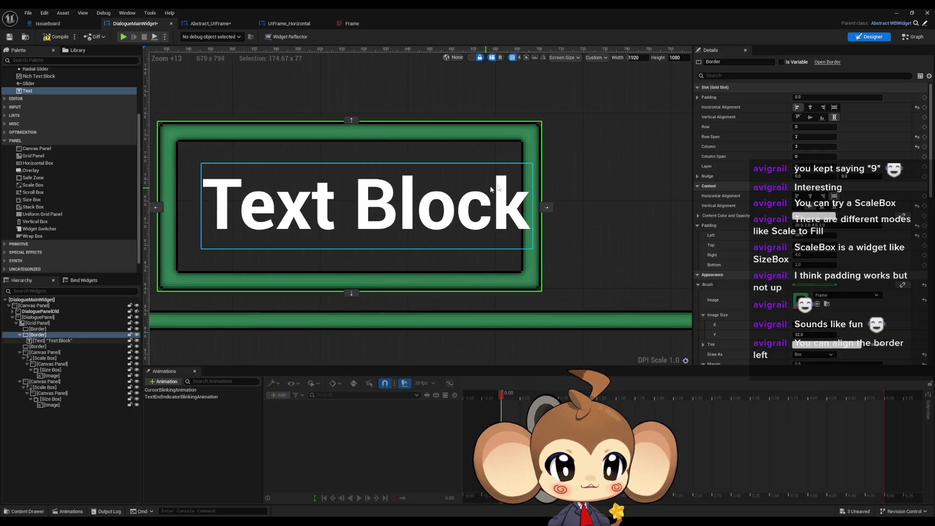
pyautogui.scroll(-3, 485, 207)
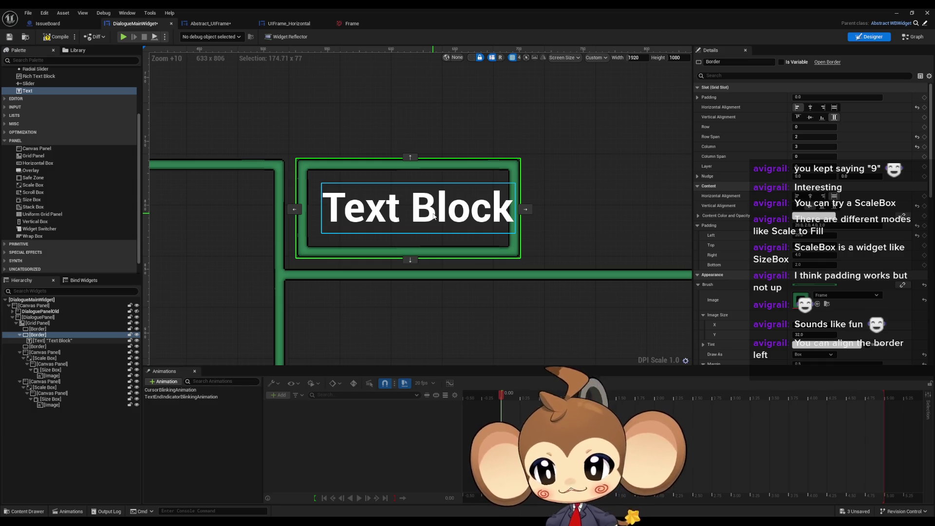
# Step: Reselect the Border and briefly check its nudge offsets
pyautogui.click(58, 342)
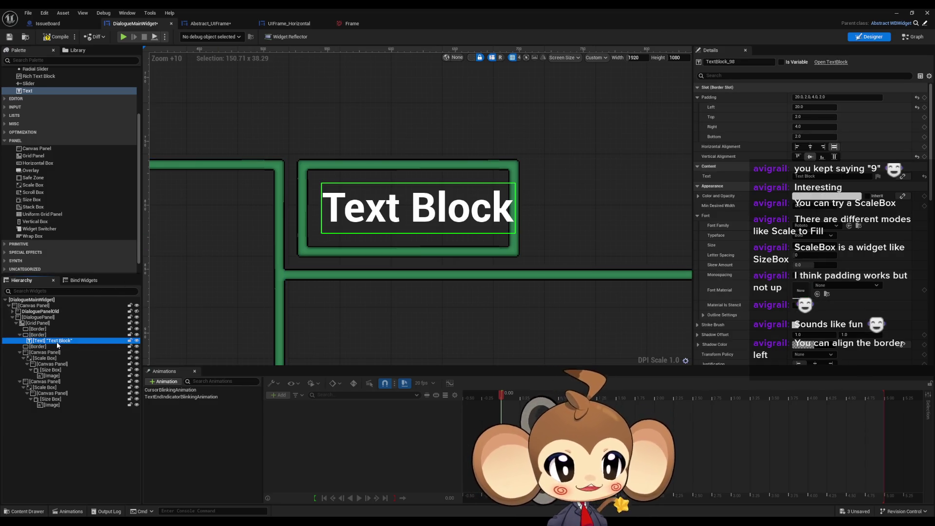
pyautogui.click(60, 336)
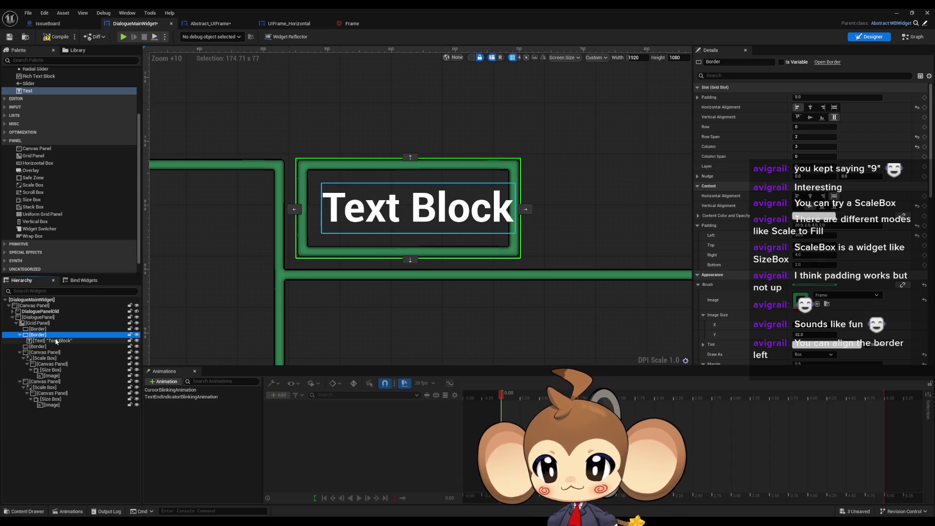
pyautogui.click(698, 177)
pyautogui.click(697, 177)
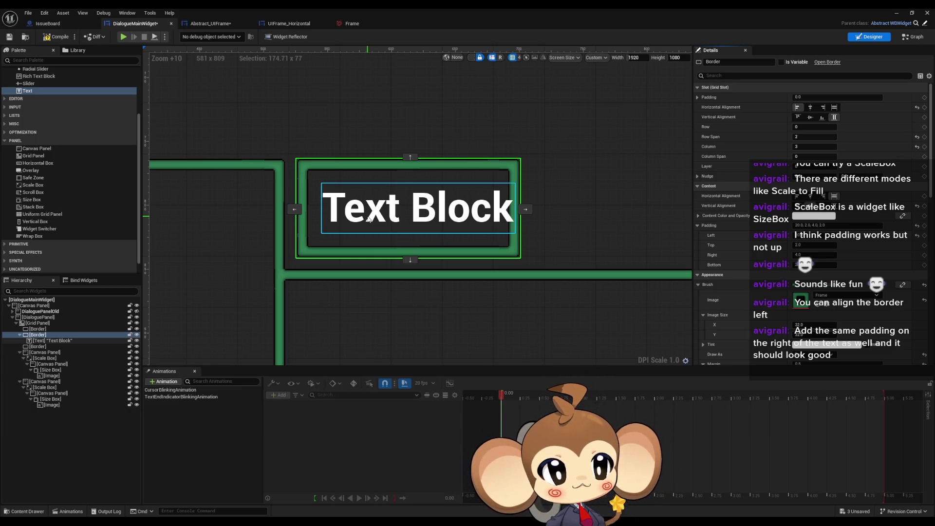
# Step: Give the text block a right padding of 20
pyautogui.click(369, 219)
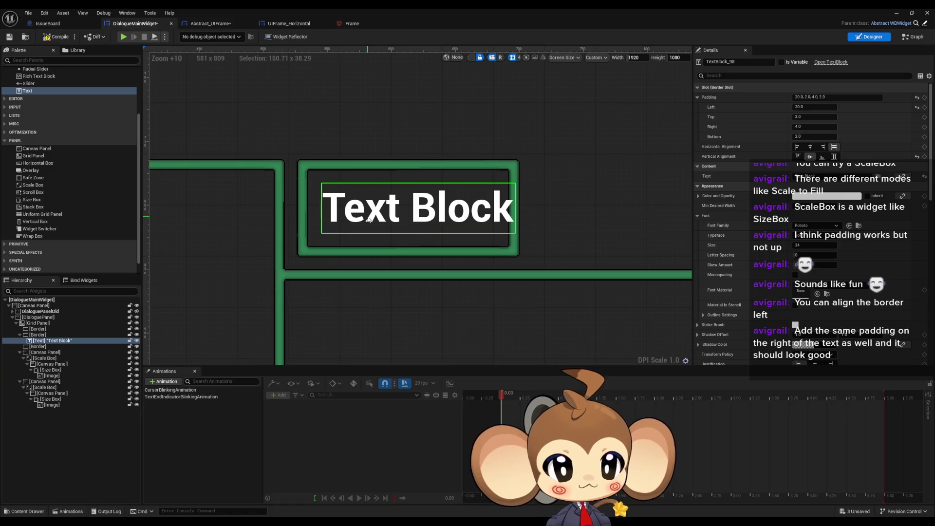
pyautogui.click(802, 127)
pyautogui.write('20')
pyautogui.press('Return')
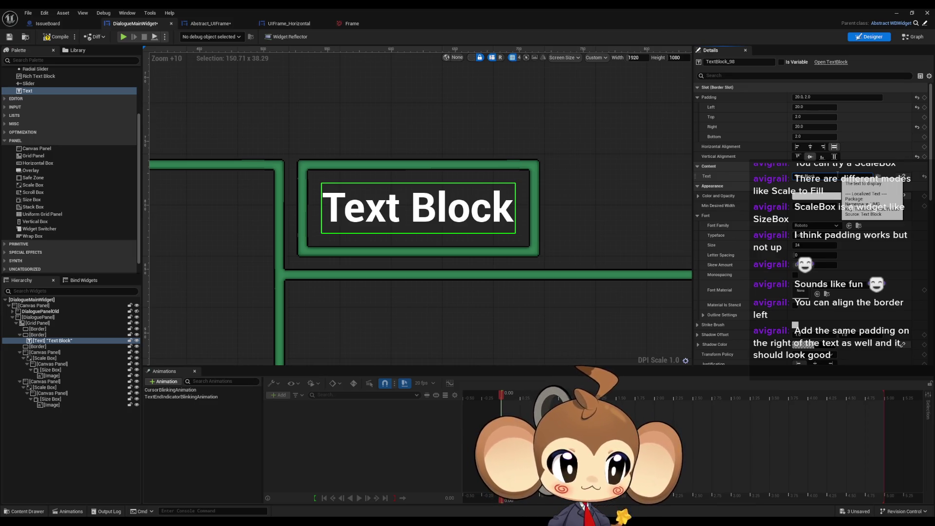
# Step: Change the text block's text to 'Mira'
pyautogui.write('aaaaaaaaaa')
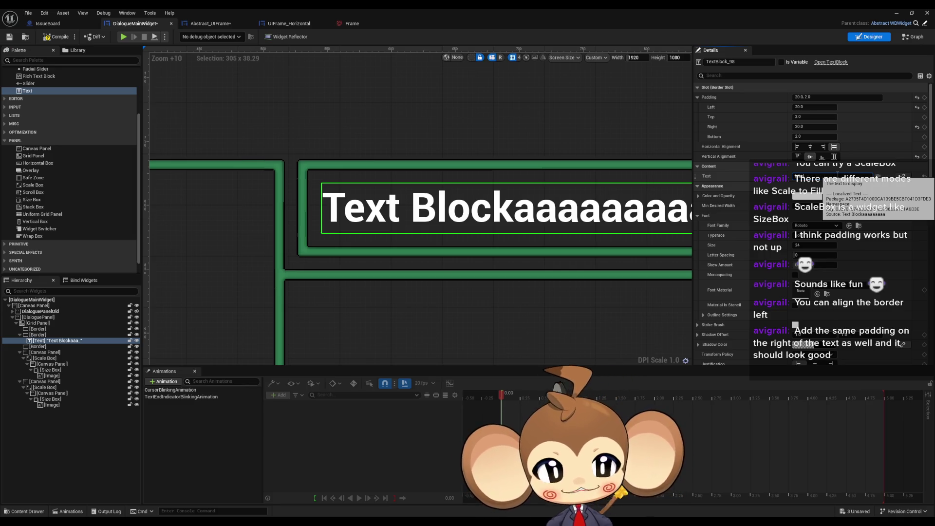
pyautogui.write('Mira')
pyautogui.scroll(-5, 516, 244)
pyautogui.click(528, 146)
pyautogui.scroll(-2, 424, 116)
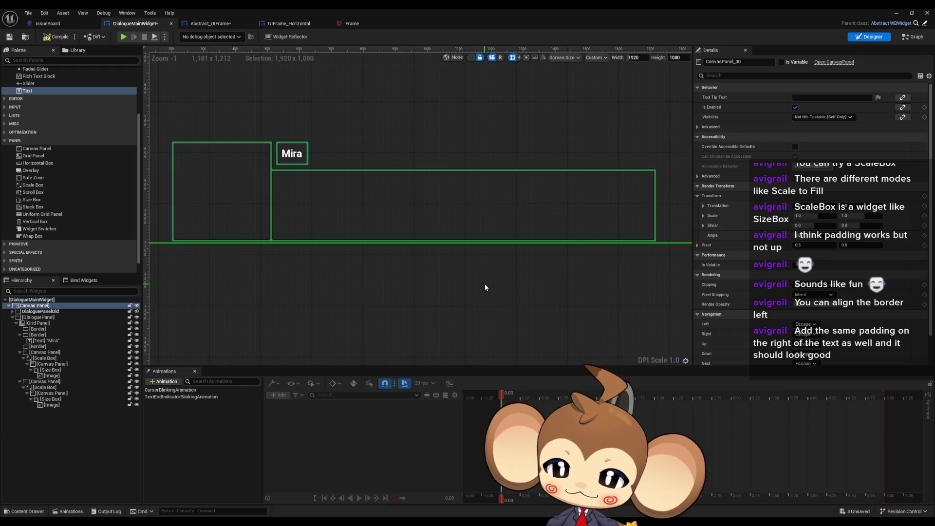
pyautogui.scroll(4, 280, 159)
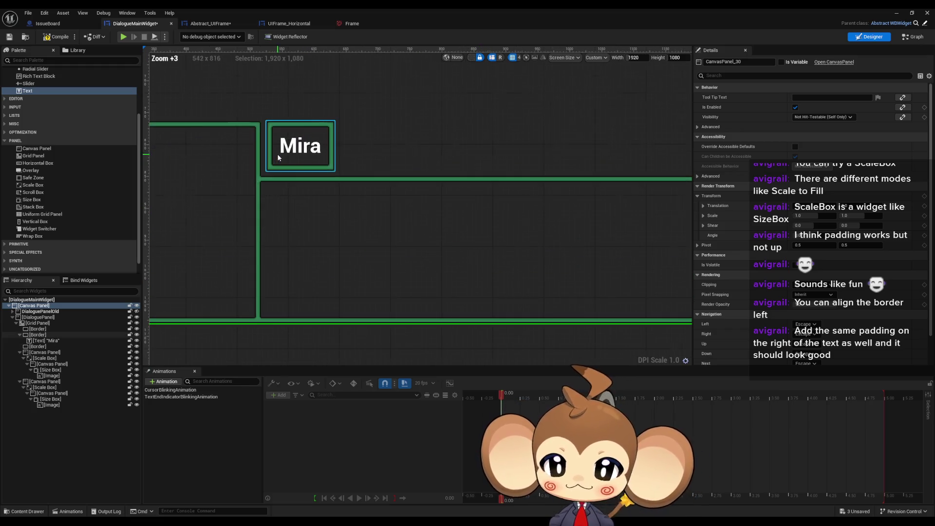
# Step: Select the Border around Mira and frame the name plate on the canvas
pyautogui.click(279, 154)
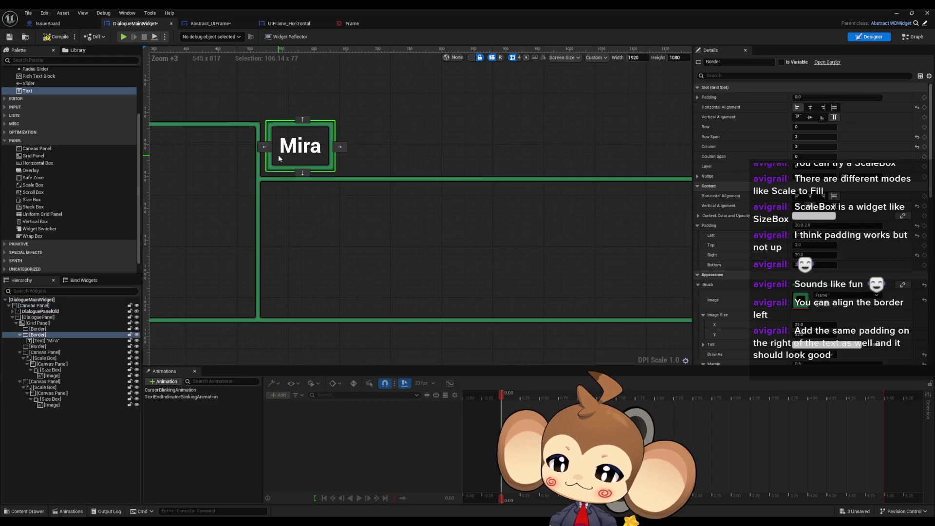
pyautogui.click(49, 337)
pyautogui.moveTo(329, 159); pyautogui.dragTo(426, 179)
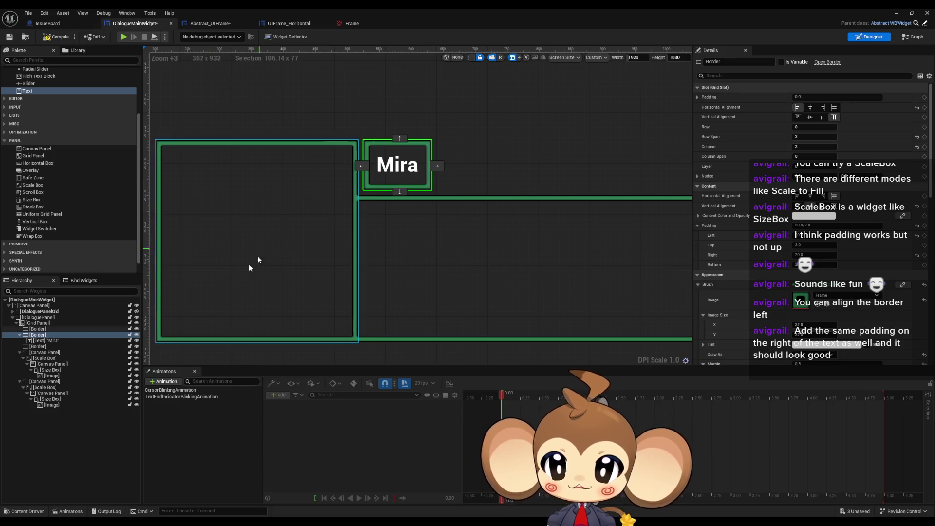
# Step: Collapse DialoguePanel and expand DialoguePanelOld in the Hierarchy to list its children
pyautogui.moveTo(526, 277); pyautogui.dragTo(525, 277)
pyautogui.scroll(-5, 332, 234)
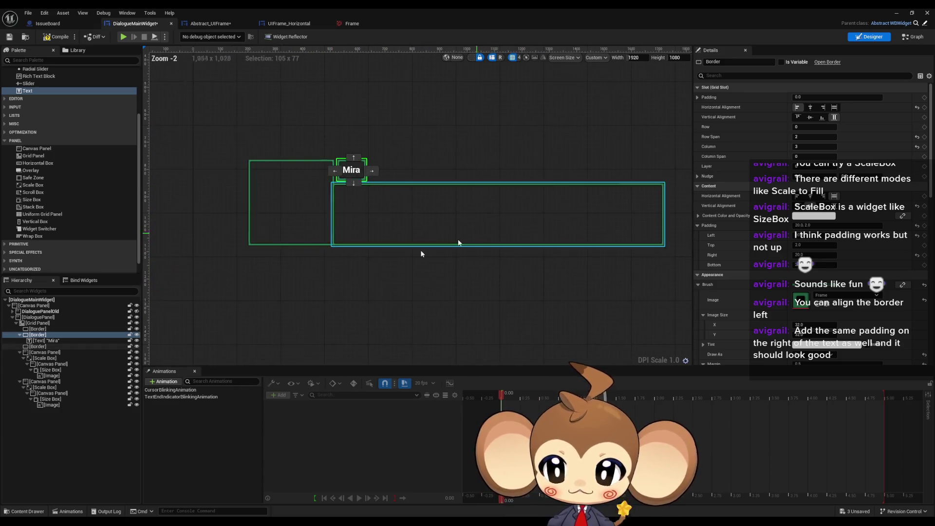
pyautogui.click(13, 318)
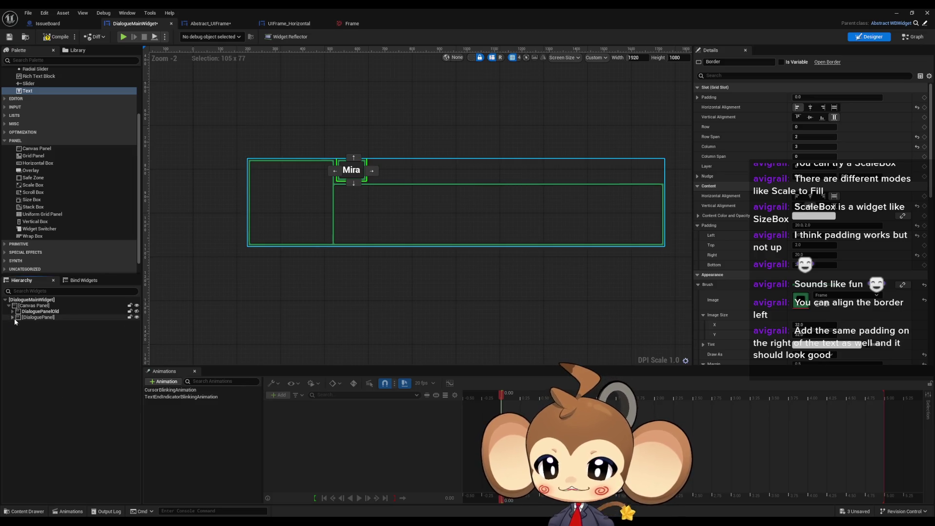
pyautogui.click(12, 312)
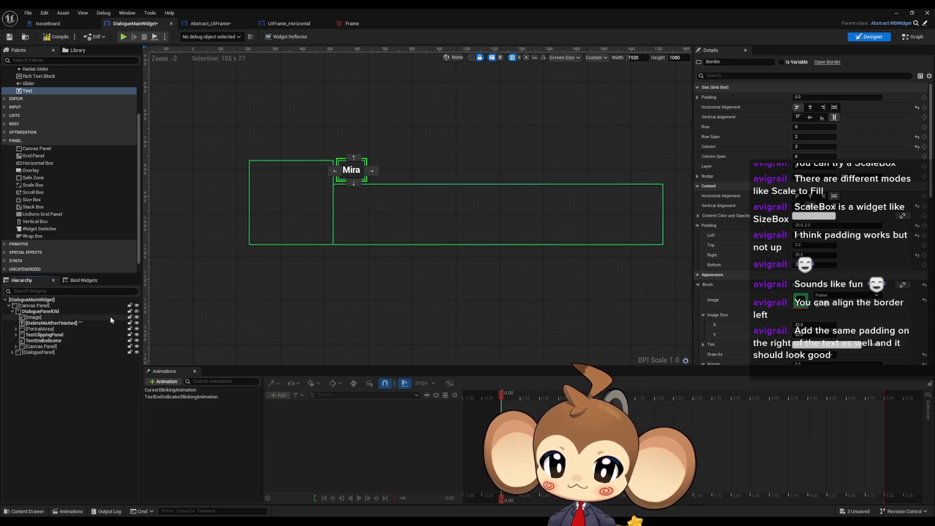
pyautogui.scroll(3, 350, 219)
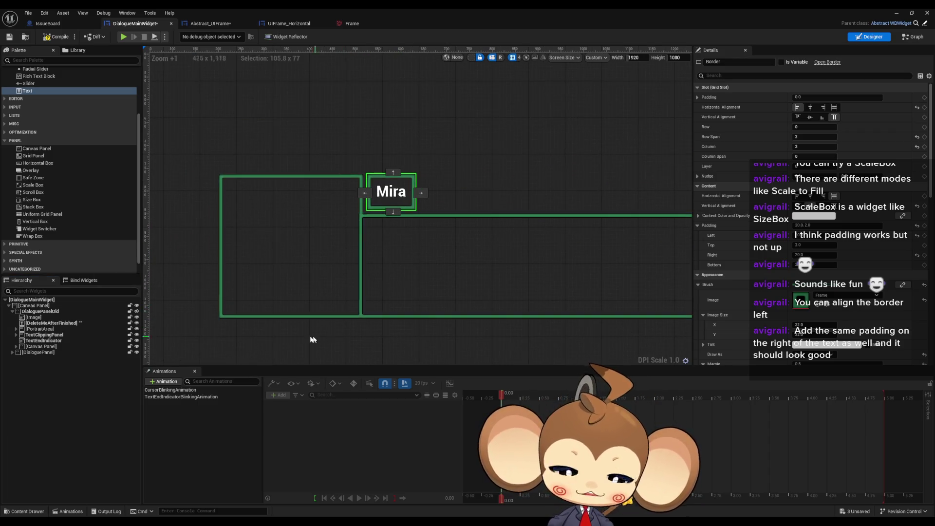
pyautogui.click(391, 263)
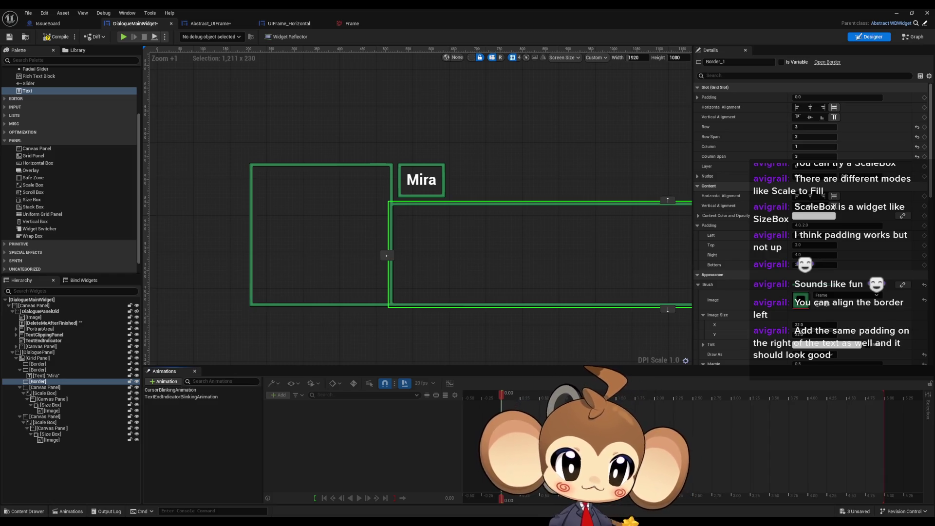
pyautogui.scroll(10, 385, 197)
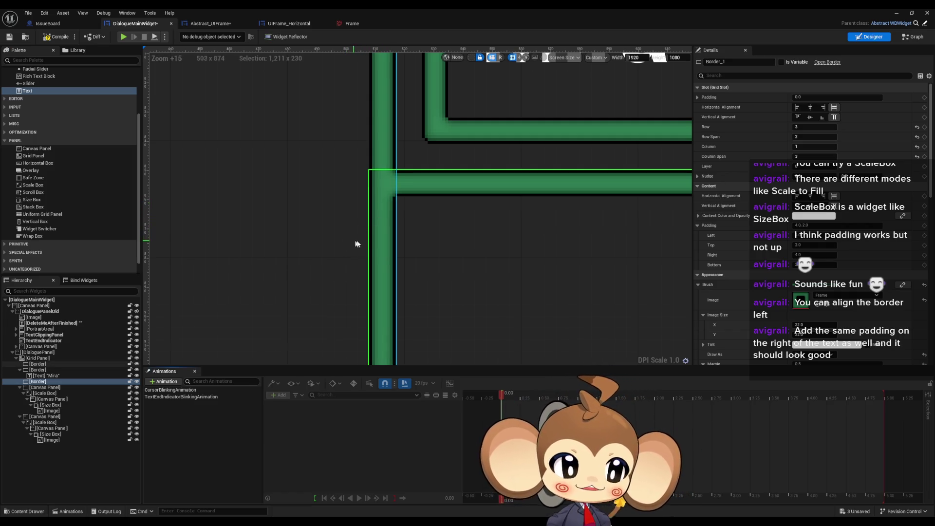
pyautogui.scroll(-9, 358, 243)
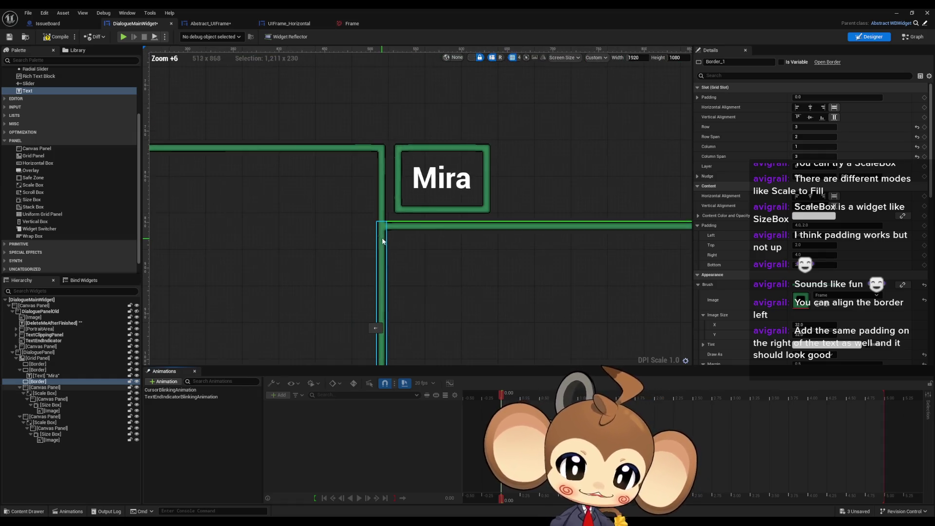
pyautogui.scroll(10, 399, 199)
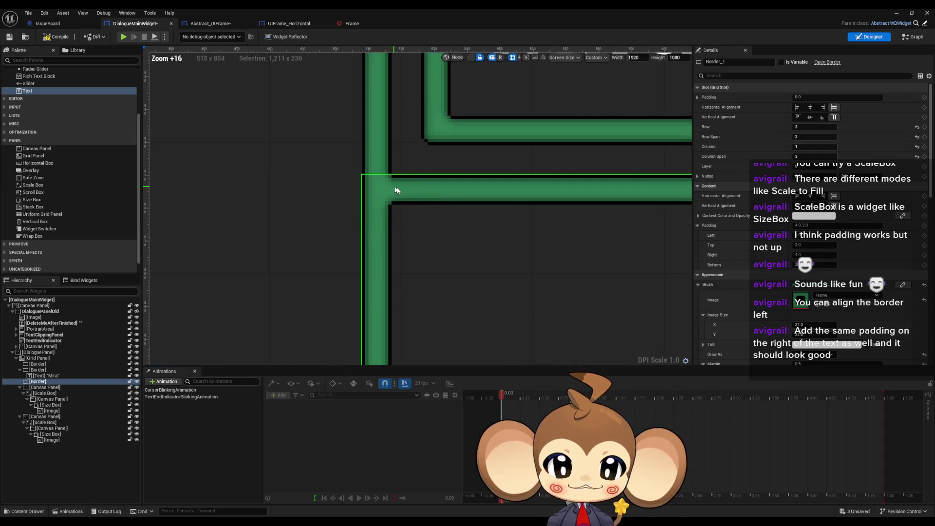
pyautogui.scroll(-3, 423, 213)
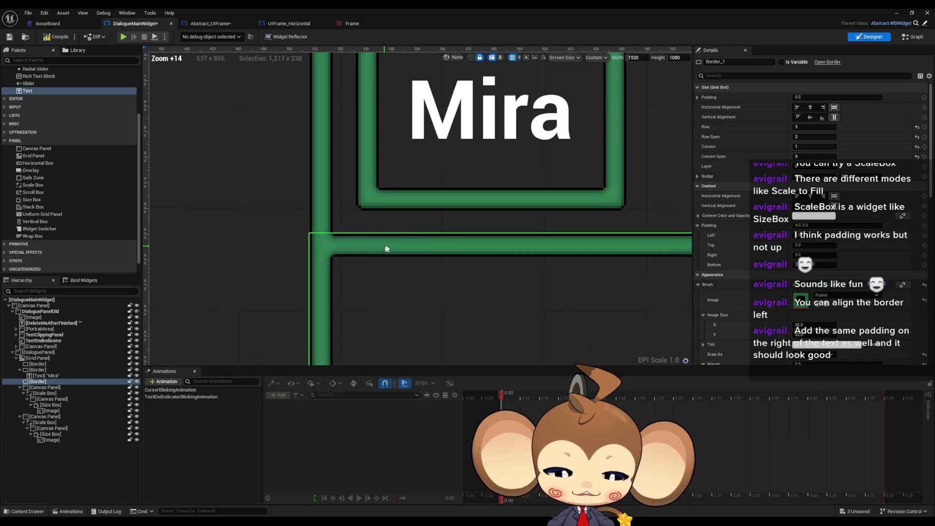
pyautogui.scroll(-5, 461, 245)
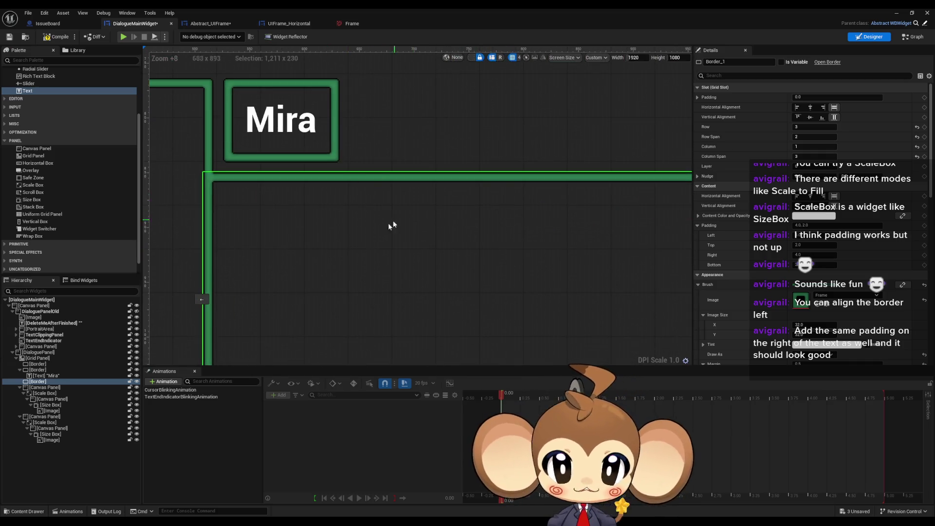
pyautogui.scroll(-6, 393, 225)
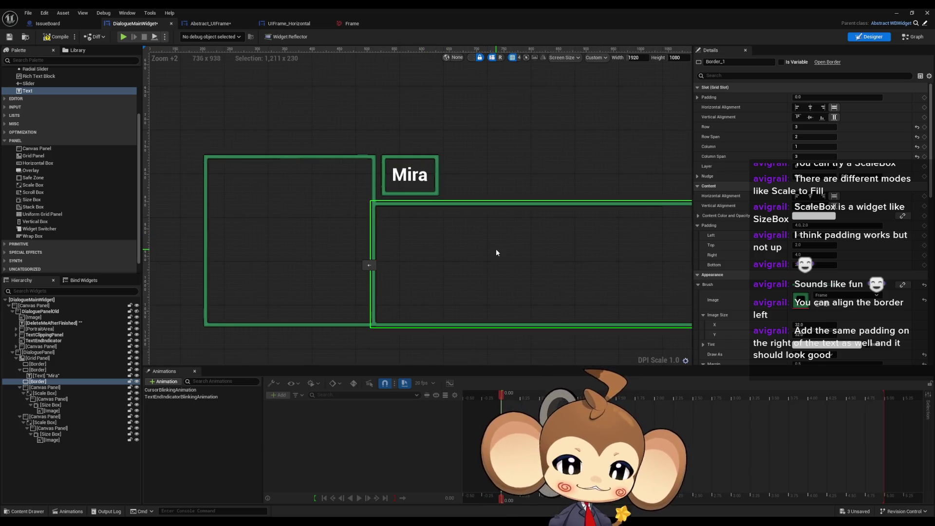
pyautogui.scroll(-4, 496, 249)
pyautogui.scroll(4, 488, 225)
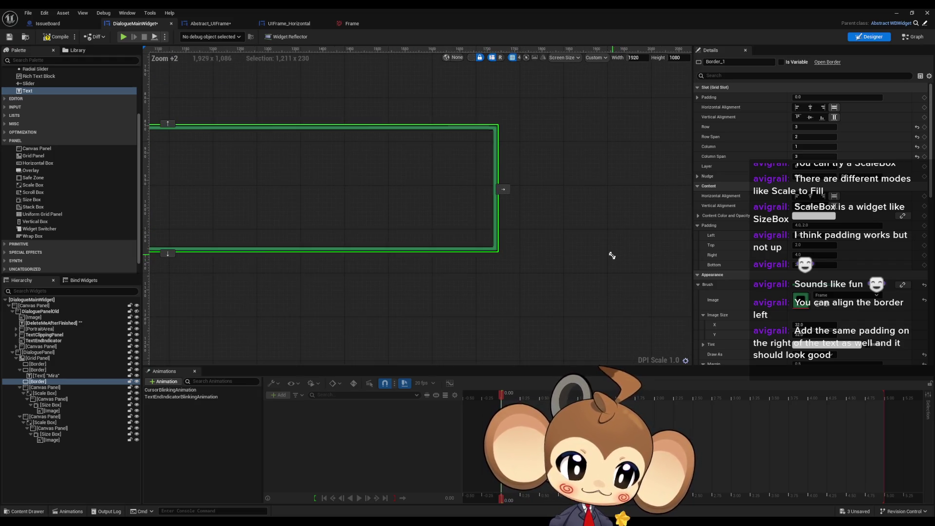
pyautogui.moveTo(608, 255)
pyautogui.mouseDown()
pyautogui.moveTo(323, 272)
pyautogui.moveTo(524, 283)
pyautogui.moveTo(465, 262)
pyautogui.moveTo(380, 253)
pyautogui.mouseUp()
pyautogui.scroll(12, 399, 265)
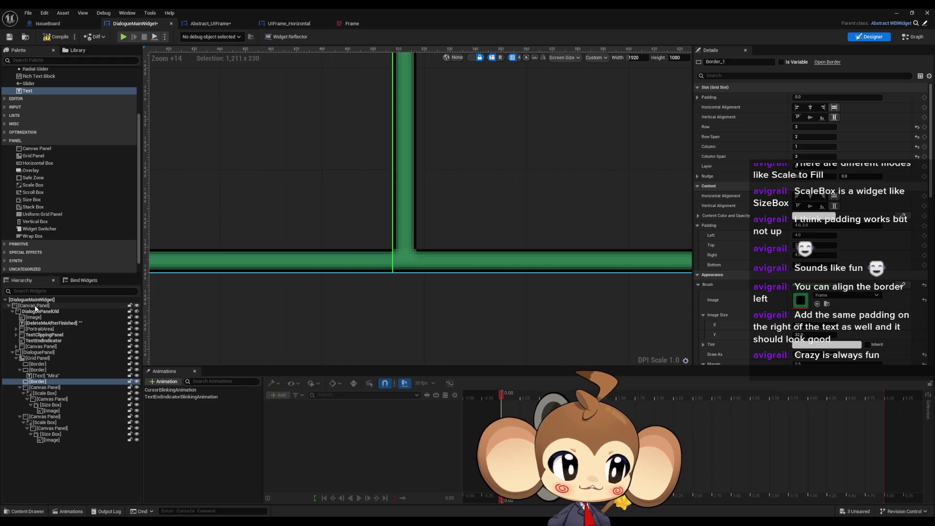
# Step: Make the old dialogue panel's portrait art visible using the Hierarchy eye icons
pyautogui.click(36, 307)
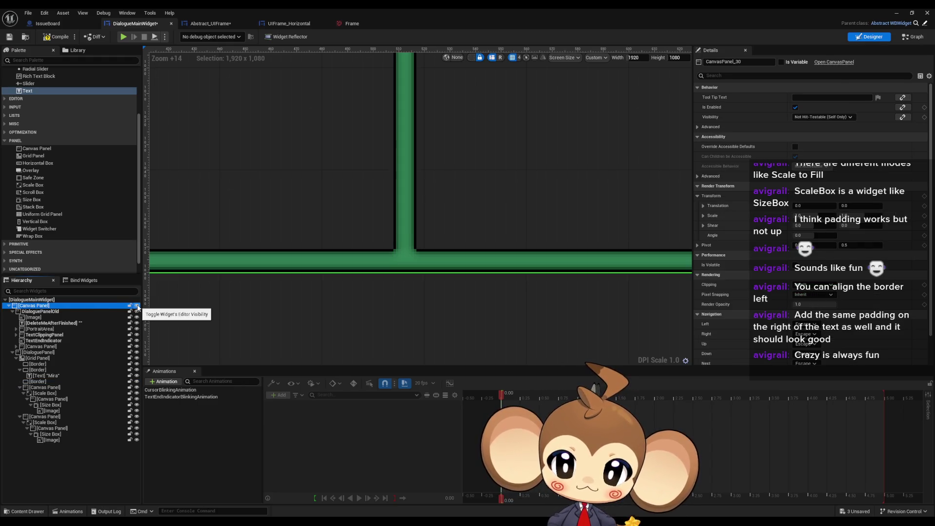
pyautogui.click(138, 306)
pyautogui.click(137, 307)
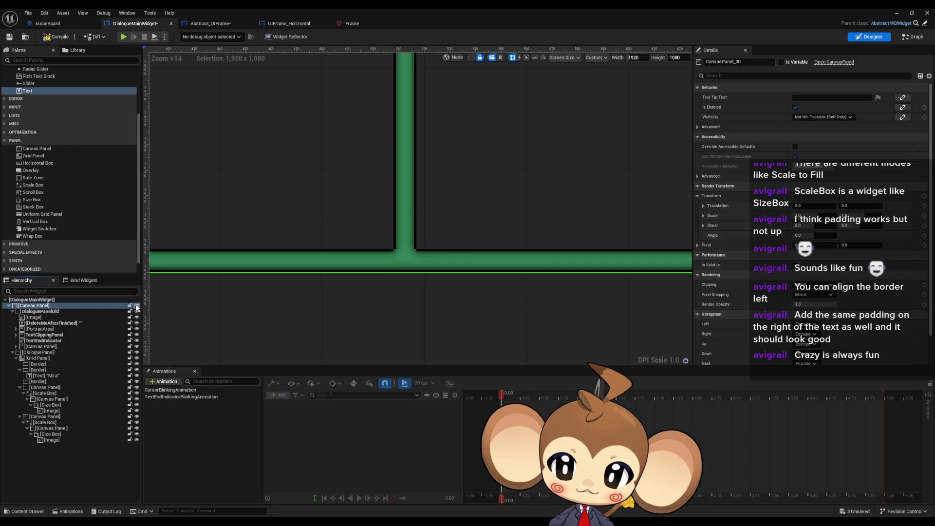
pyautogui.click(136, 312)
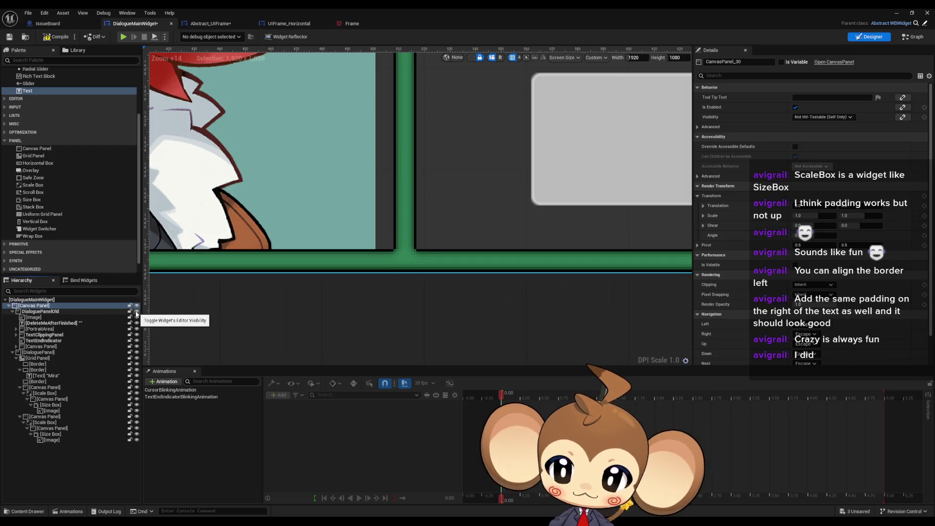
# Step: Change DialoguePanel's Visibility setting, then minimize the widget editor to reach the level
pyautogui.click(42, 353)
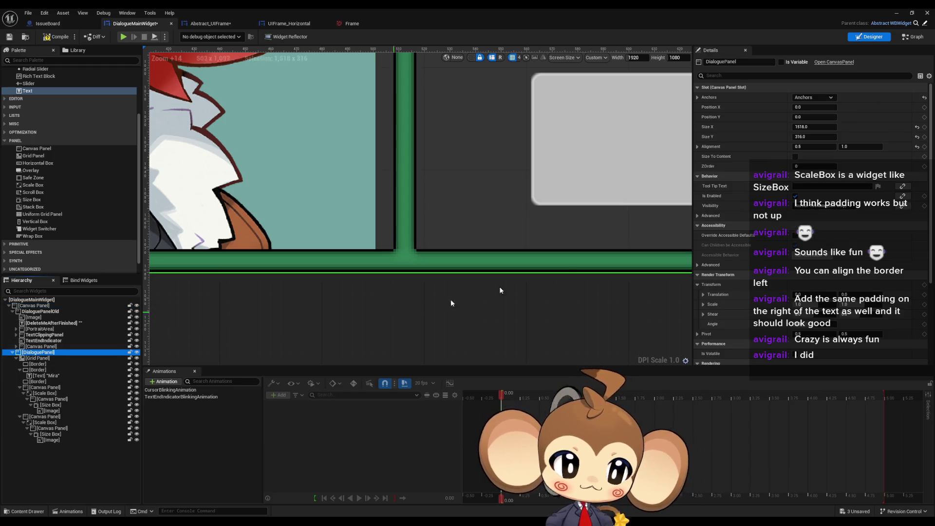
pyautogui.scroll(-3, 814, 227)
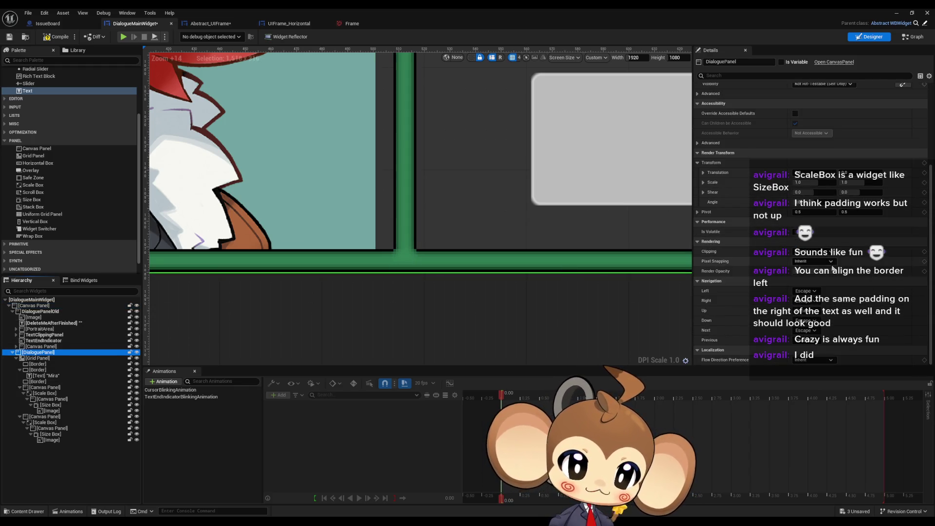
pyautogui.scroll(3, 832, 282)
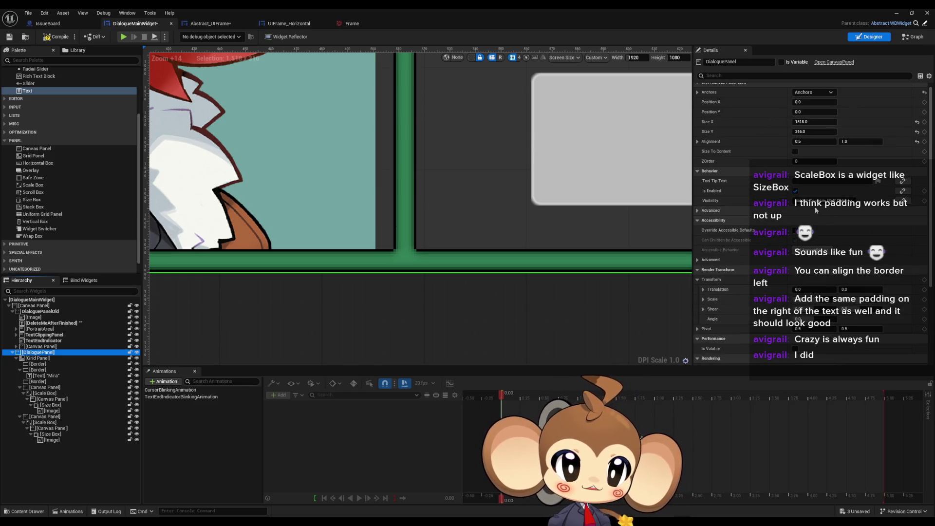
pyautogui.click(814, 200)
pyautogui.click(829, 215)
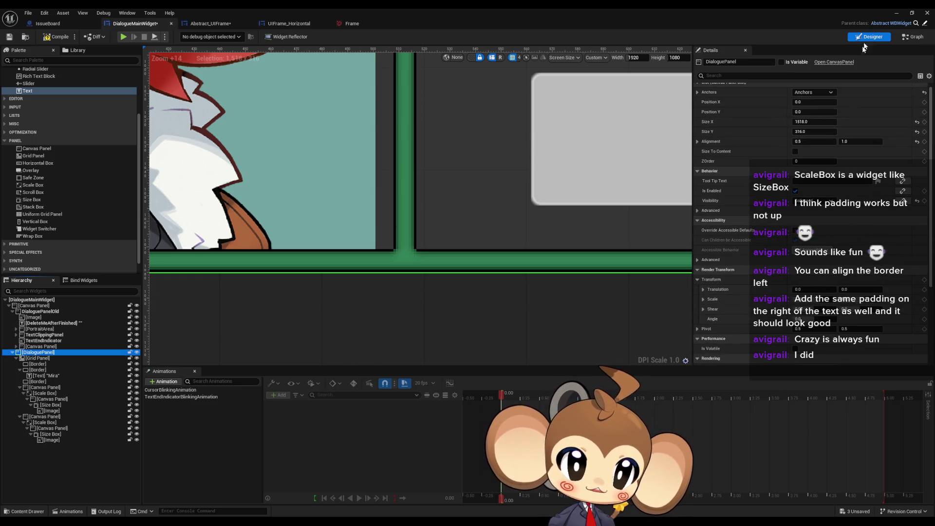
pyautogui.click(900, 12)
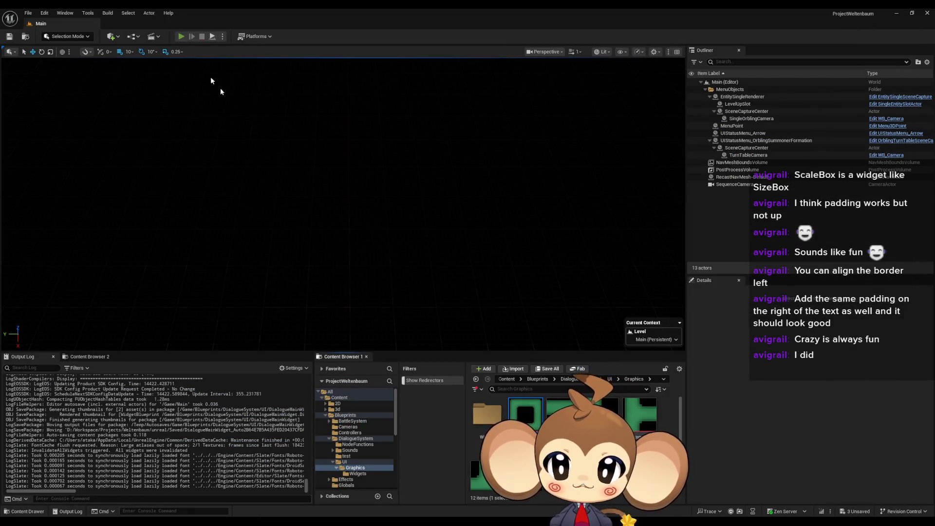
# Step: Play-test in editor, advance past Mira's line, and pick Option2 to close the dialogue
pyautogui.click(181, 36)
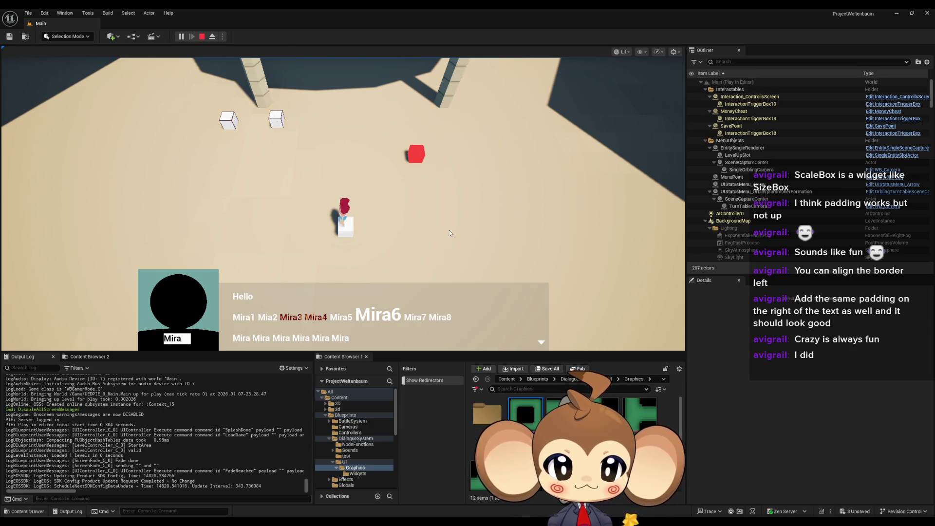
pyautogui.click(546, 343)
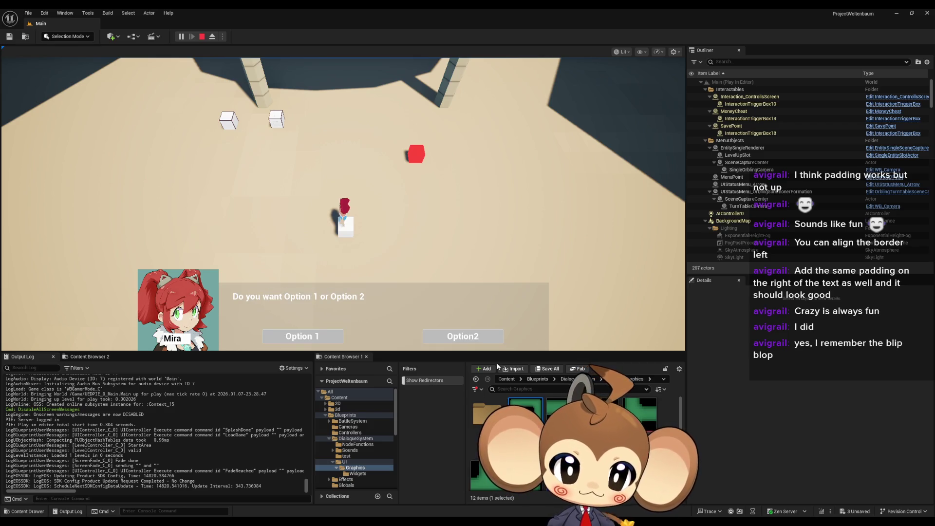
pyautogui.click(488, 340)
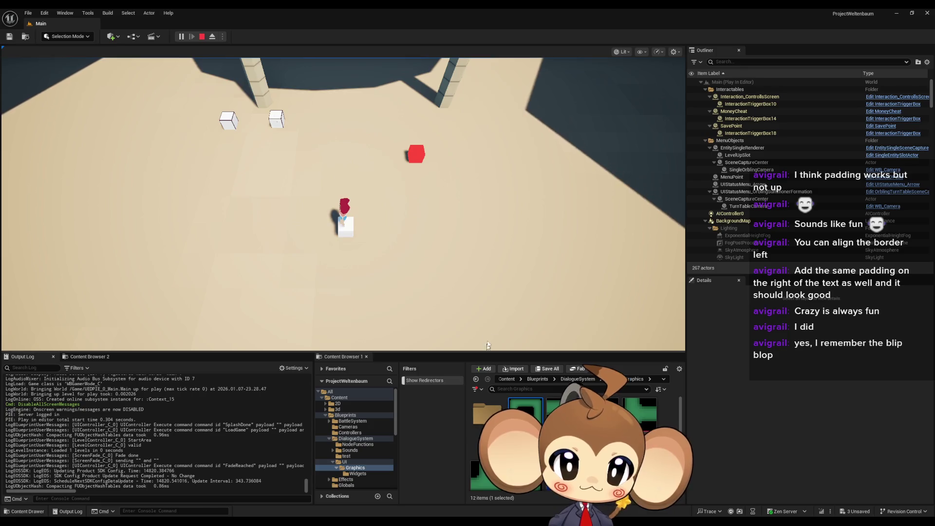